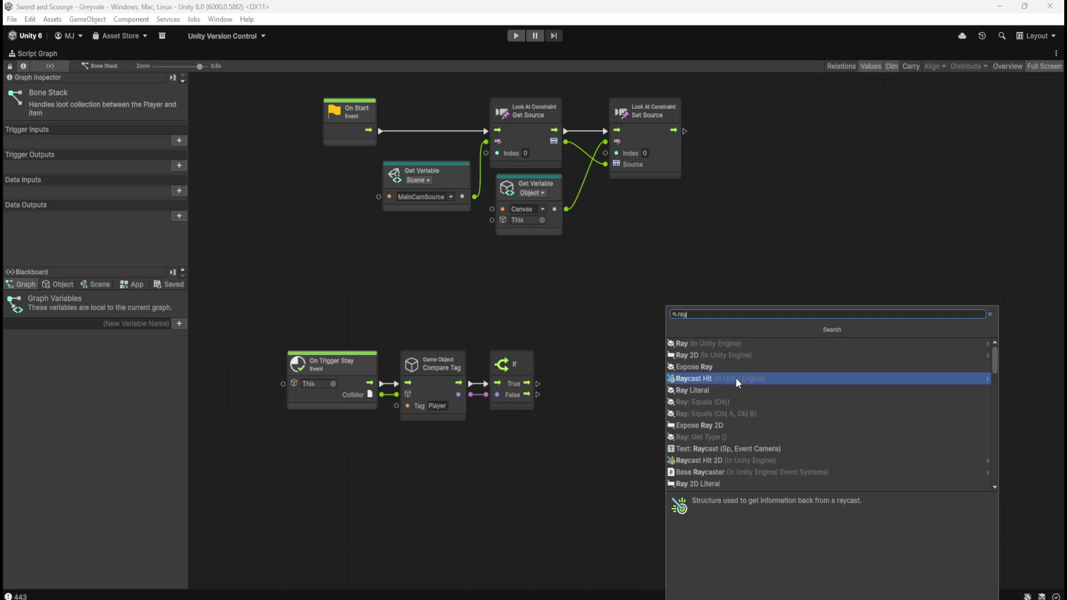
Step: Browse the Ray and Raycast Hit members in the node search results
{"action": "left_click", "coordinate": [739, 342]}
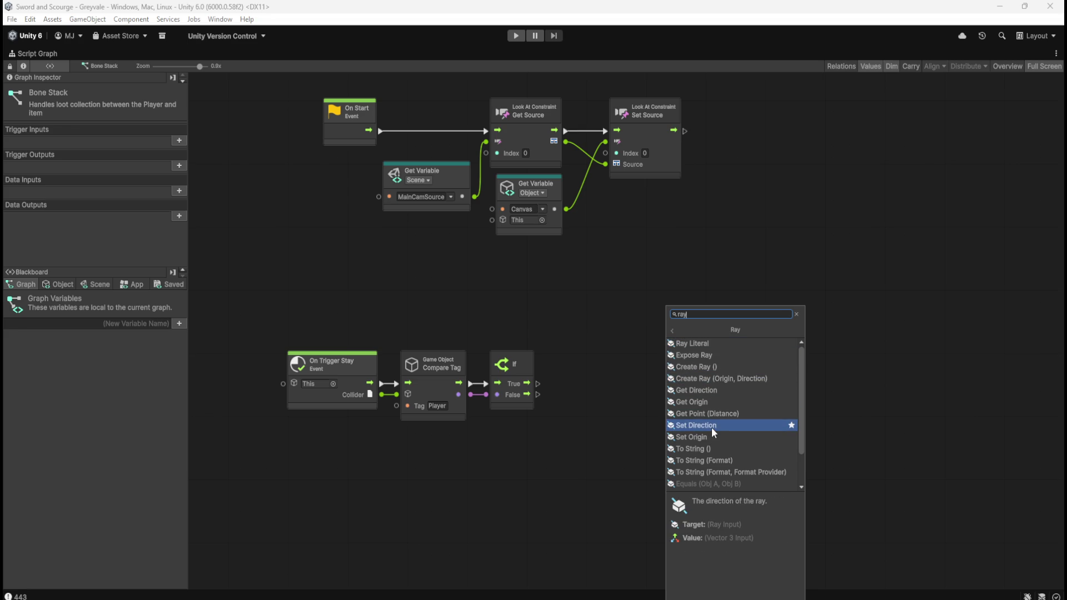
{"action": "left_click", "coordinate": [673, 331]}
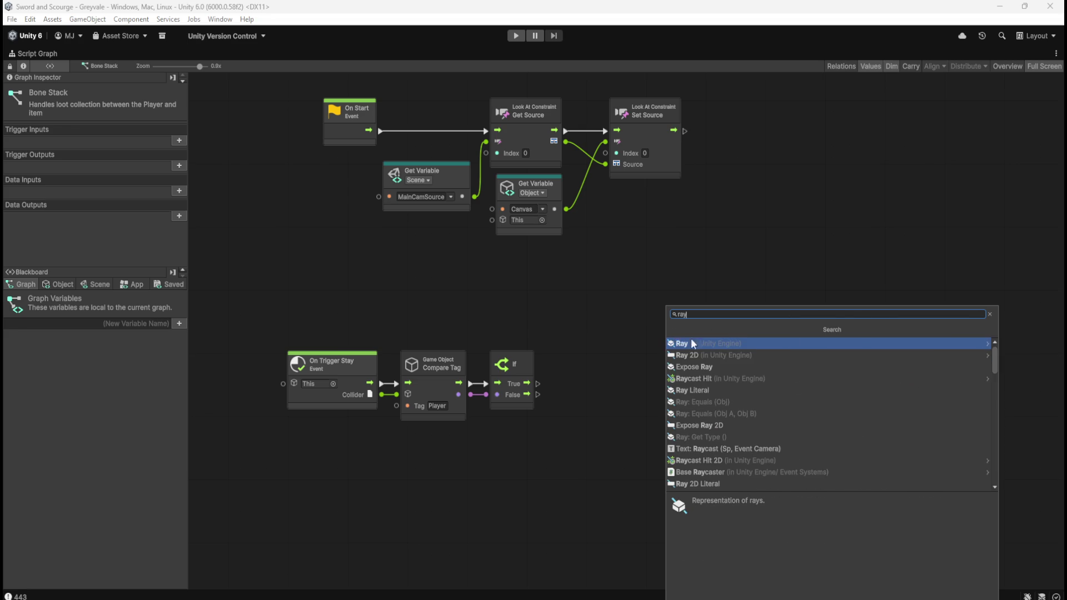
{"action": "left_click", "coordinate": [700, 379]}
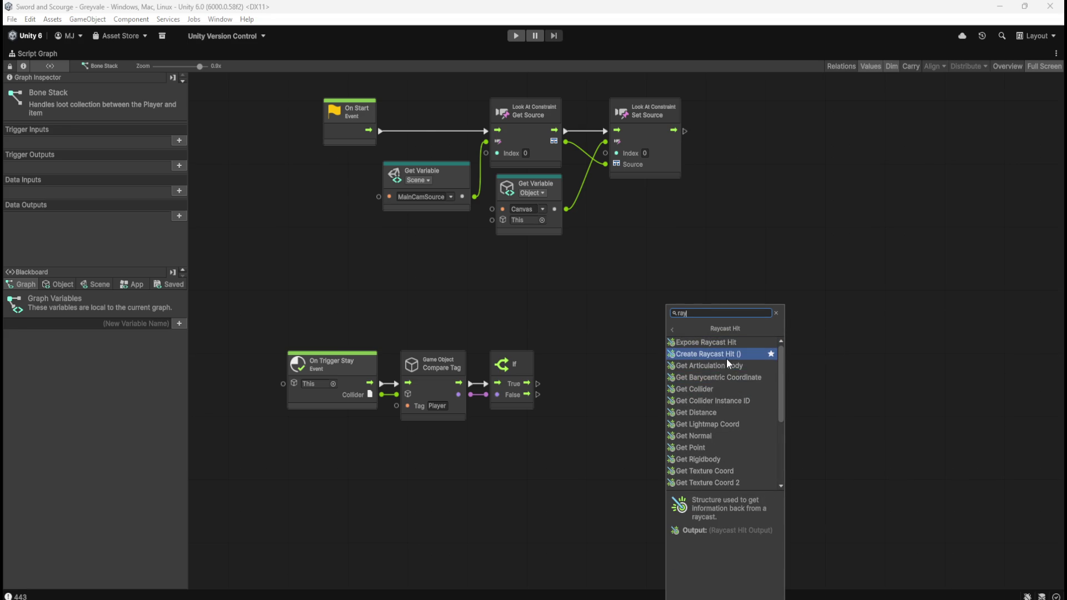
{"action": "scroll", "coordinate": [725, 366], "scroll_direction": "down", "scroll_amount": 4}
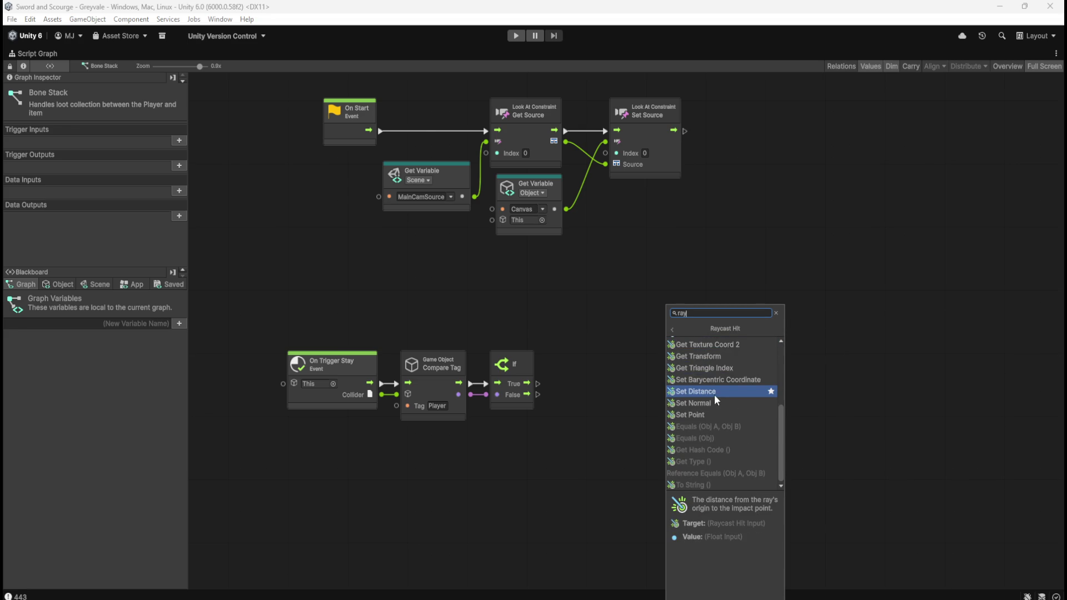
{"action": "scroll", "coordinate": [716, 403], "scroll_direction": "up", "scroll_amount": 4}
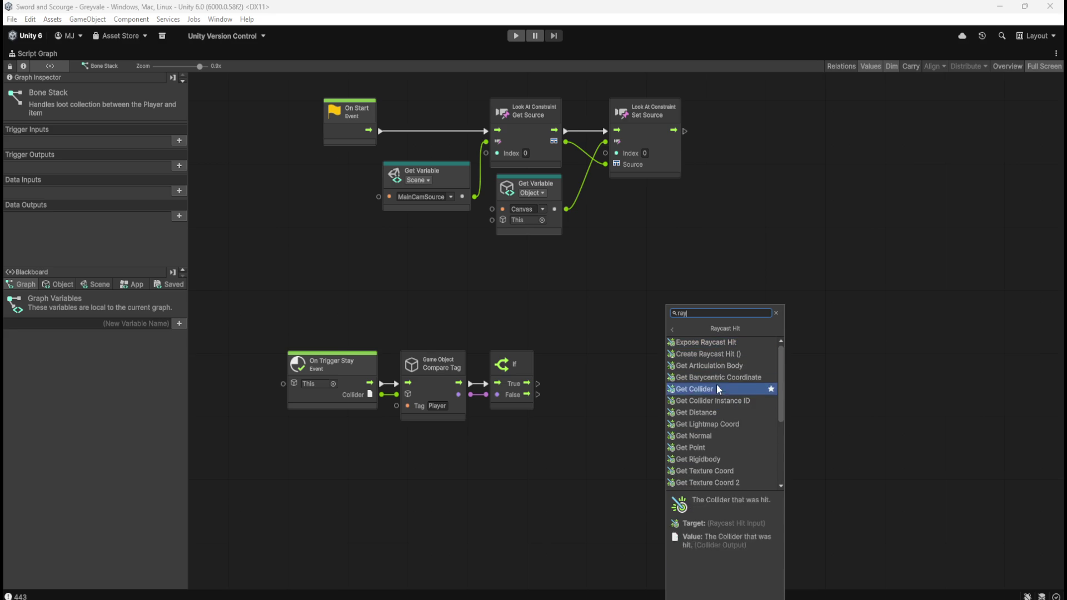
{"action": "scroll", "coordinate": [718, 428], "scroll_direction": "down", "scroll_amount": 1}
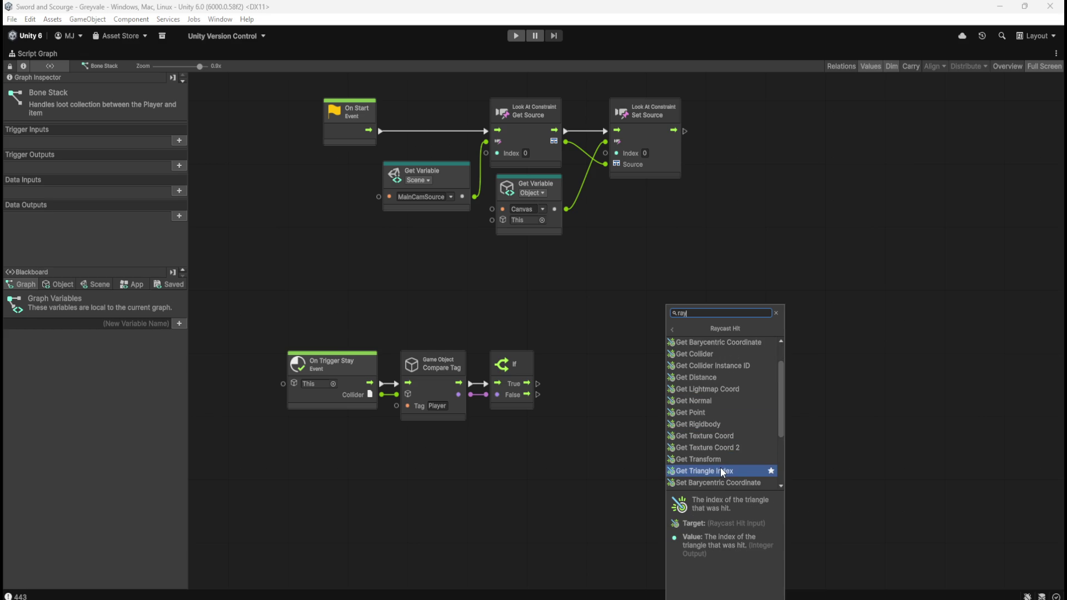
{"action": "scroll", "coordinate": [721, 468], "scroll_direction": "down", "scroll_amount": 1}
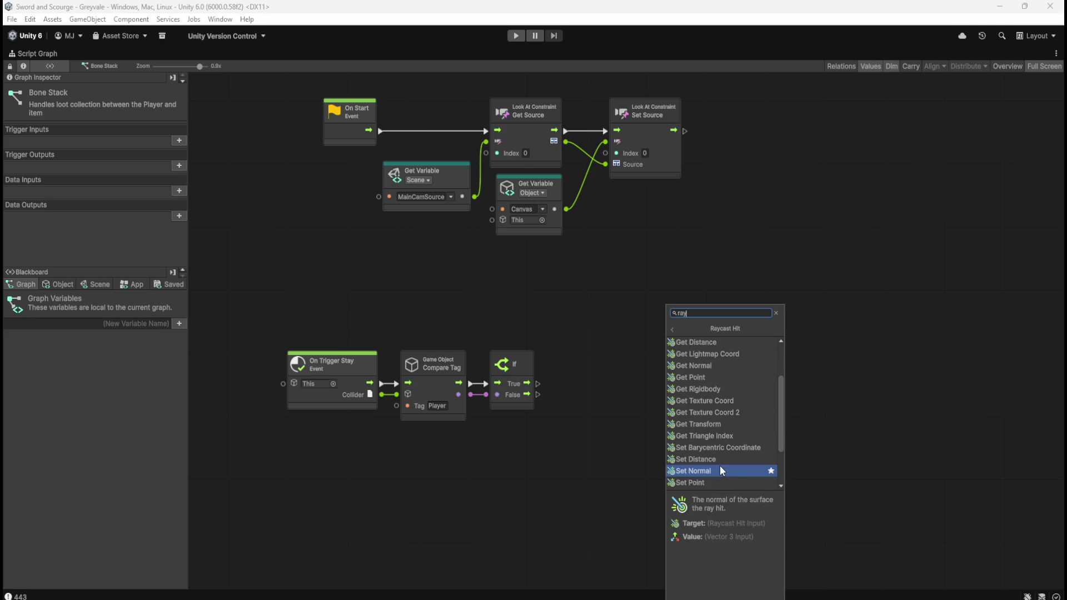
Step: Search for 'cast', scroll the results, then dismiss the finder without adding a node
{"action": "key", "text": "BackSpace"}
{"action": "key", "text": "BackSpace"}
{"action": "key", "text": "BackSpace"}
{"action": "type", "text": "cast"}
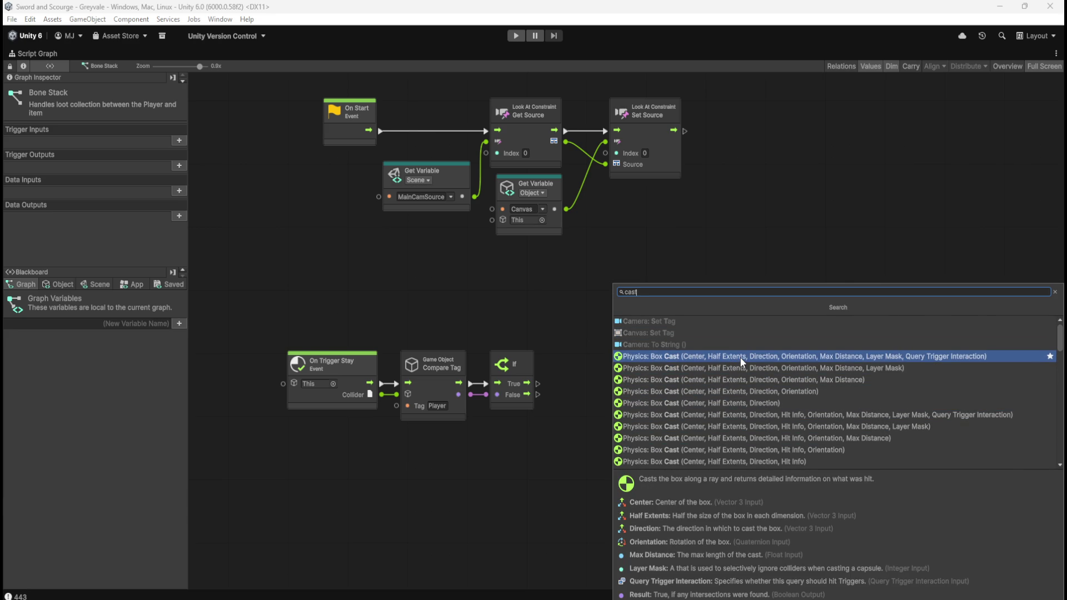
{"action": "scroll", "coordinate": [739, 357], "scroll_direction": "down", "scroll_amount": 2}
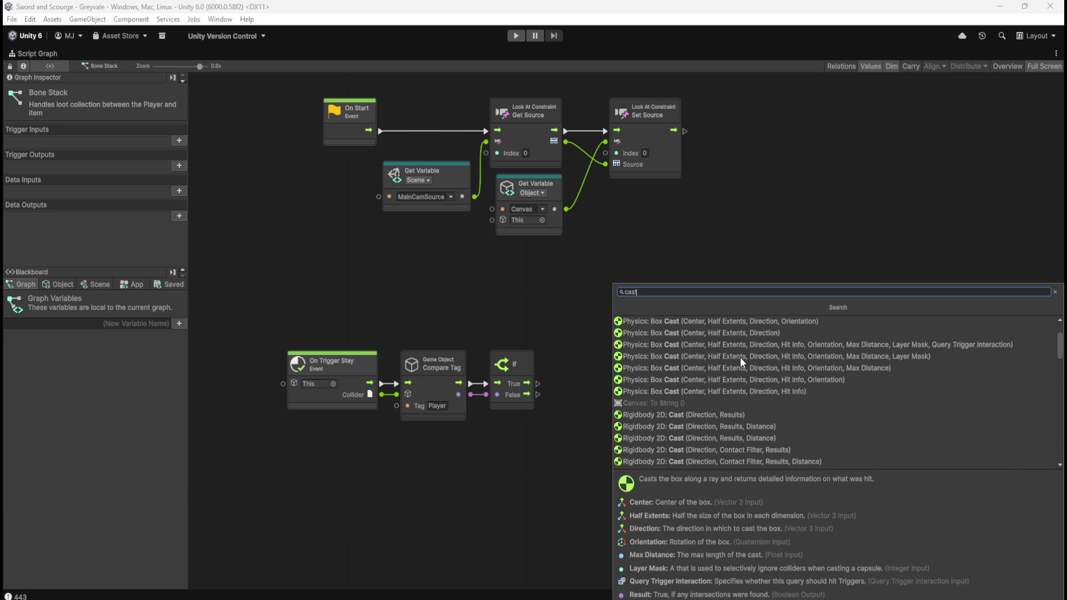
{"action": "scroll", "coordinate": [739, 357], "scroll_direction": "down", "scroll_amount": 2}
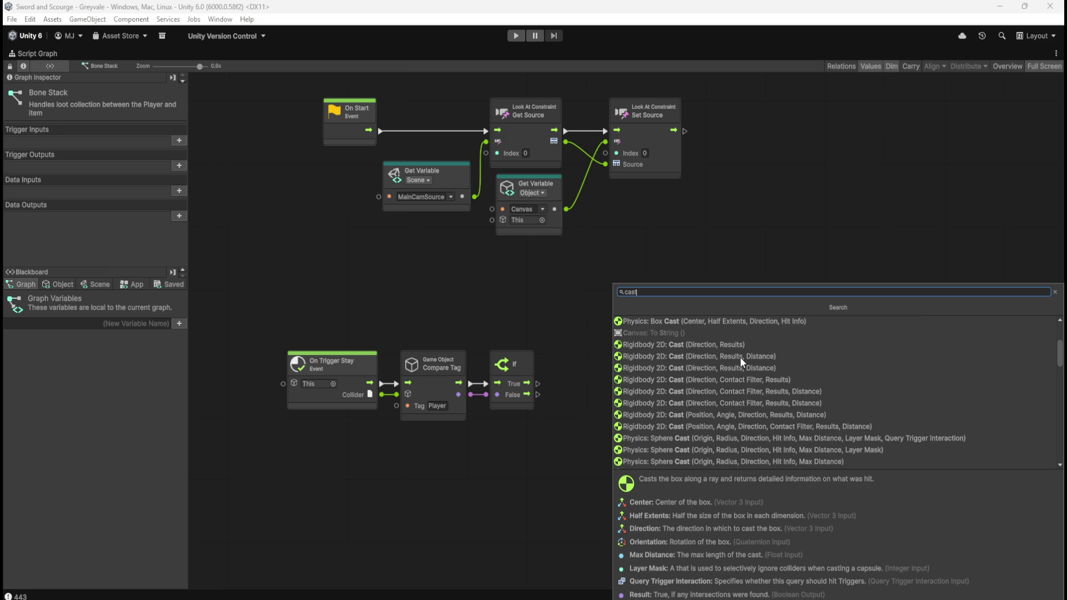
{"action": "scroll", "coordinate": [739, 357], "scroll_direction": "down", "scroll_amount": 1}
{"action": "scroll", "coordinate": [739, 357], "scroll_direction": "down", "scroll_amount": 8}
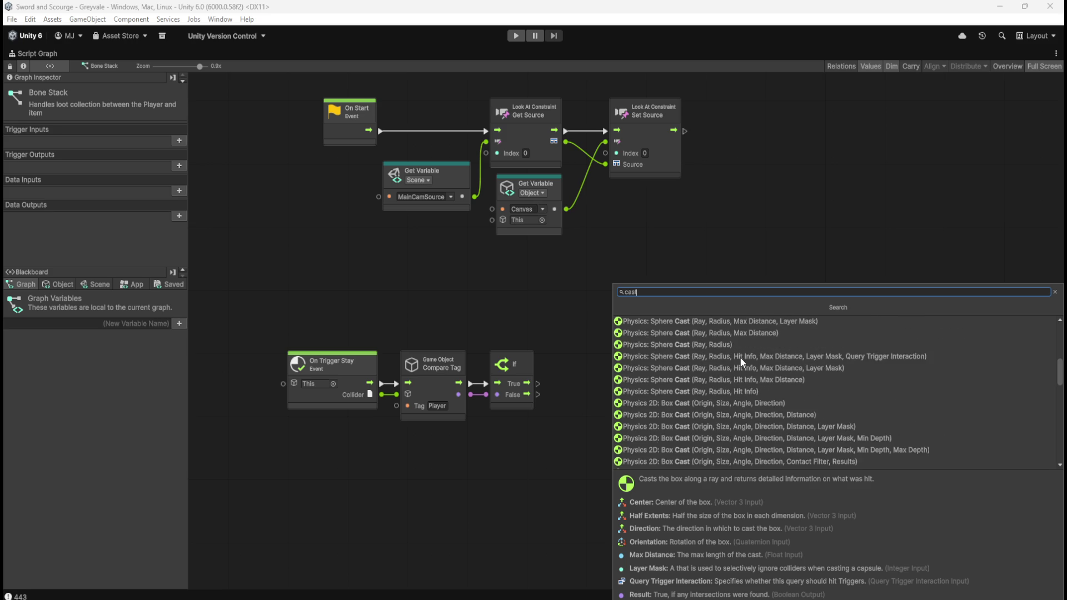
{"action": "scroll", "coordinate": [739, 357], "scroll_direction": "down", "scroll_amount": 5}
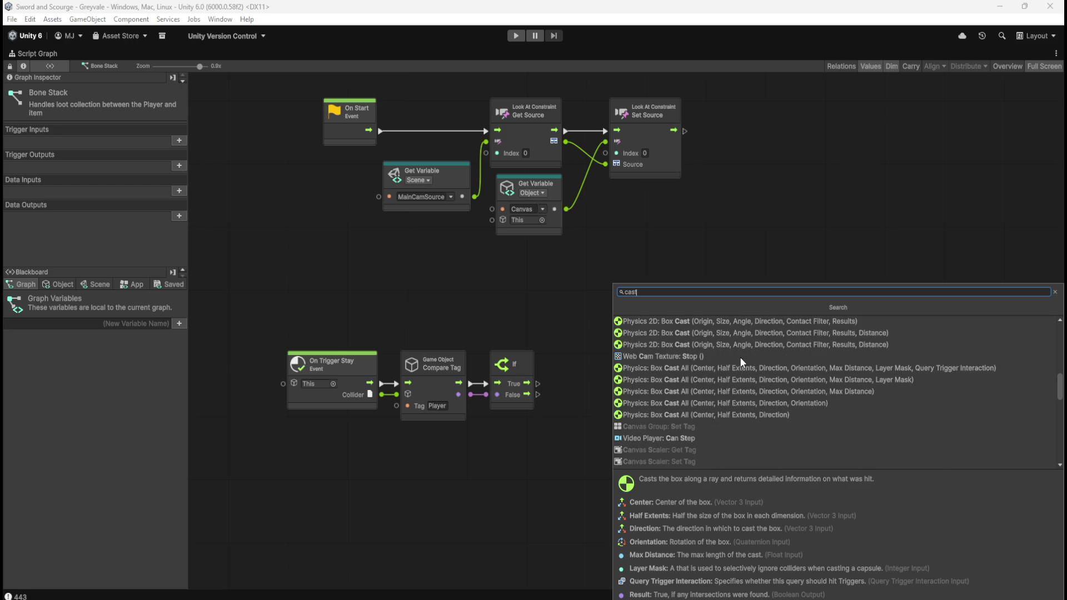
{"action": "scroll", "coordinate": [767, 363], "scroll_direction": "down", "scroll_amount": 5}
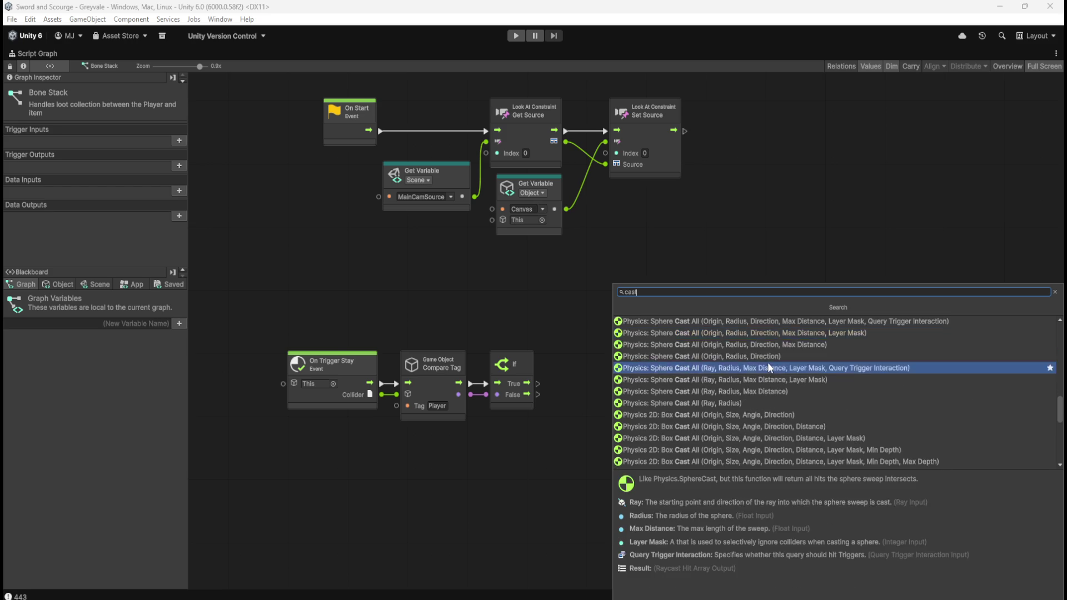
{"action": "scroll", "coordinate": [768, 360], "scroll_direction": "down", "scroll_amount": 5}
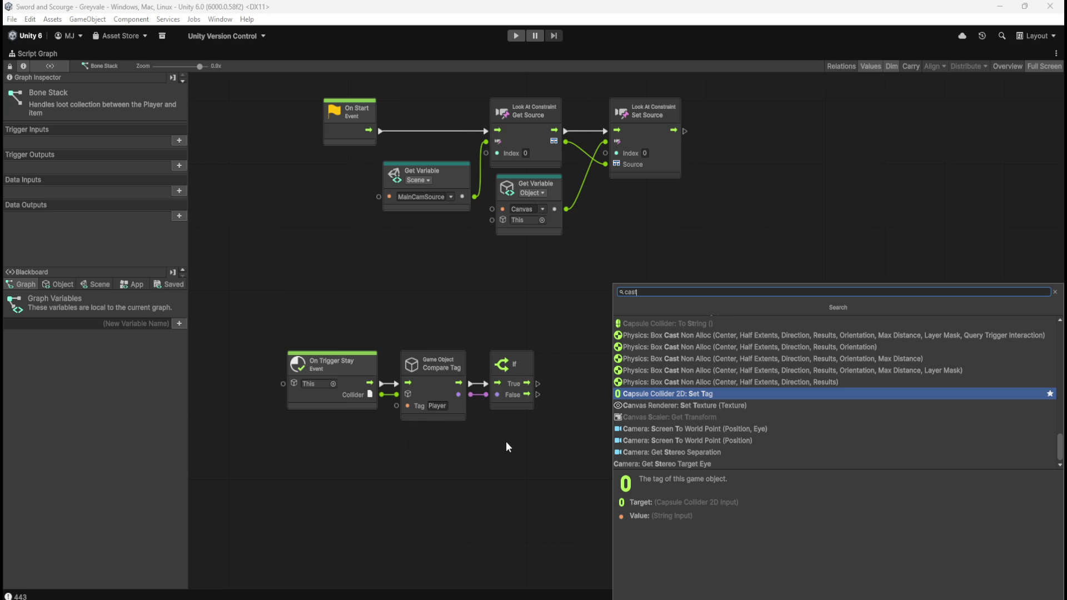
{"action": "left_click", "coordinate": [507, 443]}
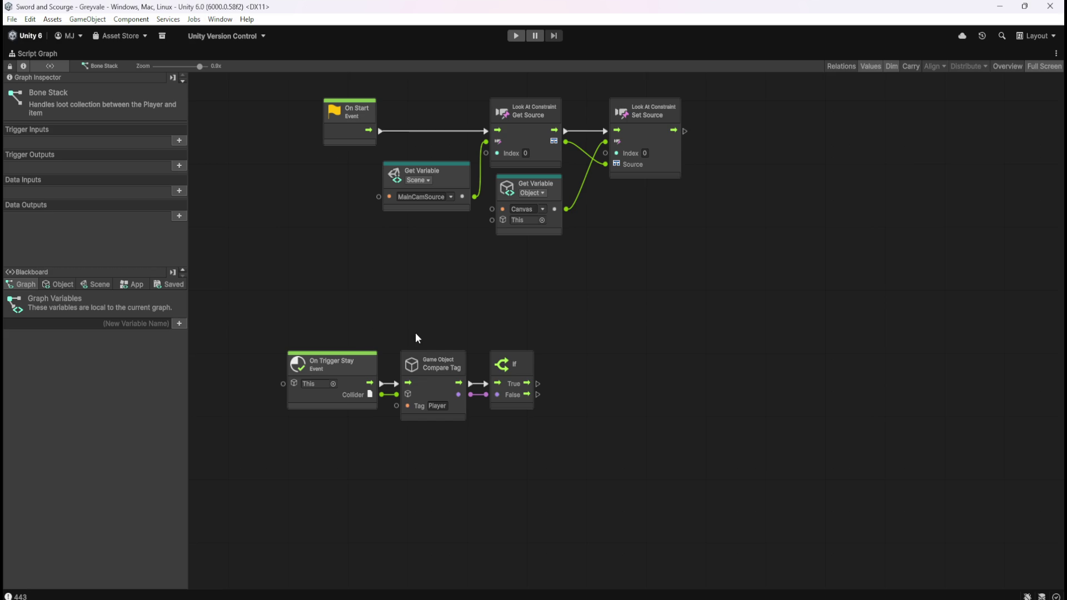
Step: Add an On Trigger Enter event node to the Bone Stack graph
{"action": "right_click", "coordinate": [341, 470]}
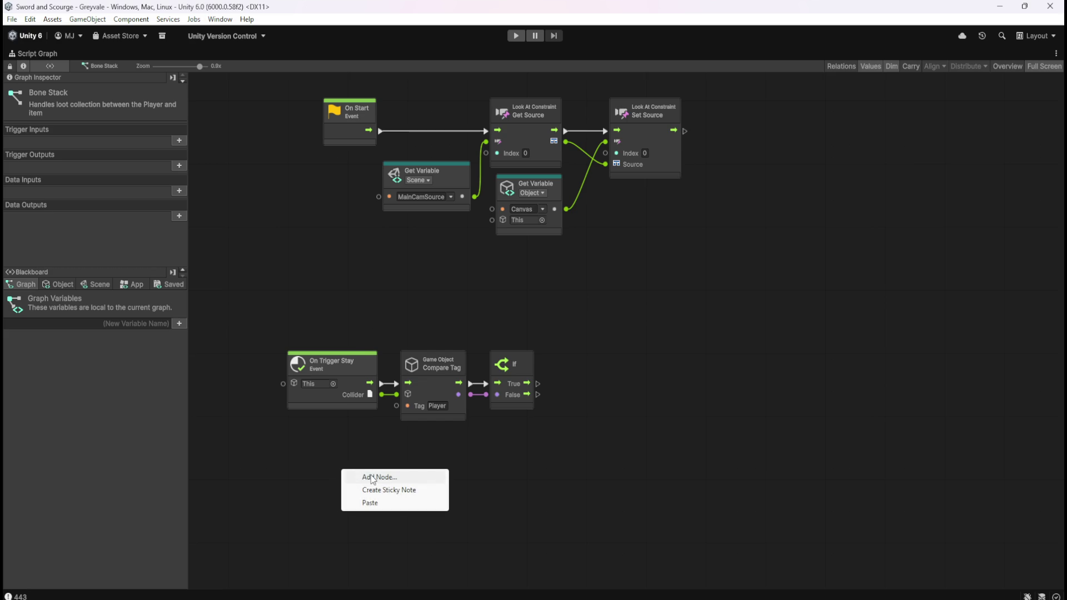
{"action": "left_click", "coordinate": [372, 478]}
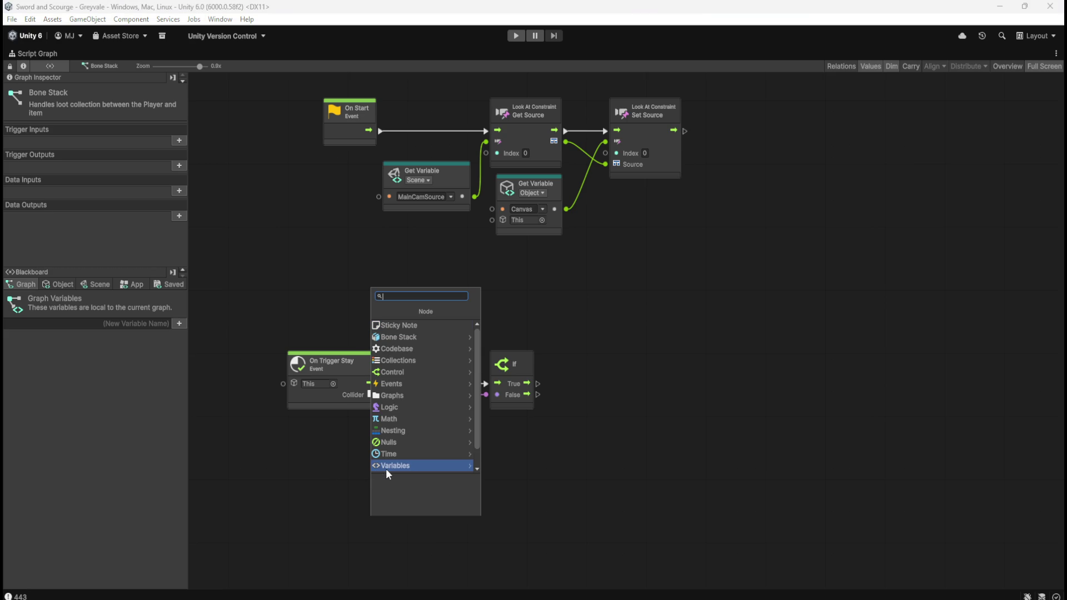
{"action": "type", "text": "trigger"}
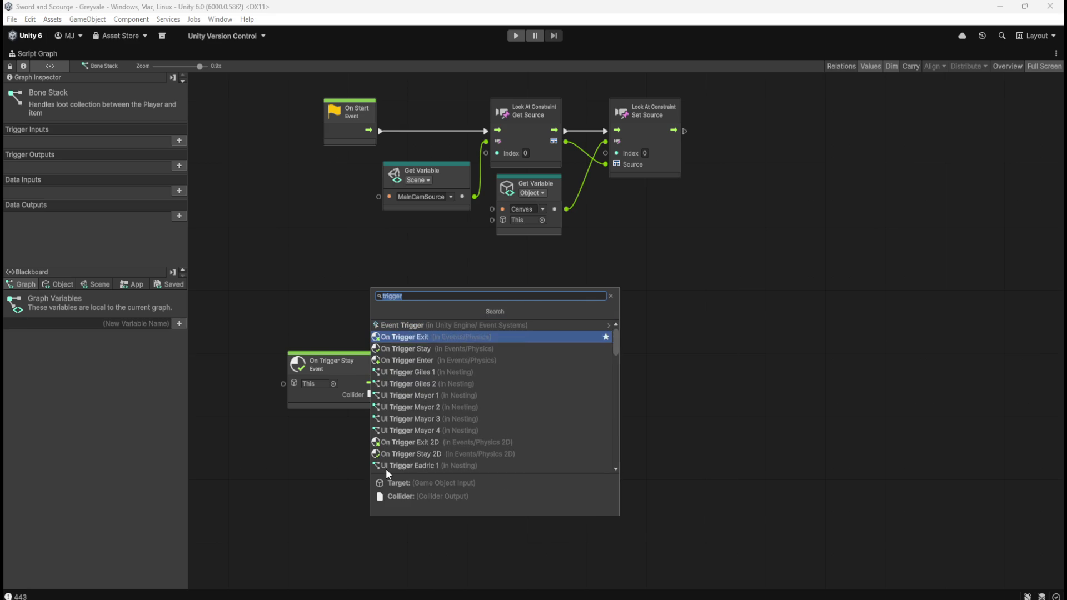
{"action": "key", "text": "Down"}
{"action": "key", "text": "Down"}
{"action": "key", "text": "Return"}
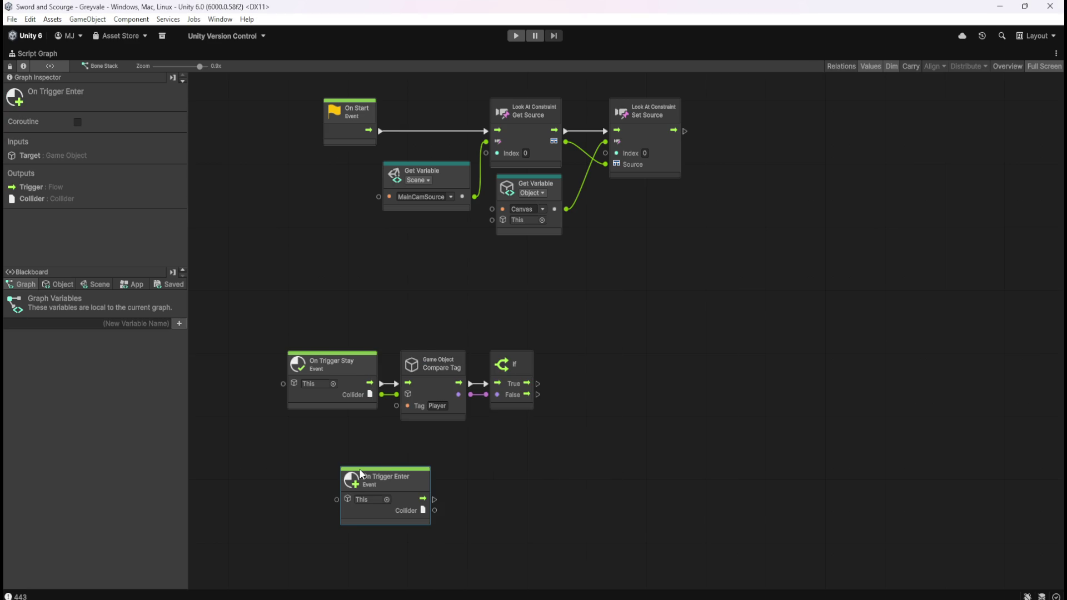
{"action": "left_click", "coordinate": [539, 498]}
{"action": "scroll", "coordinate": [542, 461], "scroll_direction": "down", "scroll_amount": 2}
Step: Add an On Trigger Exit event node and place it below On Trigger Enter
{"action": "right_click", "coordinate": [558, 412]}
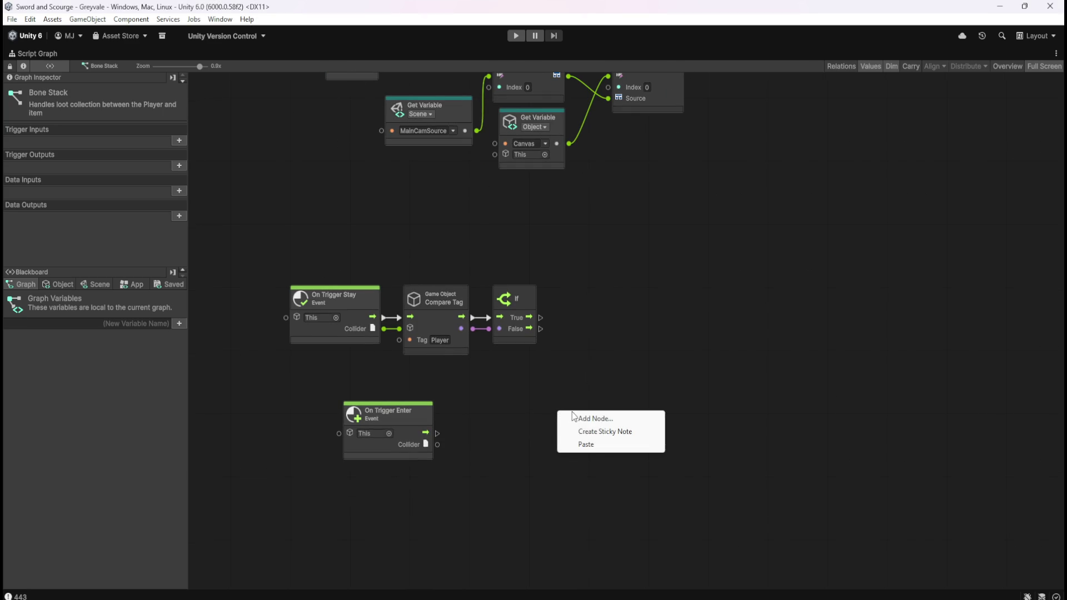
{"action": "left_click", "coordinate": [573, 416]}
{"action": "type", "text": "trigger"}
{"action": "key", "text": "Down"}
{"action": "key", "text": "Return"}
{"action": "mouse_move", "coordinate": [619, 432]}
{"action": "left_mouse_down"}
{"action": "mouse_move", "coordinate": [431, 502]}
{"action": "mouse_move", "coordinate": [419, 530]}
{"action": "left_mouse_up"}
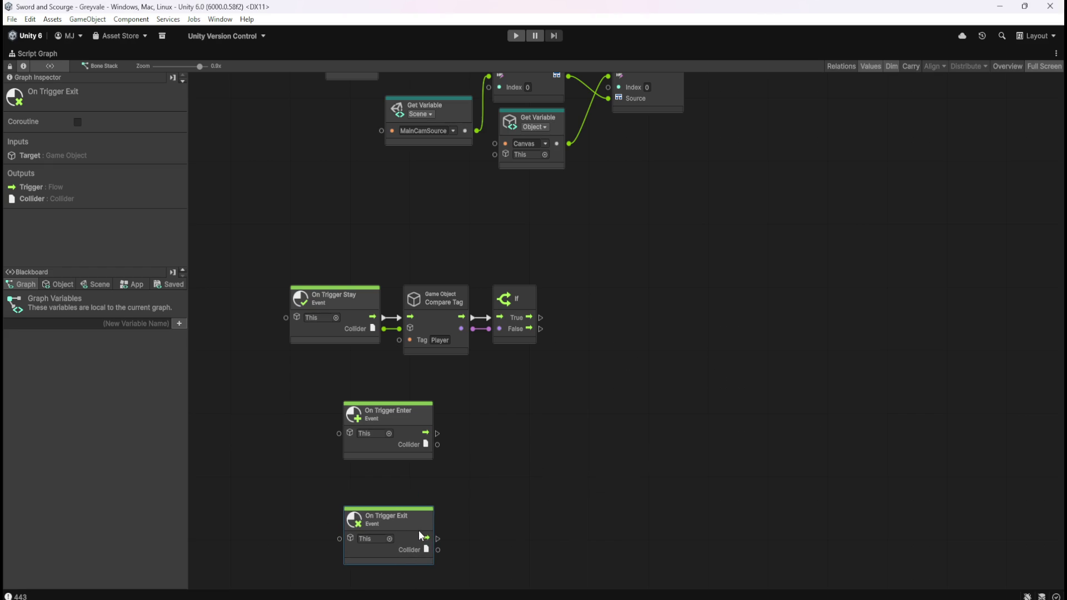
{"action": "left_click", "coordinate": [505, 439]}
Step: Disconnect On Trigger Stay from Compare Tag and move Compare Tag and If beside On Trigger Enter
{"action": "right_click", "coordinate": [383, 317]}
{"action": "right_click", "coordinate": [384, 330]}
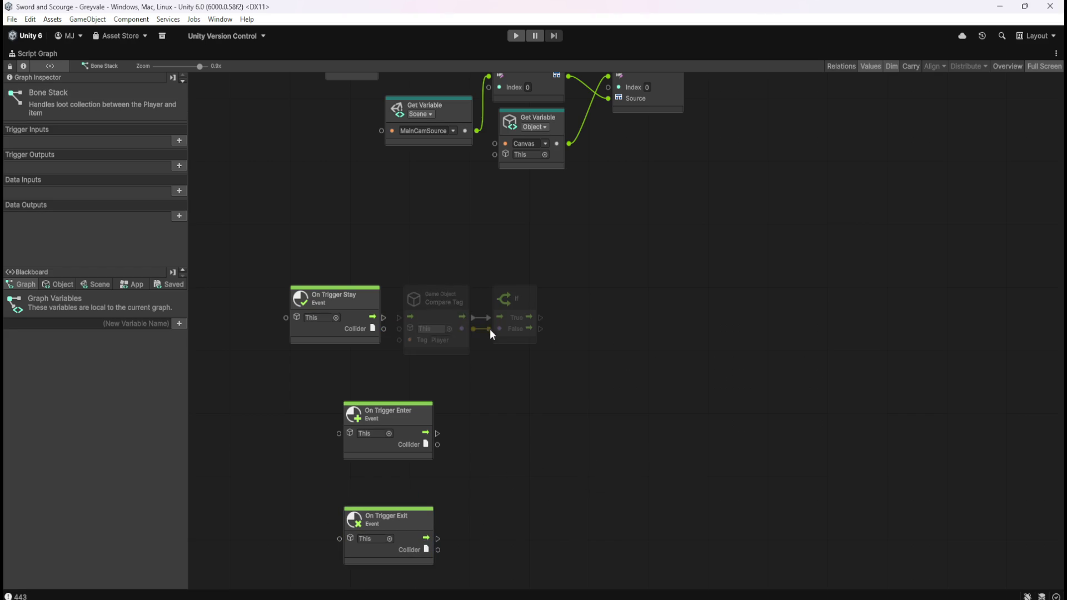
{"action": "mouse_move", "coordinate": [451, 265]}
{"action": "left_mouse_down"}
{"action": "mouse_move", "coordinate": [537, 346]}
{"action": "mouse_move", "coordinate": [589, 479]}
{"action": "mouse_move", "coordinate": [582, 489]}
{"action": "left_mouse_up"}
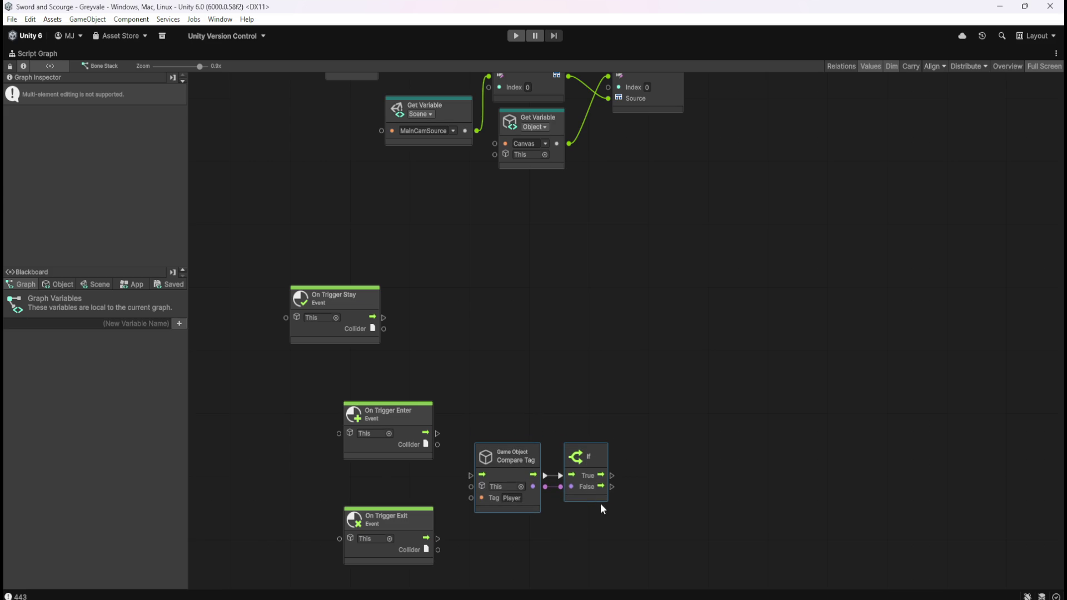
{"action": "left_click", "coordinate": [590, 492]}
{"action": "mouse_move", "coordinate": [590, 491]}
{"action": "left_mouse_down"}
{"action": "mouse_move", "coordinate": [582, 464]}
{"action": "mouse_move", "coordinate": [592, 453]}
{"action": "left_mouse_up"}
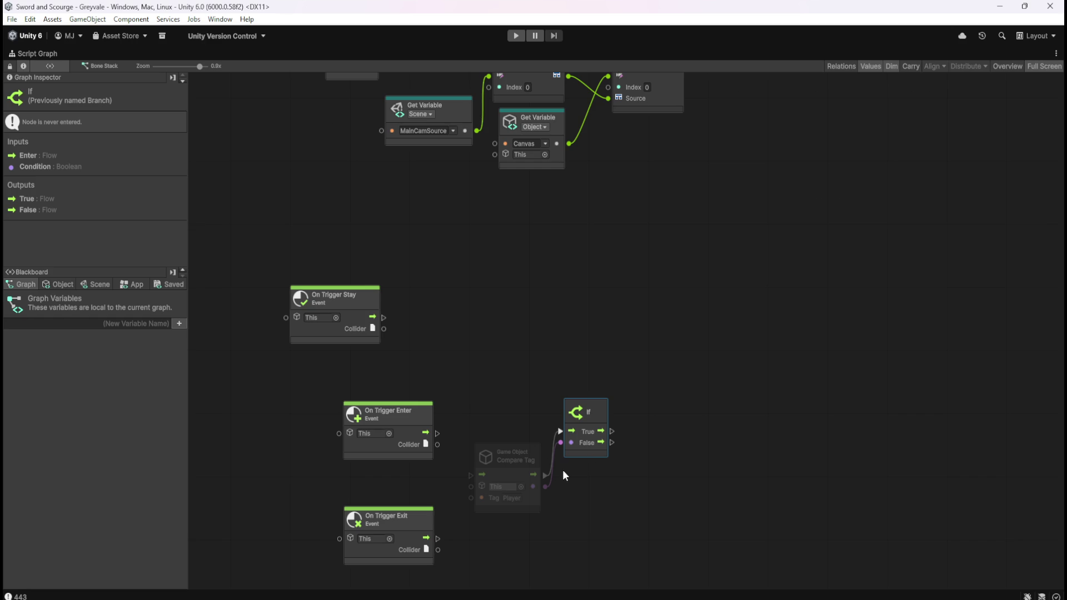
{"action": "left_click", "coordinate": [580, 476]}
{"action": "key", "text": "ctrl+z"}
{"action": "mouse_move", "coordinate": [512, 405]}
{"action": "left_mouse_down"}
{"action": "mouse_move", "coordinate": [592, 462]}
{"action": "mouse_move", "coordinate": [525, 442]}
{"action": "mouse_move", "coordinate": [527, 429]}
{"action": "left_mouse_up"}
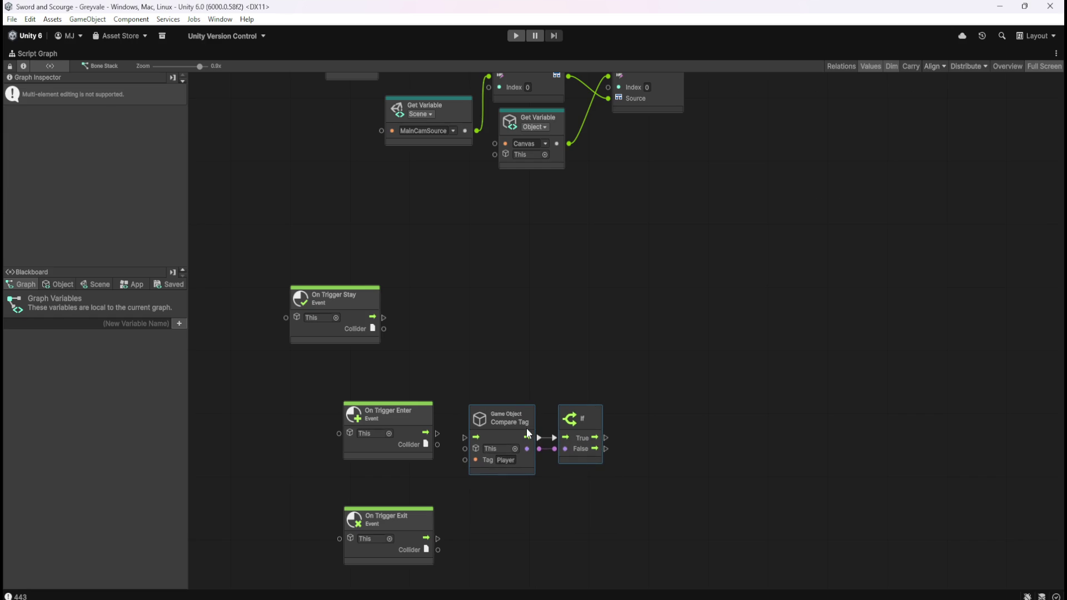
Step: Wire On Trigger Enter's flow and Collider into Compare Tag, and delete On Trigger Stay
{"action": "mouse_move", "coordinate": [438, 433]}
{"action": "left_mouse_down"}
{"action": "mouse_move", "coordinate": [464, 431]}
{"action": "mouse_move", "coordinate": [451, 450]}
{"action": "mouse_move", "coordinate": [513, 435]}
{"action": "left_mouse_up"}
{"action": "left_click", "coordinate": [513, 433]}
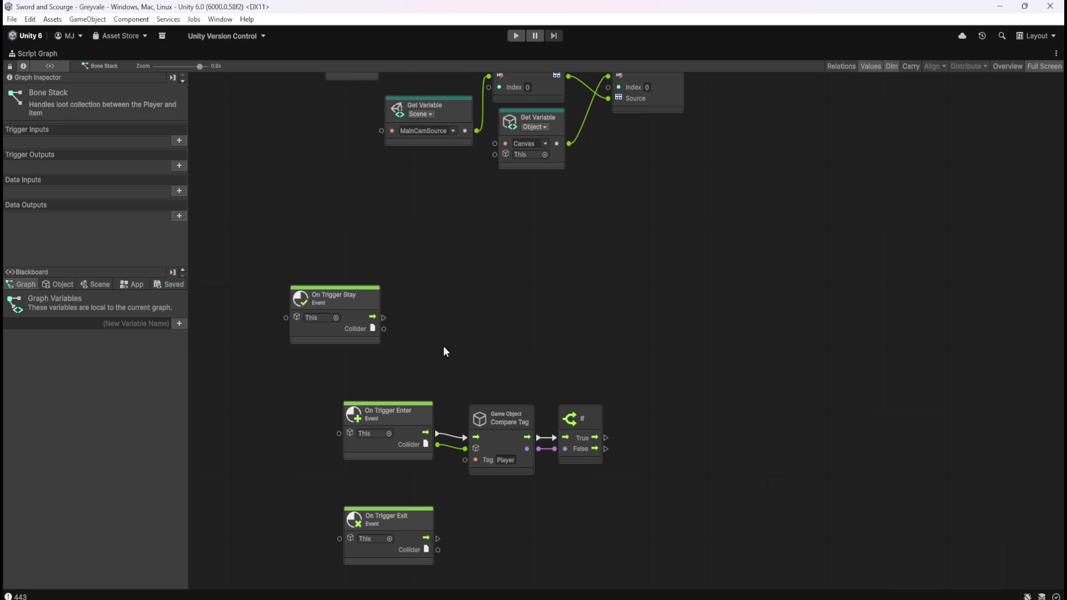
{"action": "left_click_drag", "start_coordinate": [406, 256], "coordinate": [309, 309]}
{"action": "key", "text": "Delete"}
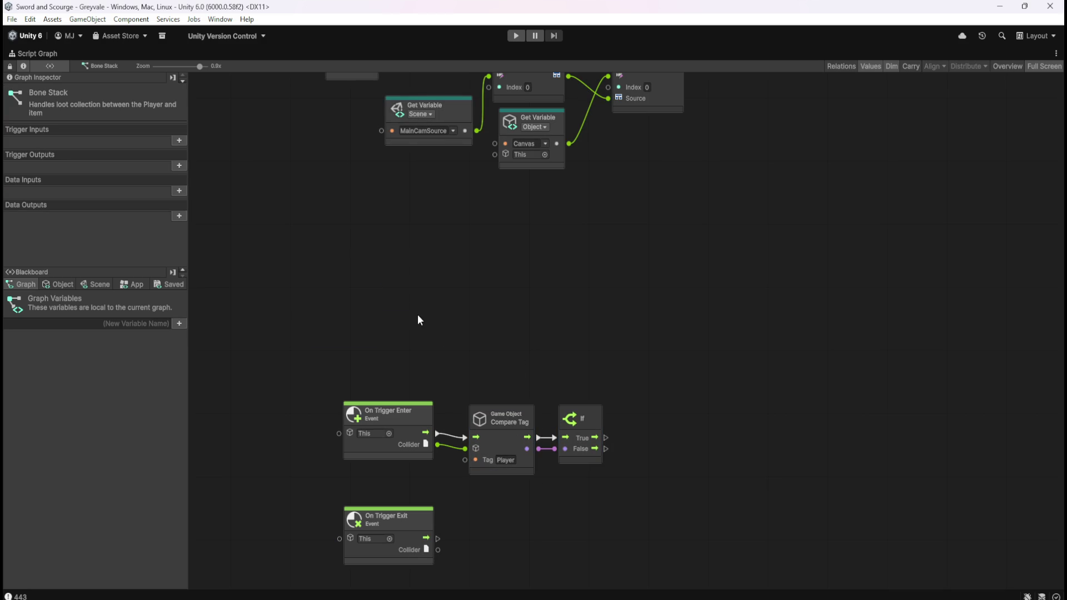
{"action": "left_click", "coordinate": [57, 284]}
{"action": "left_click_drag", "start_coordinate": [736, 377], "coordinate": [615, 340]}
Step: Add a Game Object Set Active node to the graph
{"action": "right_click", "coordinate": [601, 424]}
{"action": "left_click", "coordinate": [658, 425]}
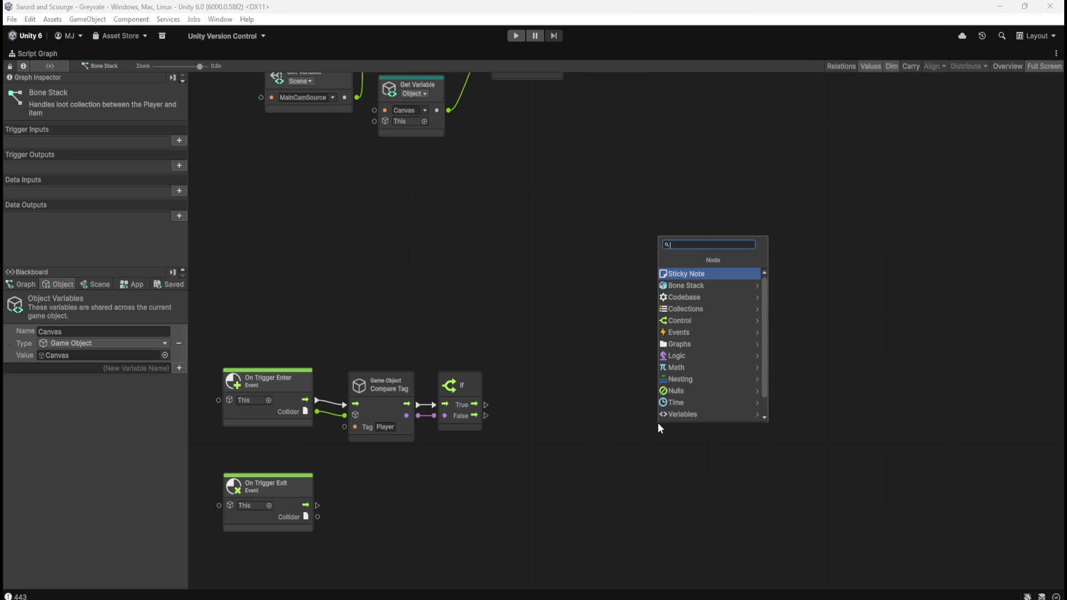
{"action": "type", "text": "game"}
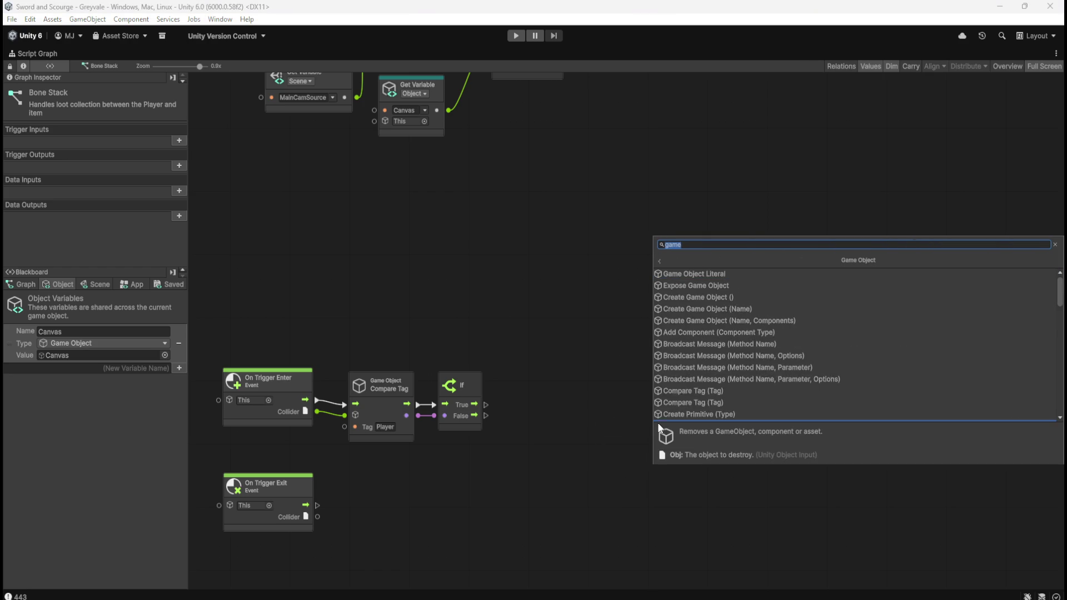
{"action": "scroll", "coordinate": [736, 346], "scroll_direction": "down", "scroll_amount": 10}
{"action": "scroll", "coordinate": [758, 321], "scroll_direction": "down", "scroll_amount": 4}
{"action": "left_click", "coordinate": [774, 318]}
{"action": "mouse_move", "coordinate": [628, 448]}
{"action": "left_mouse_down"}
{"action": "mouse_move", "coordinate": [585, 385]}
{"action": "mouse_move", "coordinate": [563, 399]}
{"action": "mouse_move", "coordinate": [586, 401]}
{"action": "left_mouse_up"}
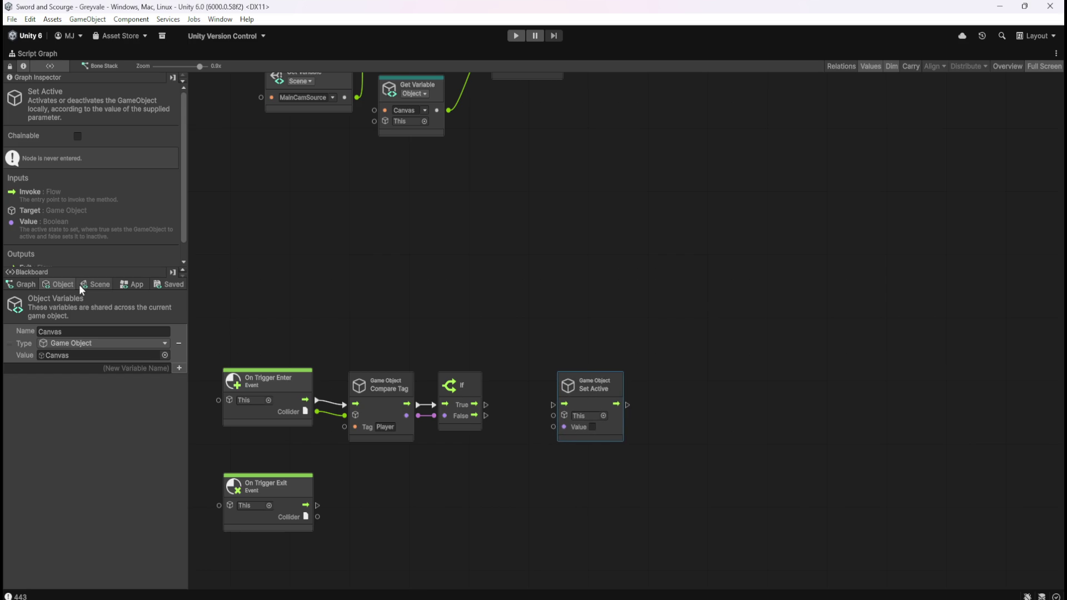
Step: Add a Get Variable node for Canvas and wire the If True branch into Set Active
{"action": "mouse_move", "coordinate": [10, 344]}
{"action": "left_mouse_down"}
{"action": "mouse_move", "coordinate": [162, 395]}
{"action": "mouse_move", "coordinate": [482, 458]}
{"action": "mouse_move", "coordinate": [544, 465]}
{"action": "mouse_move", "coordinate": [535, 455]}
{"action": "mouse_move", "coordinate": [553, 416]}
{"action": "left_mouse_up"}
{"action": "left_click_drag", "start_coordinate": [607, 438], "coordinate": [619, 435]}
{"action": "left_click", "coordinate": [562, 451]}
{"action": "left_click_drag", "start_coordinate": [486, 405], "coordinate": [568, 408]}
{"action": "left_click_drag", "start_coordinate": [595, 512], "coordinate": [651, 388]}
Step: Move On Trigger Exit lower and shift the upper node chain to make room
{"action": "left_click_drag", "start_coordinate": [428, 212], "coordinate": [748, 425]}
{"action": "left_click", "coordinate": [368, 368]}
{"action": "left_click_drag", "start_coordinate": [355, 366], "coordinate": [361, 463]}
{"action": "left_click_drag", "start_coordinate": [291, 186], "coordinate": [751, 425]}
{"action": "left_click_drag", "start_coordinate": [355, 262], "coordinate": [363, 272]}
{"action": "left_click", "coordinate": [446, 403]}
Step: Duplicate the Compare Tag, If, Get Variable and Set Active chain, wiring Enter and Exit to each copy
{"action": "left_click_drag", "start_coordinate": [434, 231], "coordinate": [763, 436]}
{"action": "key", "text": "ctrl+d"}
{"action": "mouse_move", "coordinate": [670, 364]}
{"action": "left_mouse_down"}
{"action": "mouse_move", "coordinate": [662, 524]}
{"action": "mouse_move", "coordinate": [588, 527]}
{"action": "left_mouse_up"}
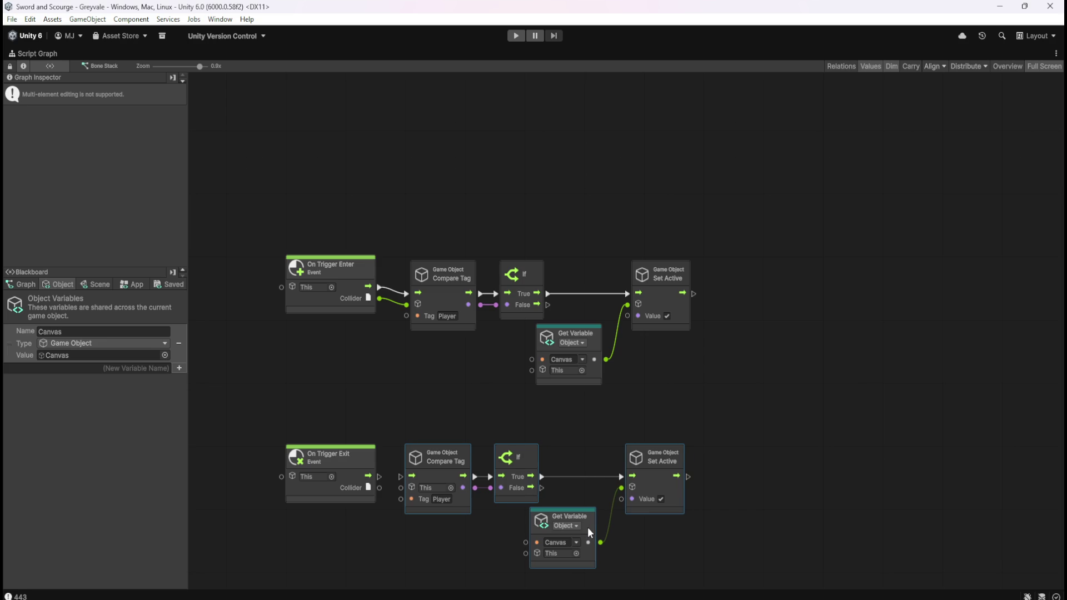
{"action": "right_click", "coordinate": [379, 287]}
{"action": "right_click", "coordinate": [379, 298]}
{"action": "left_click_drag", "start_coordinate": [407, 214], "coordinate": [720, 392]}
{"action": "left_click_drag", "start_coordinate": [521, 278], "coordinate": [522, 271]}
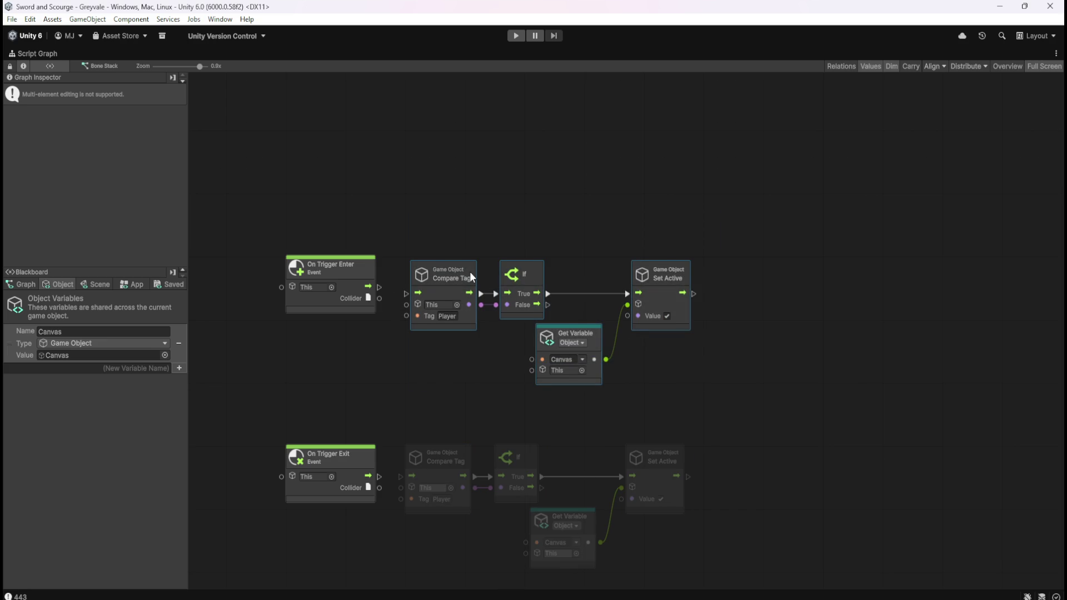
{"action": "left_click", "coordinate": [418, 241]}
{"action": "mouse_move", "coordinate": [382, 287]}
{"action": "left_mouse_down"}
{"action": "mouse_move", "coordinate": [407, 287]}
{"action": "mouse_move", "coordinate": [406, 298]}
{"action": "left_mouse_up"}
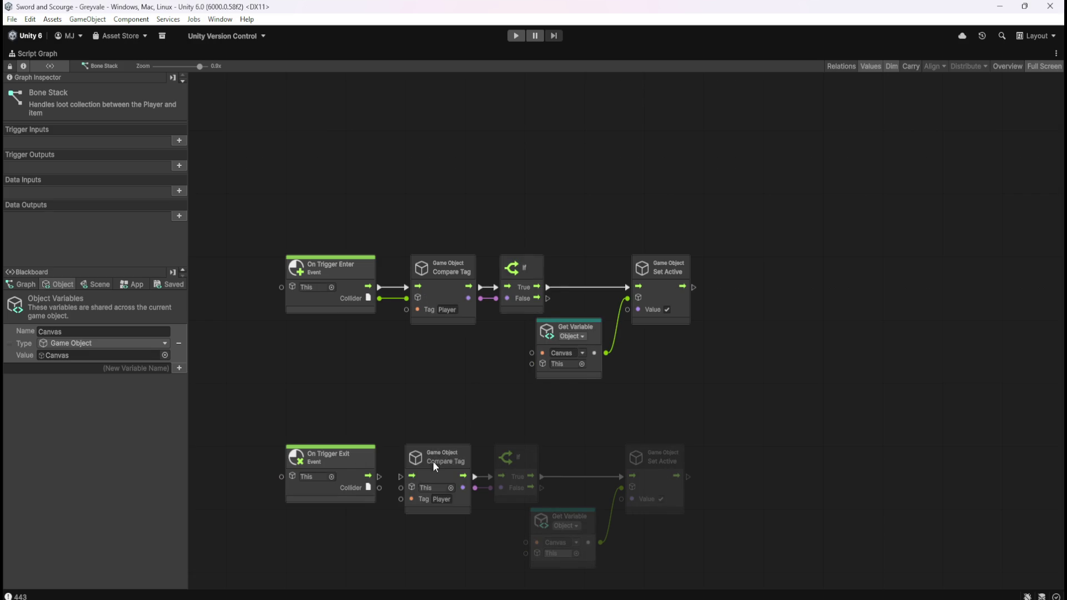
{"action": "mouse_move", "coordinate": [379, 477]}
{"action": "left_mouse_down"}
{"action": "mouse_move", "coordinate": [402, 476]}
{"action": "mouse_move", "coordinate": [383, 490]}
{"action": "left_mouse_up"}
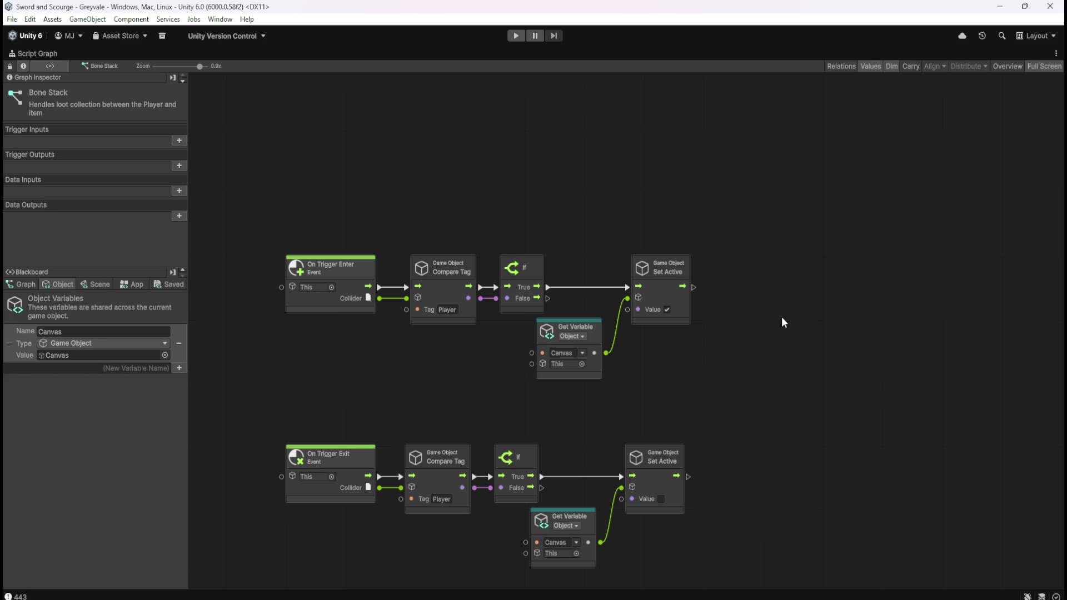
Step: Move the On Start Look At Constraint group right and down, then restore the full editor layout
{"action": "scroll", "coordinate": [784, 323], "scroll_direction": "up", "scroll_amount": 10}
{"action": "left_click_drag", "start_coordinate": [276, 112], "coordinate": [759, 339]}
{"action": "mouse_move", "coordinate": [508, 188]}
{"action": "left_mouse_down"}
{"action": "mouse_move", "coordinate": [560, 250]}
{"action": "mouse_move", "coordinate": [543, 262]}
{"action": "mouse_move", "coordinate": [531, 251]}
{"action": "left_mouse_up"}
{"action": "left_click", "coordinate": [673, 385]}
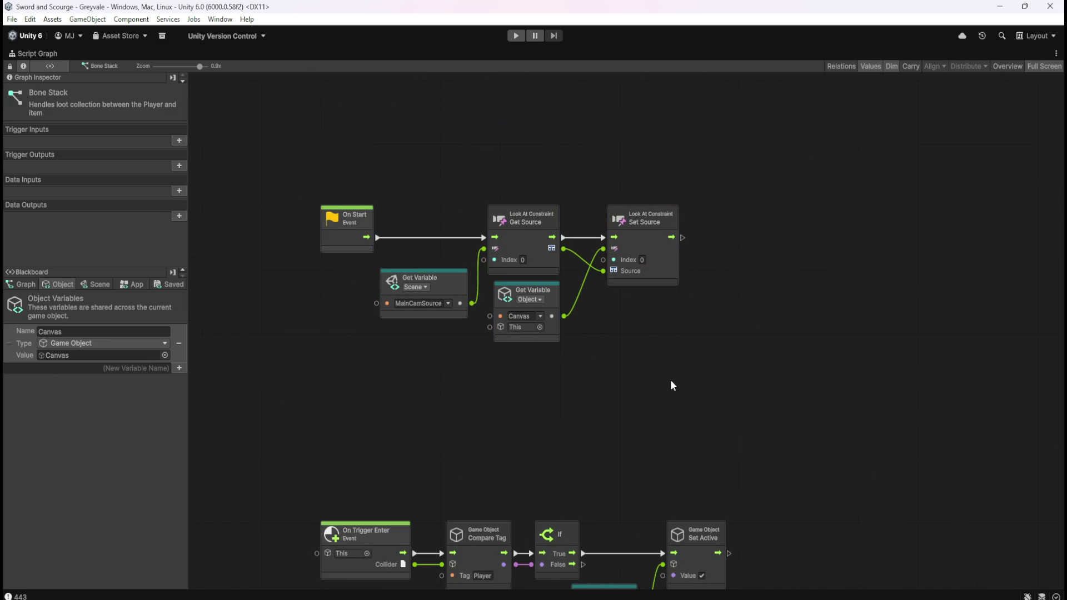
{"action": "scroll", "coordinate": [675, 408], "scroll_direction": "down", "scroll_amount": 10}
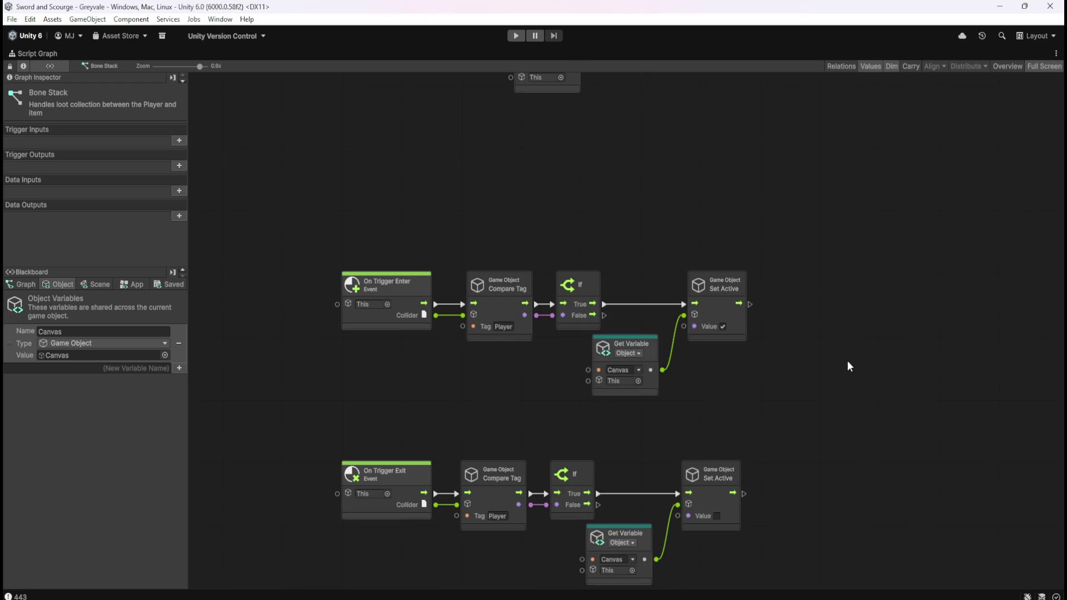
{"action": "key", "text": "shift+space"}
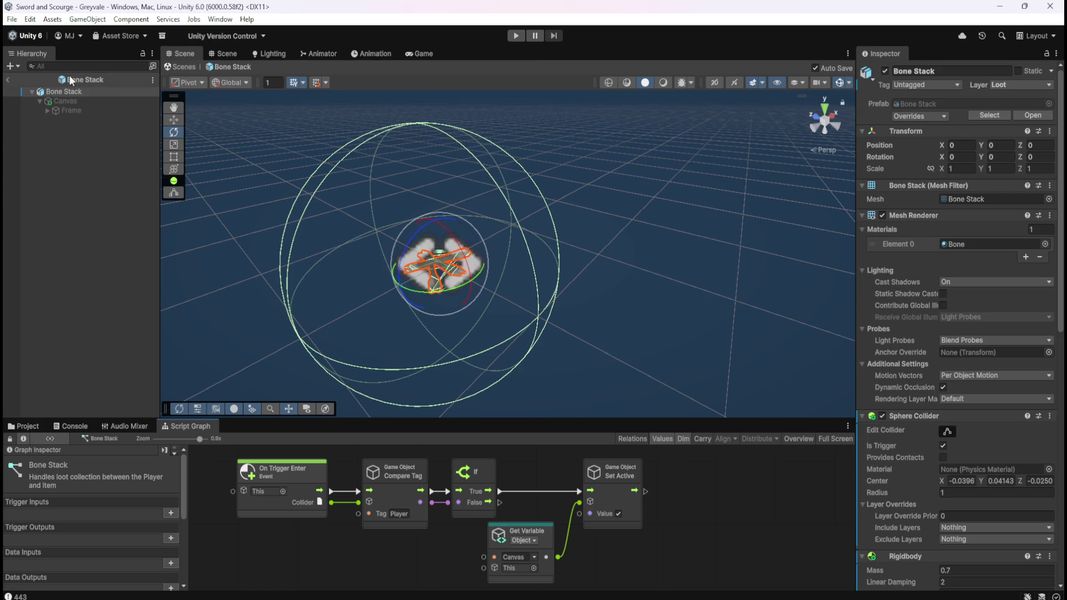
Step: Leave prefab mode, enter Play mode, and run across the bridge into the village
{"action": "left_click", "coordinate": [7, 79]}
{"action": "left_click", "coordinate": [515, 36]}
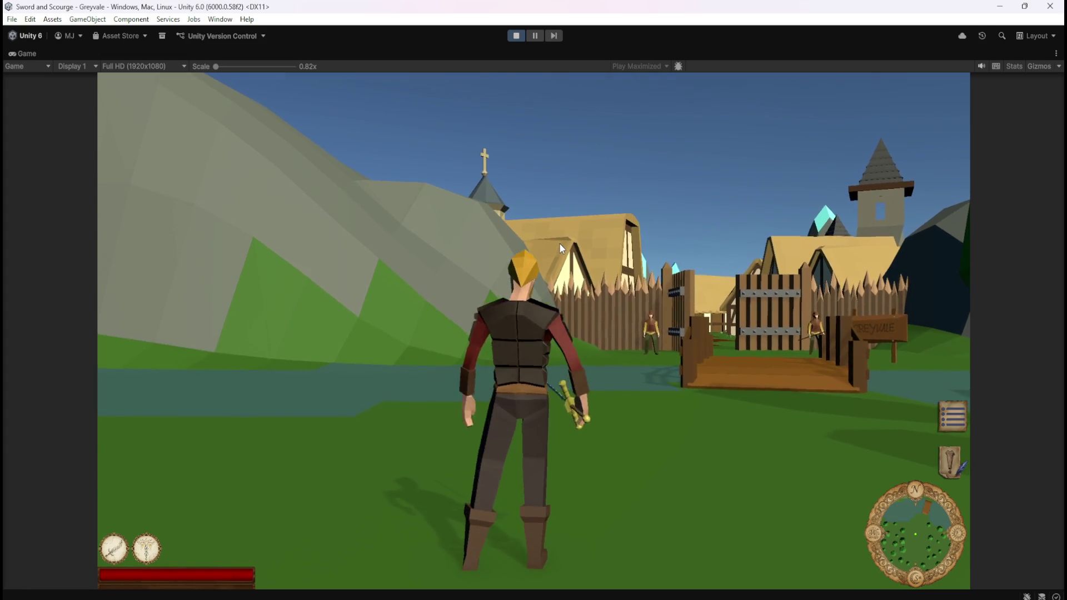
{"action": "key", "text": "w"}
{"action": "key", "text": "w"}
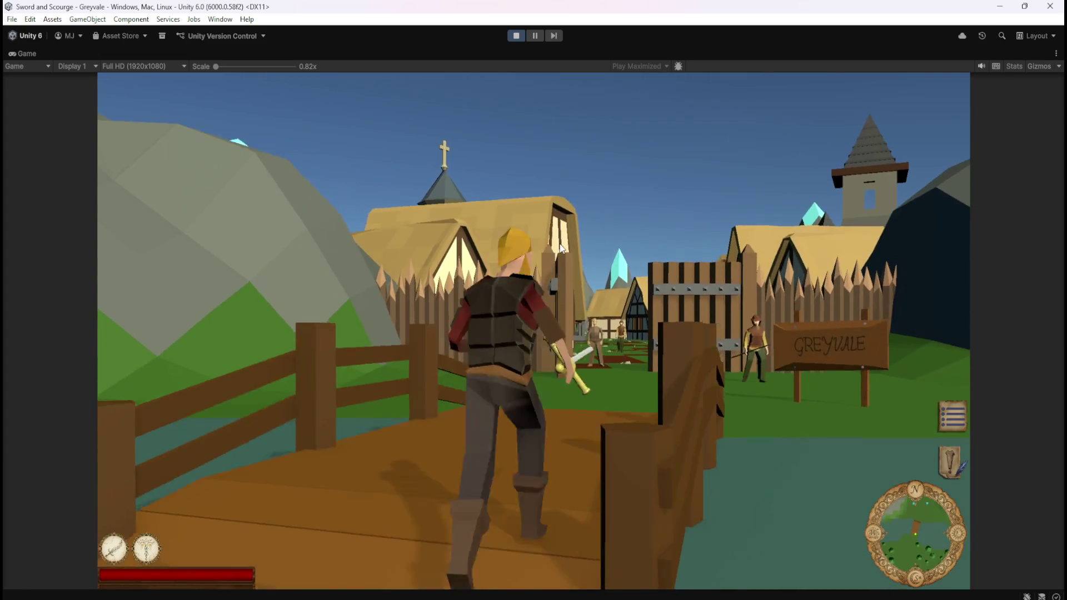
{"action": "key", "text": "w"}
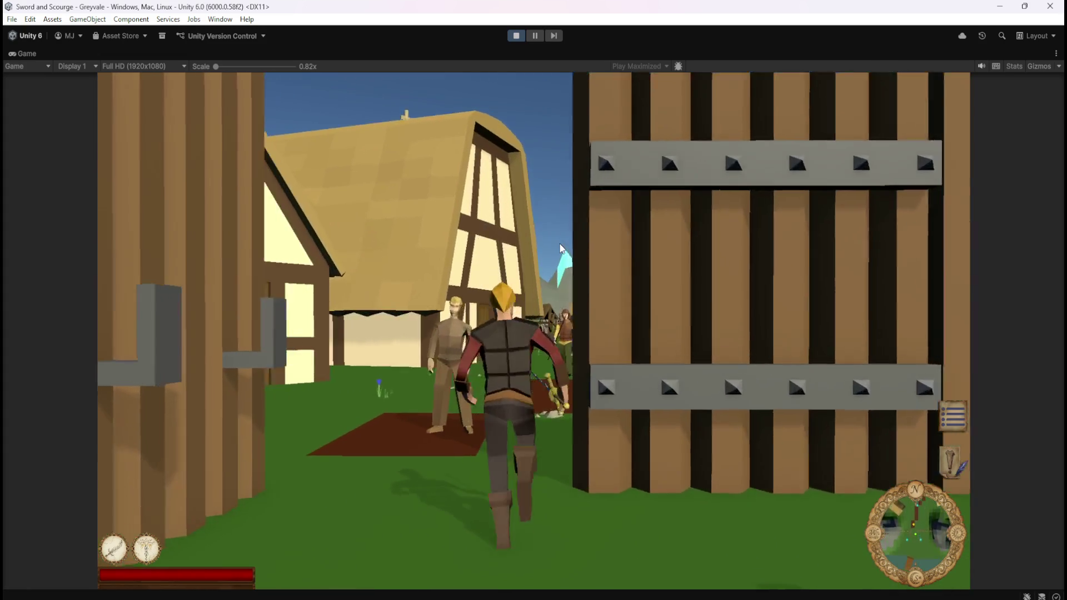
{"action": "key", "text": "w"}
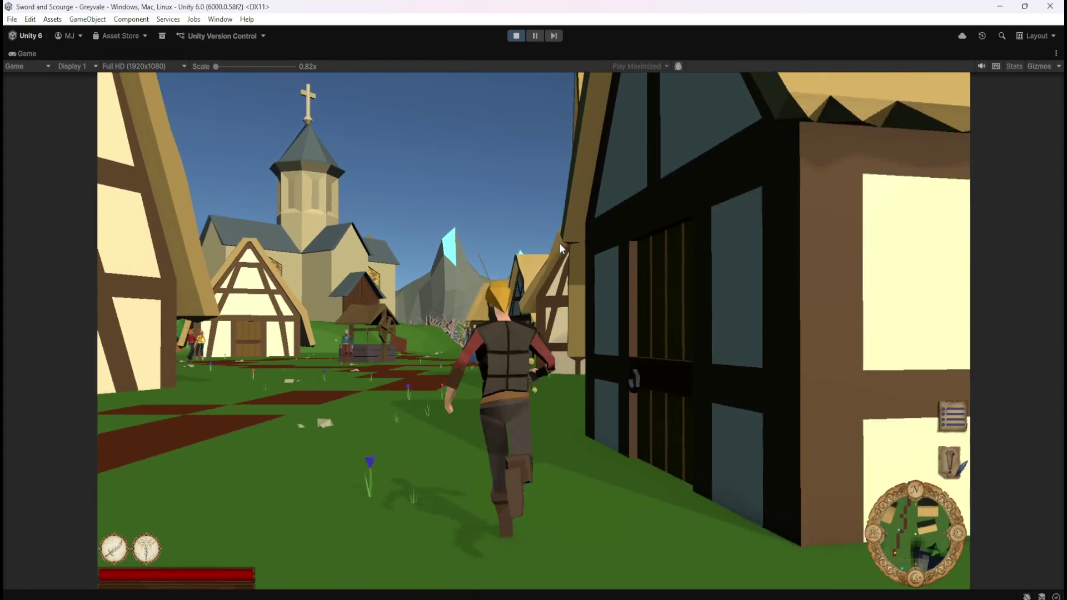
Step: Run down the village street, past the houses and through the trees to the graveyard
{"action": "key", "text": "w"}
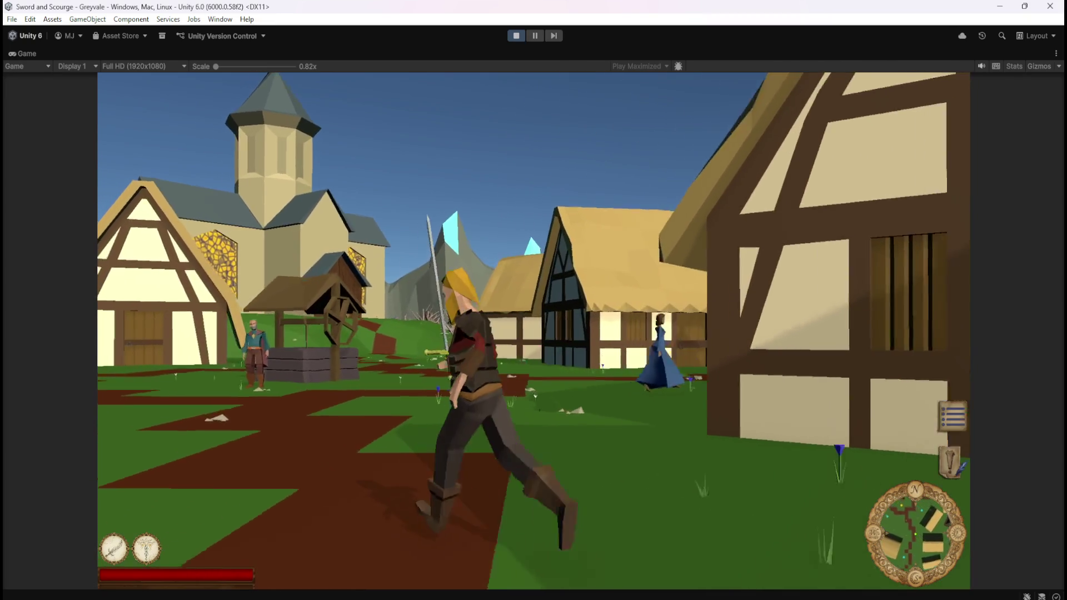
{"action": "key", "text": "w"}
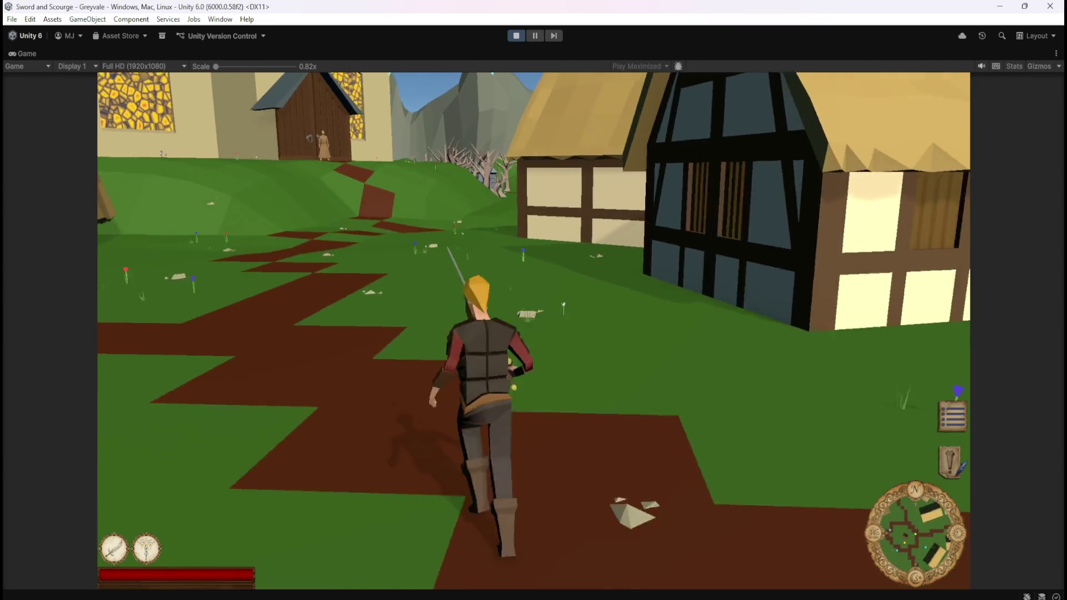
{"action": "key", "text": "w"}
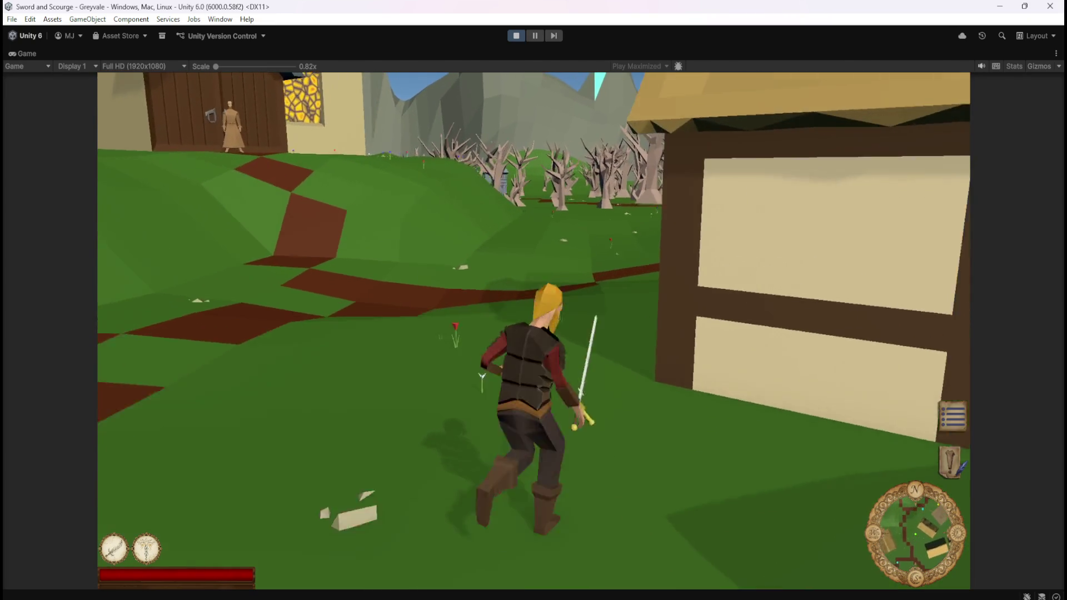
{"action": "key", "text": "w"}
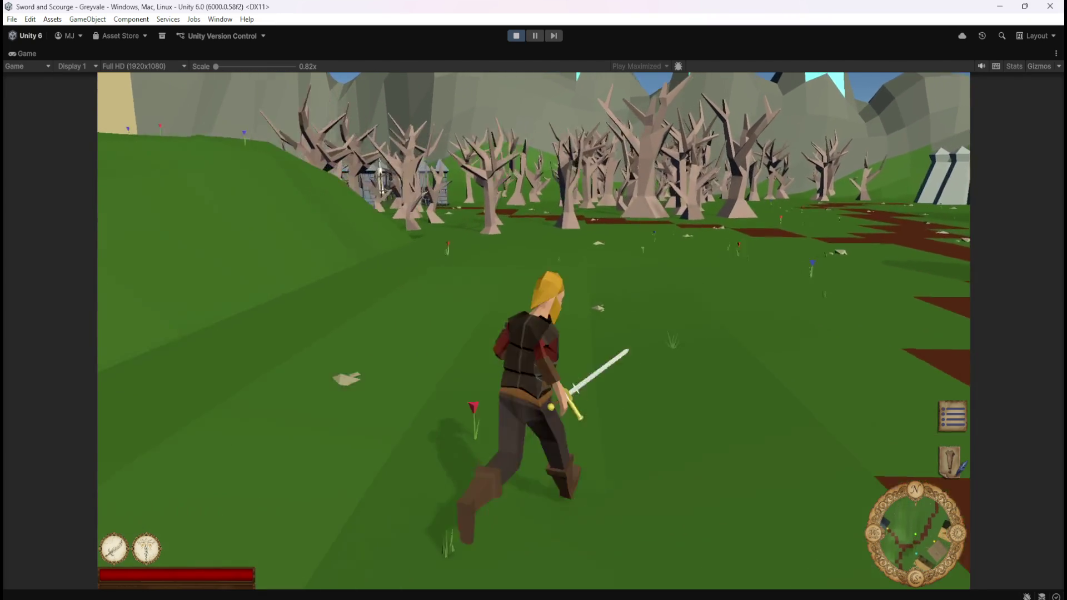
{"action": "key", "text": "w"}
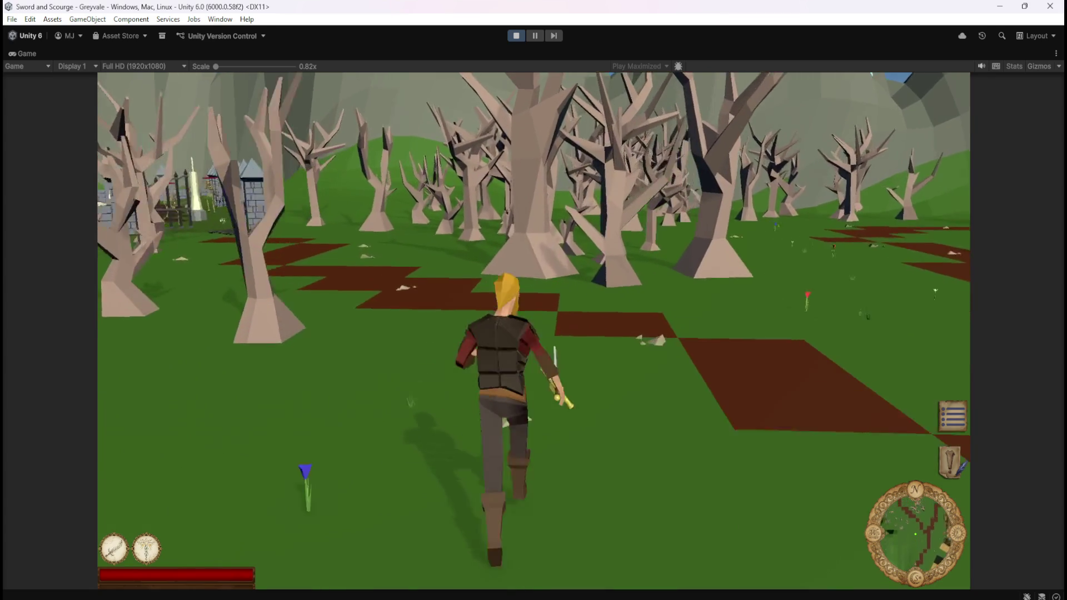
{"action": "key", "text": "w"}
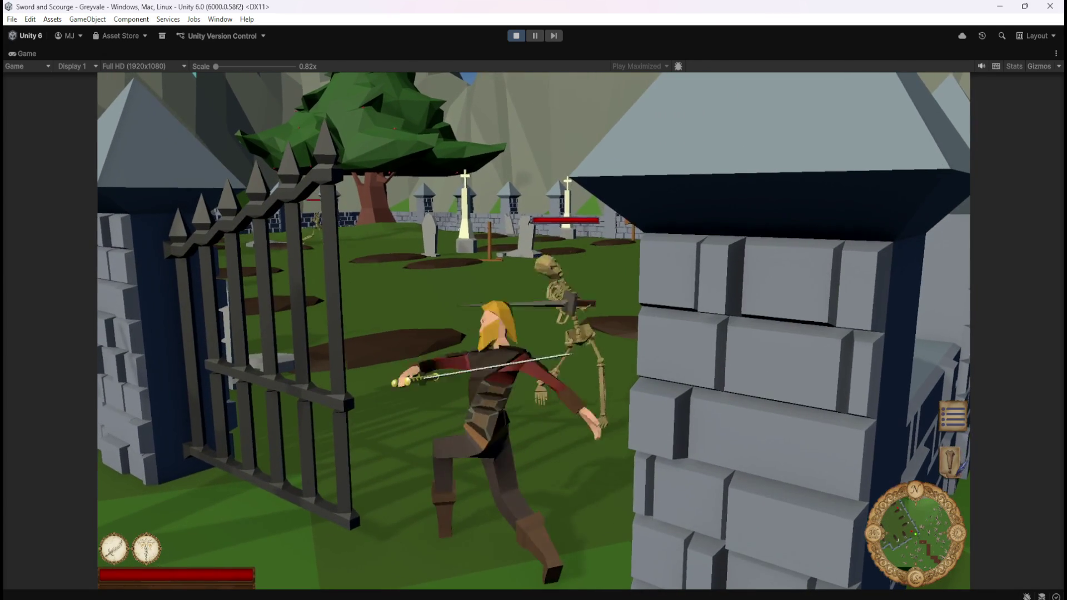
{"action": "key", "text": "w"}
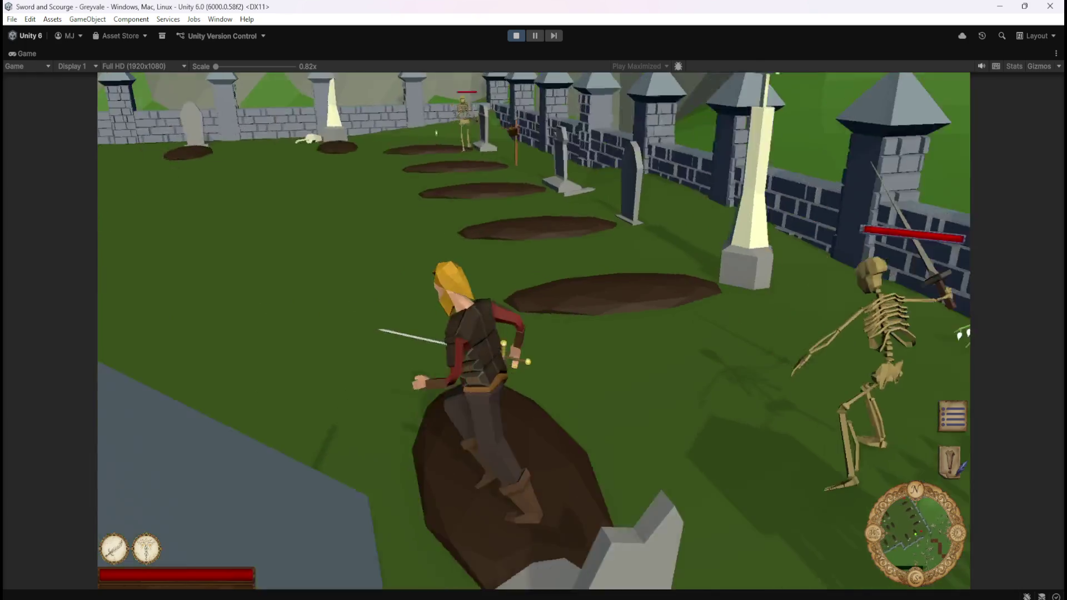
Step: Kill a graveyard skeleton and walk up to its bone pile to see the BONES label
{"action": "left_click", "coordinate": [469, 272]}
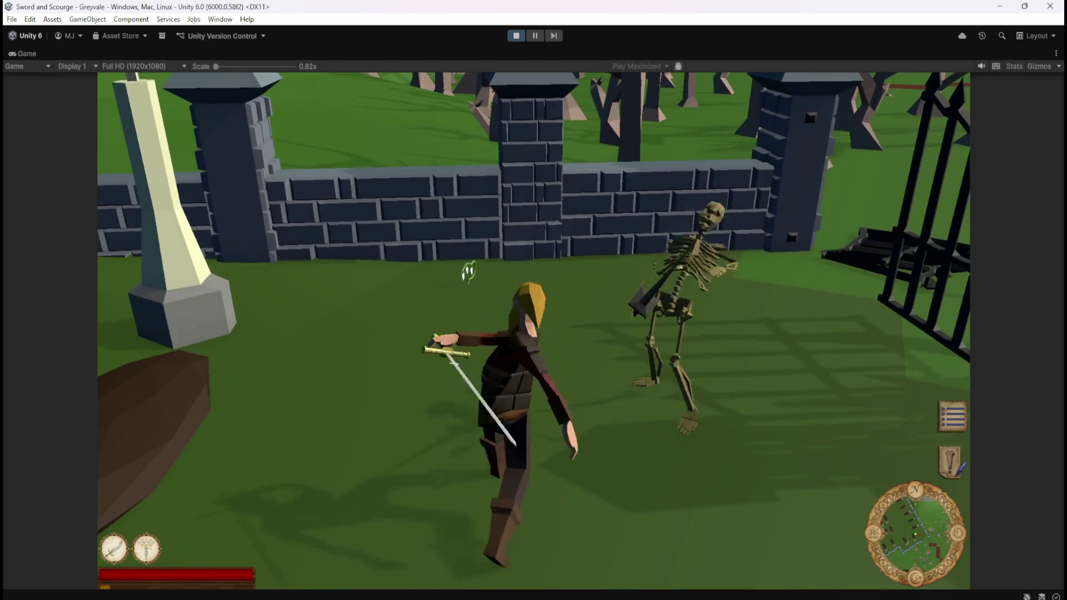
{"action": "key", "text": "w"}
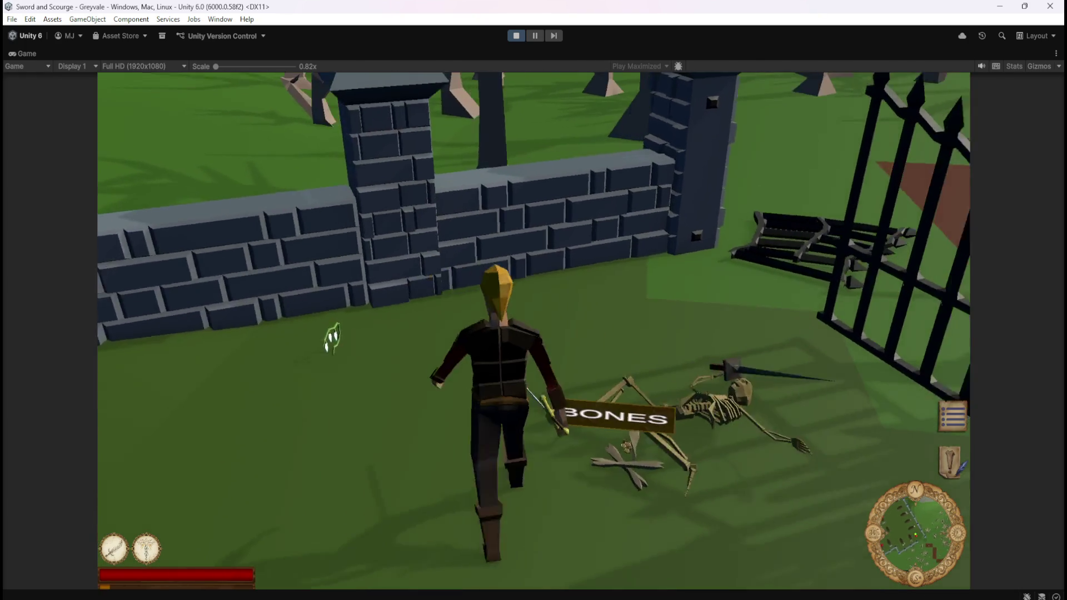
{"action": "key", "text": "w"}
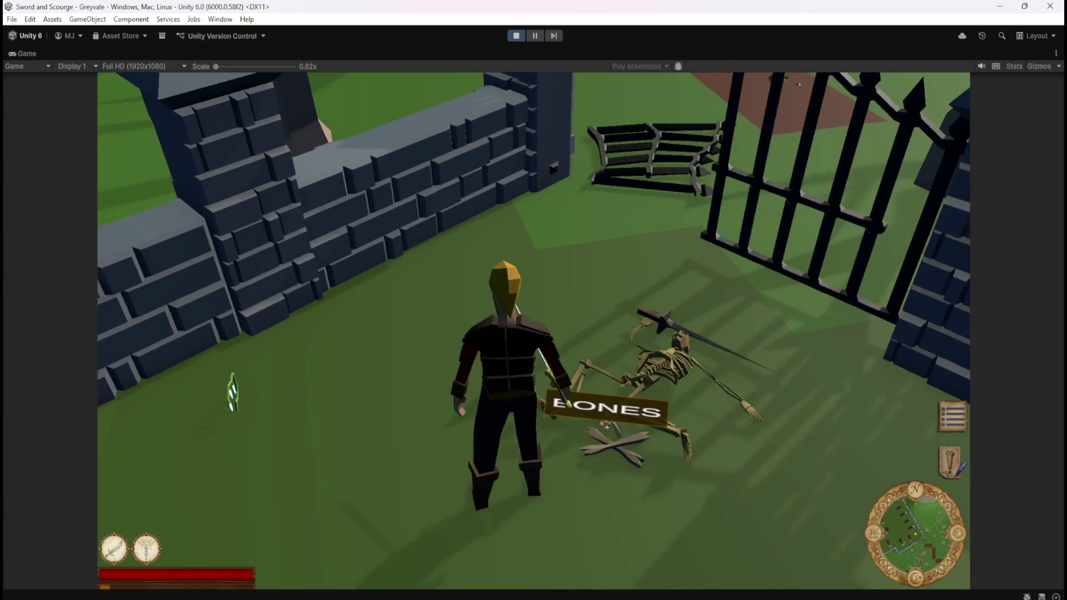
{"action": "key", "text": "s"}
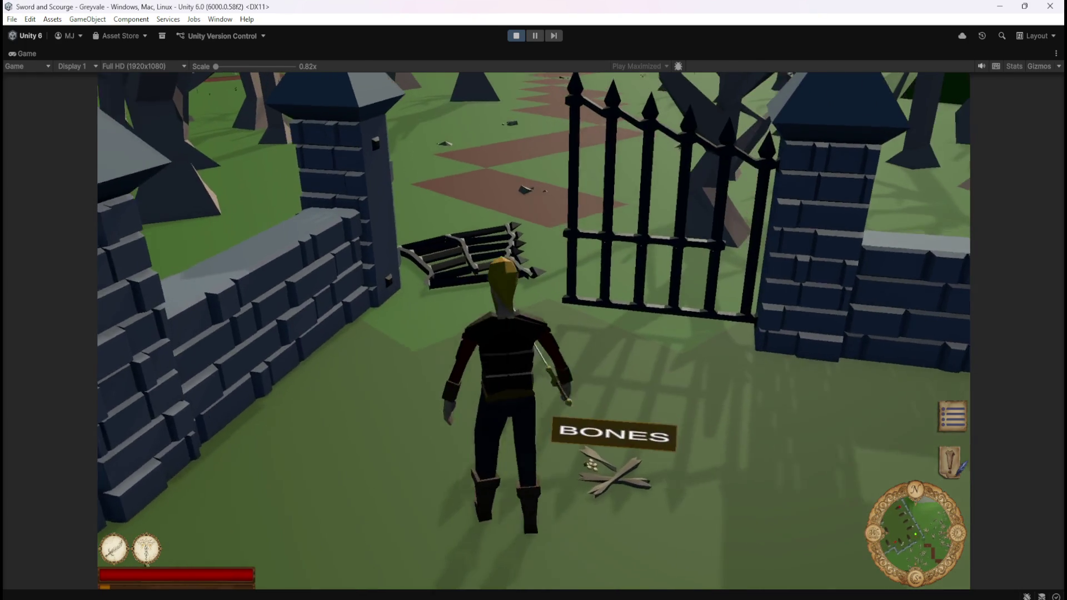
Step: Go through the graveyard gate and fight another skeleton around the fallen bones
{"action": "key", "text": "w"}
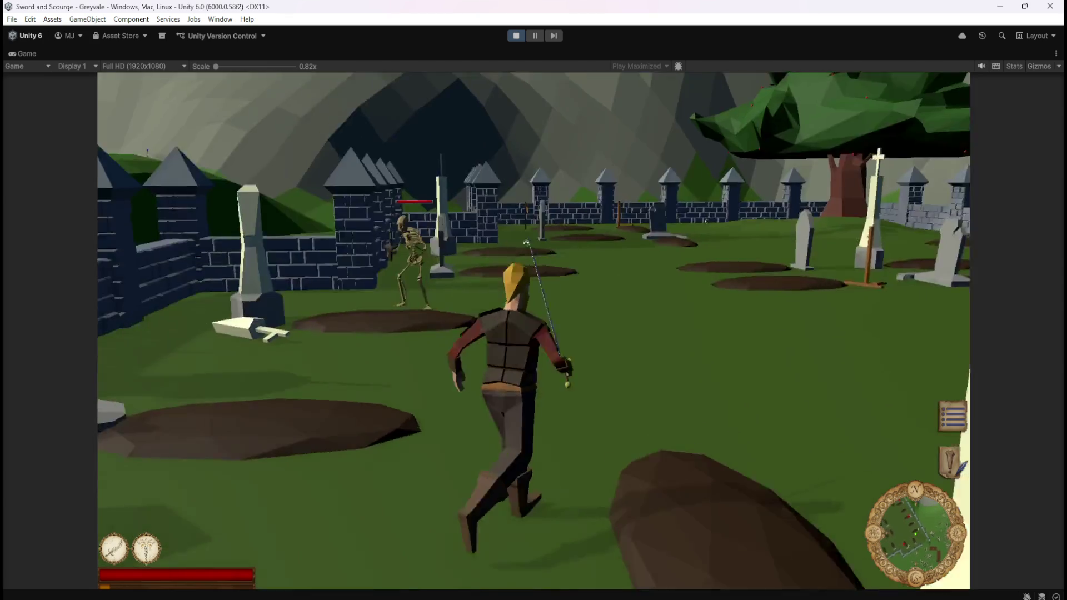
{"action": "key", "text": "w"}
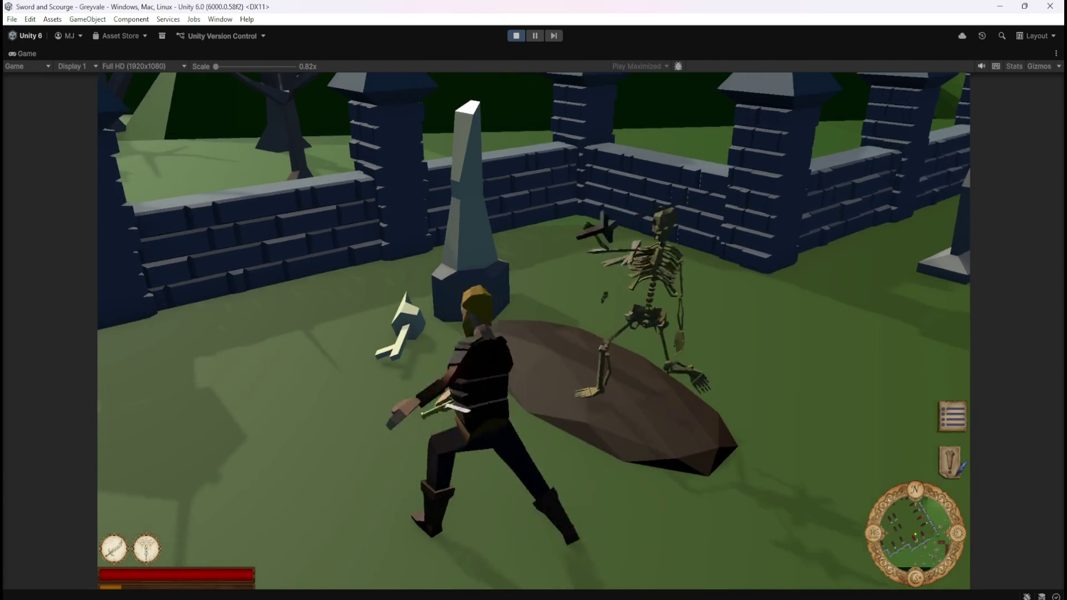
{"action": "key", "text": "w"}
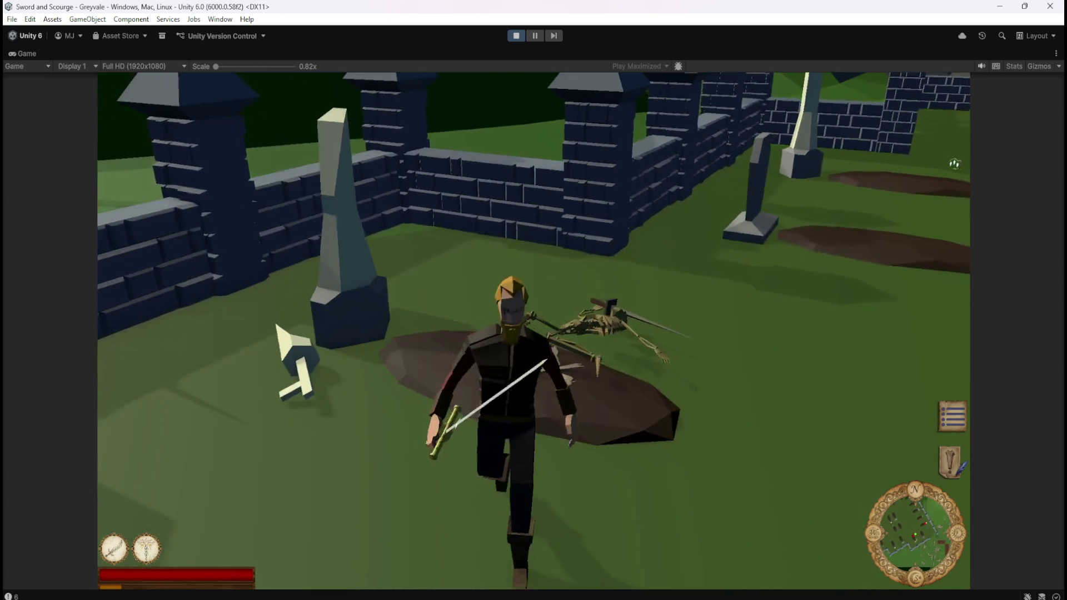
{"action": "key", "text": "w"}
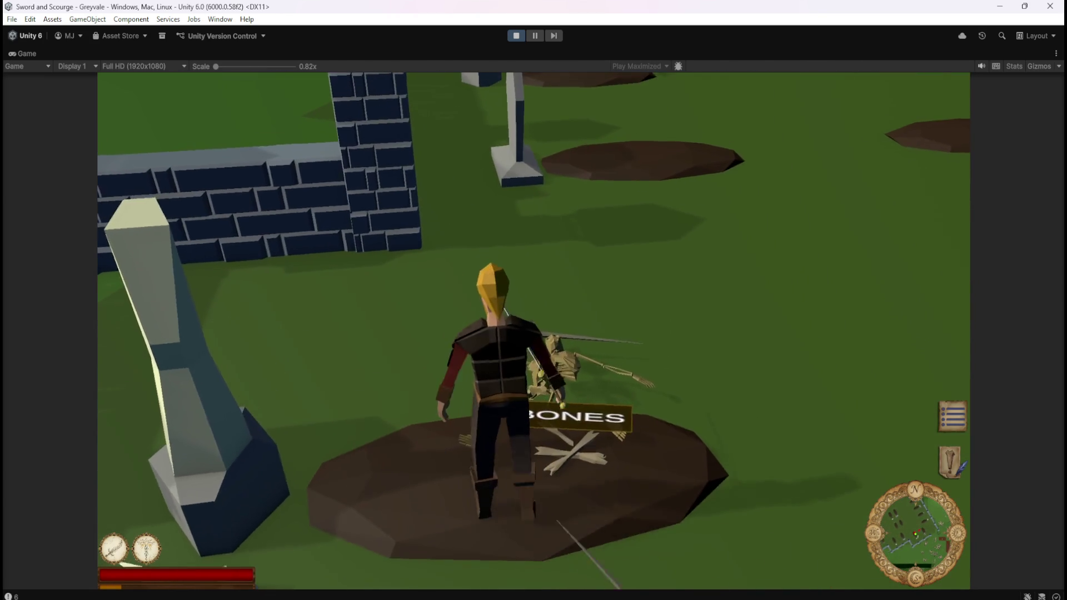
{"action": "key", "text": "w"}
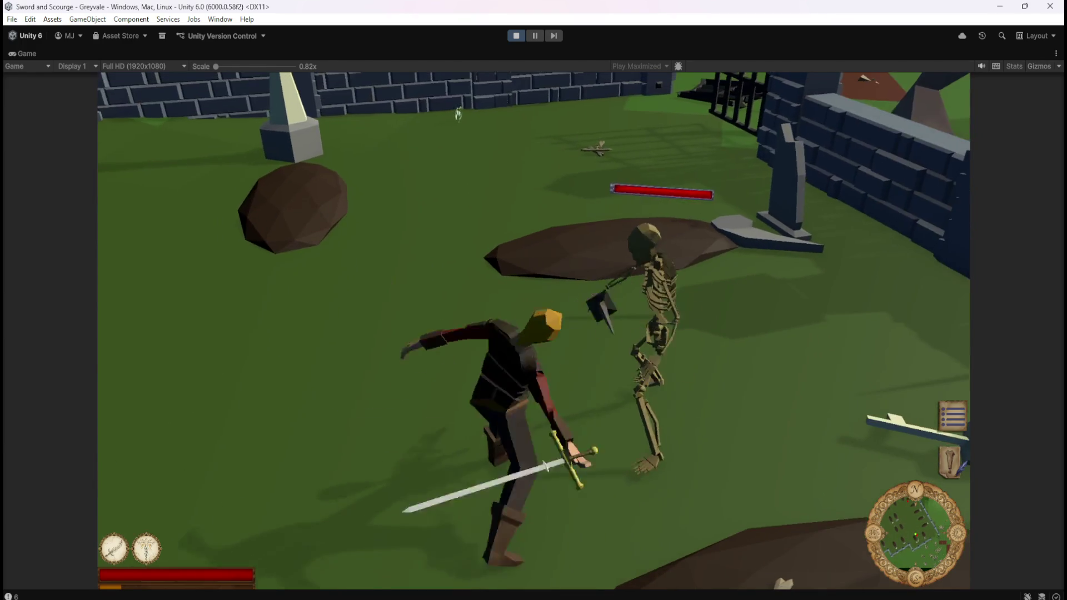
{"action": "key", "text": "w"}
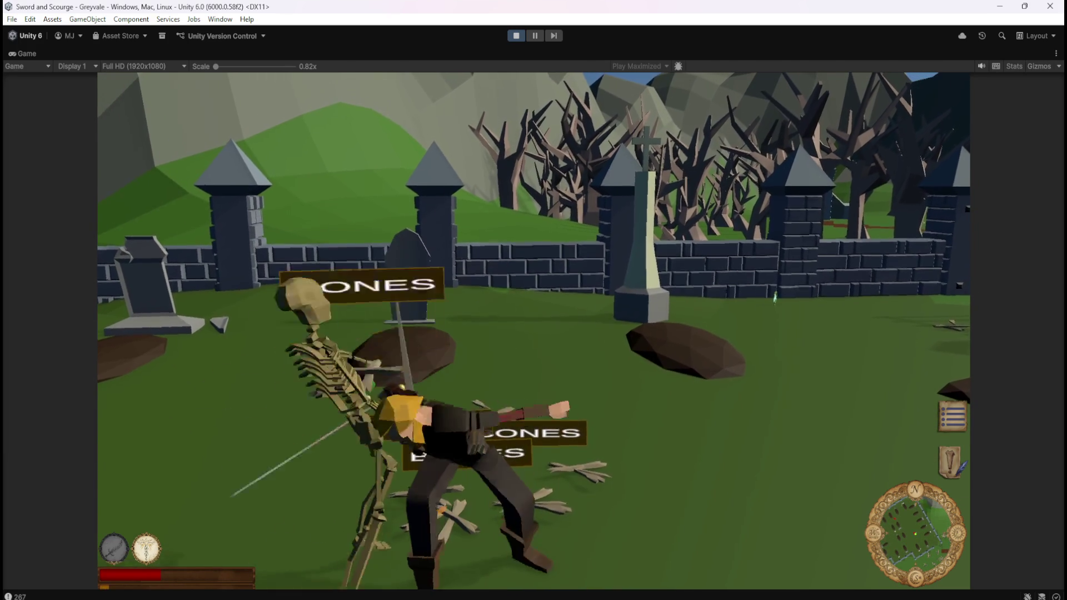
Step: Fire the light-beam ability (key 2) at a graveyard skeleton
{"action": "key", "text": "2"}
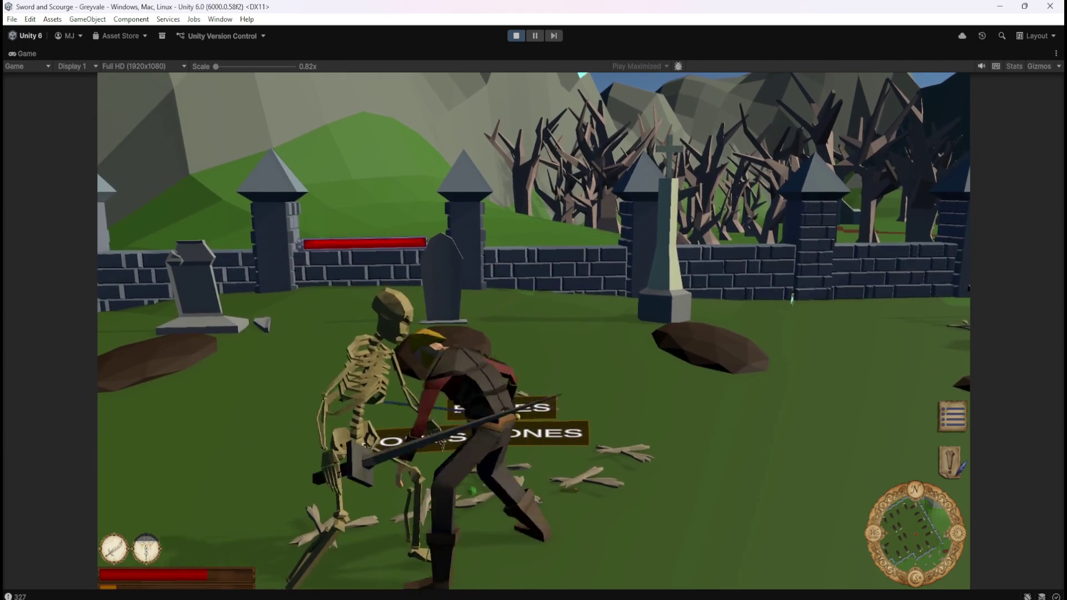
Step: Attack a graveyard skeleton until it collapses into bones, then engage the next standing skeleton
{"action": "key", "text": "a"}
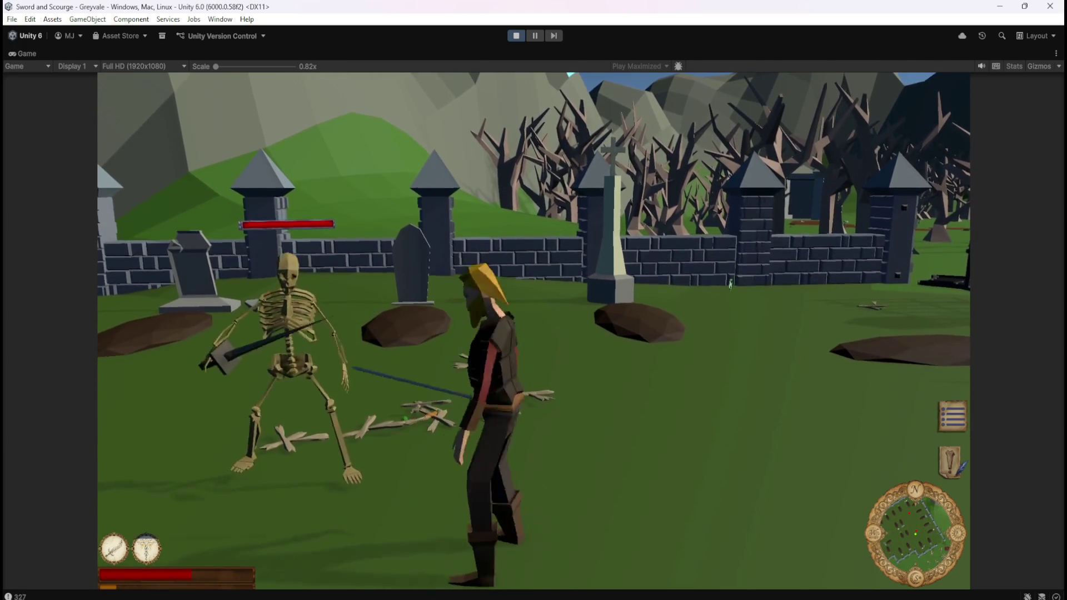
{"action": "key", "text": "a"}
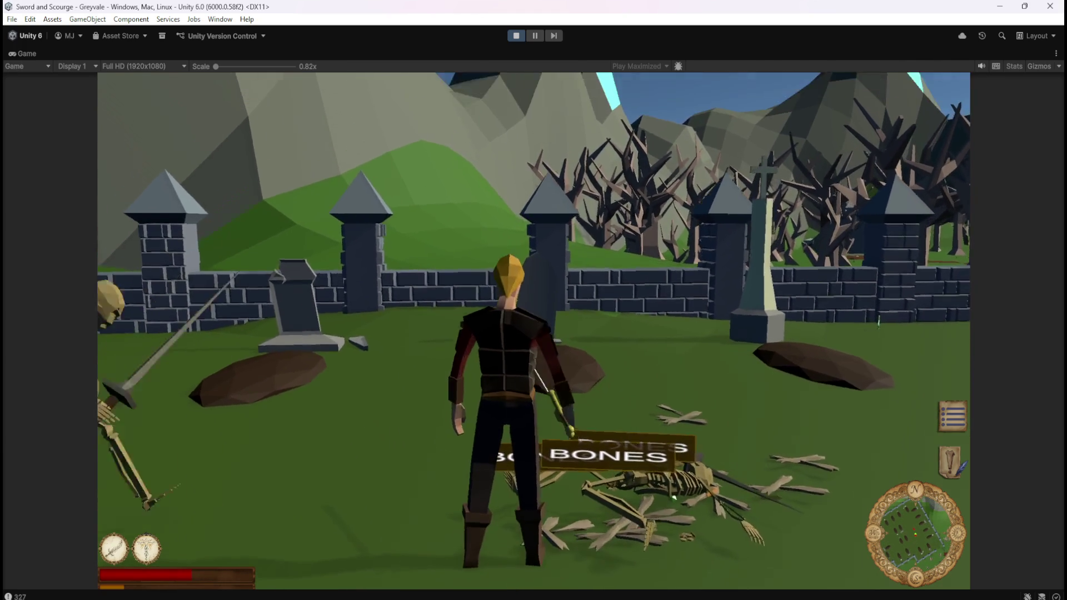
{"action": "key", "text": "a"}
{"action": "key", "text": "a"}
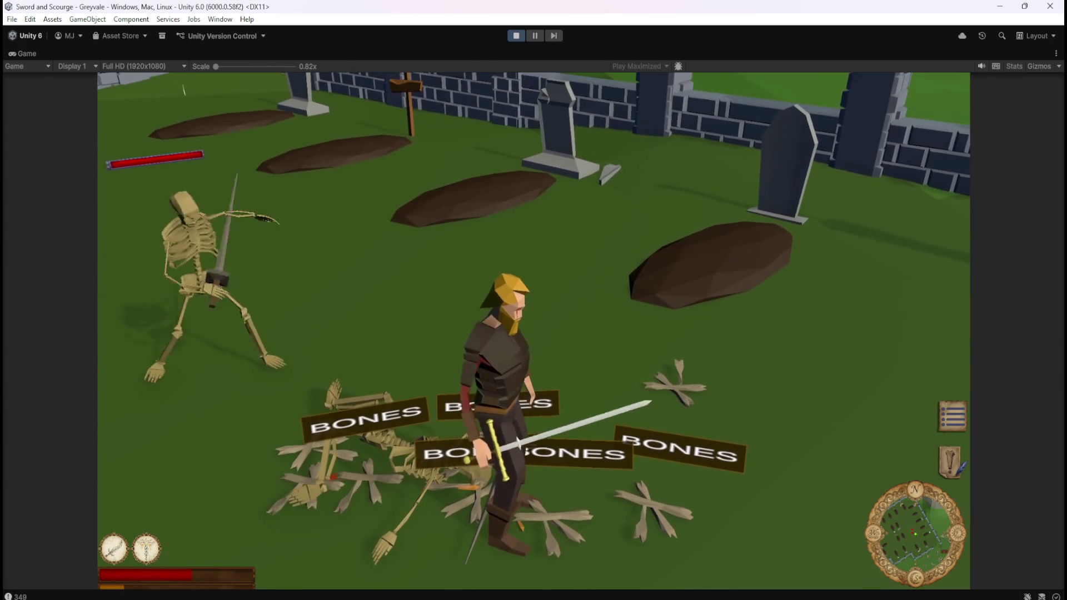
{"action": "key", "text": "s"}
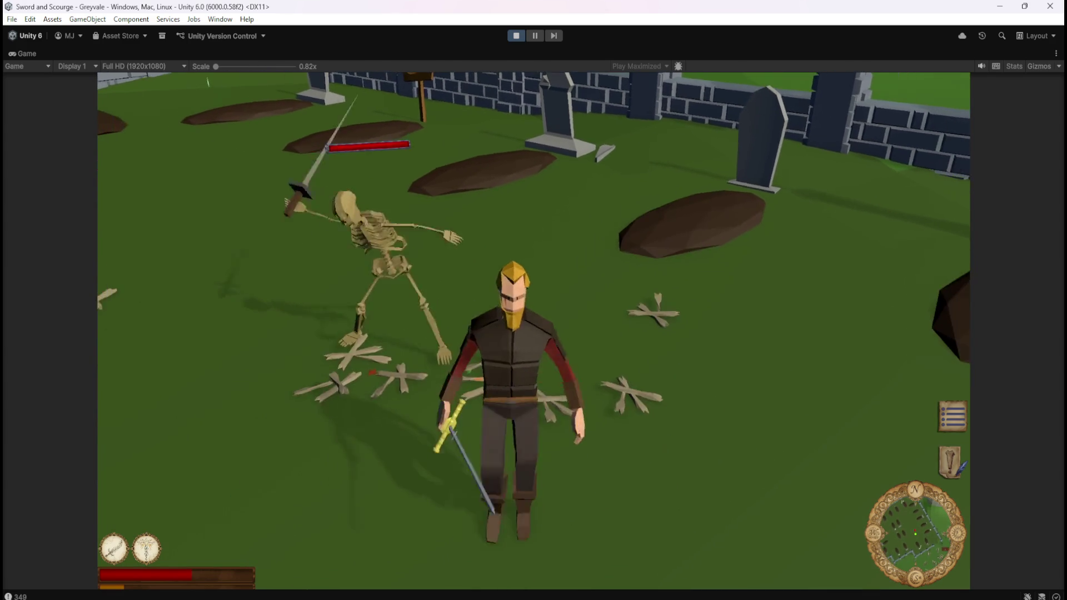
{"action": "key", "text": "a"}
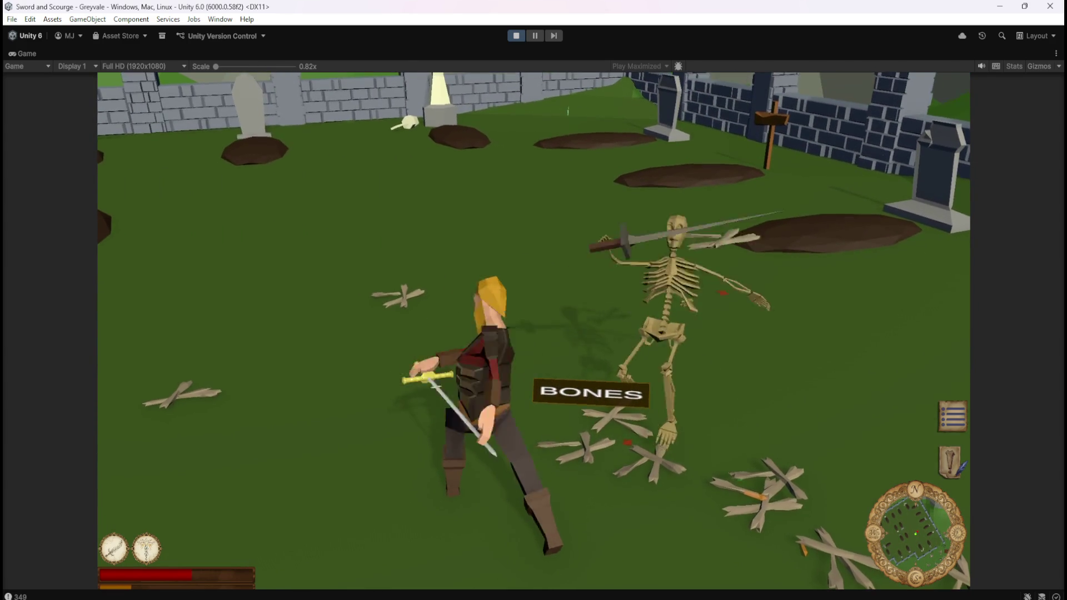
{"action": "key", "text": "s"}
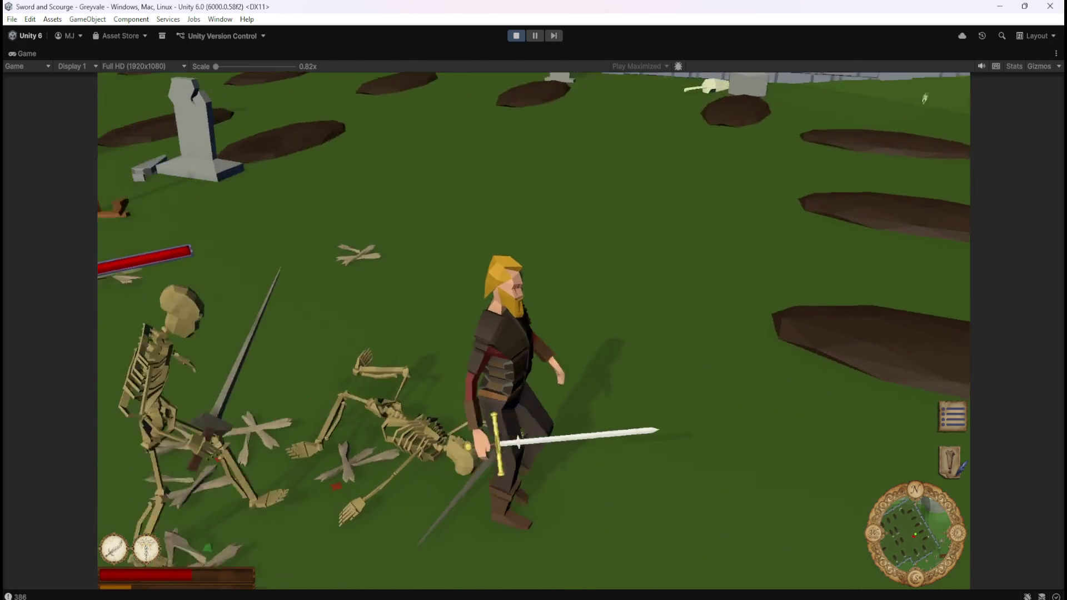
{"action": "key", "text": "w"}
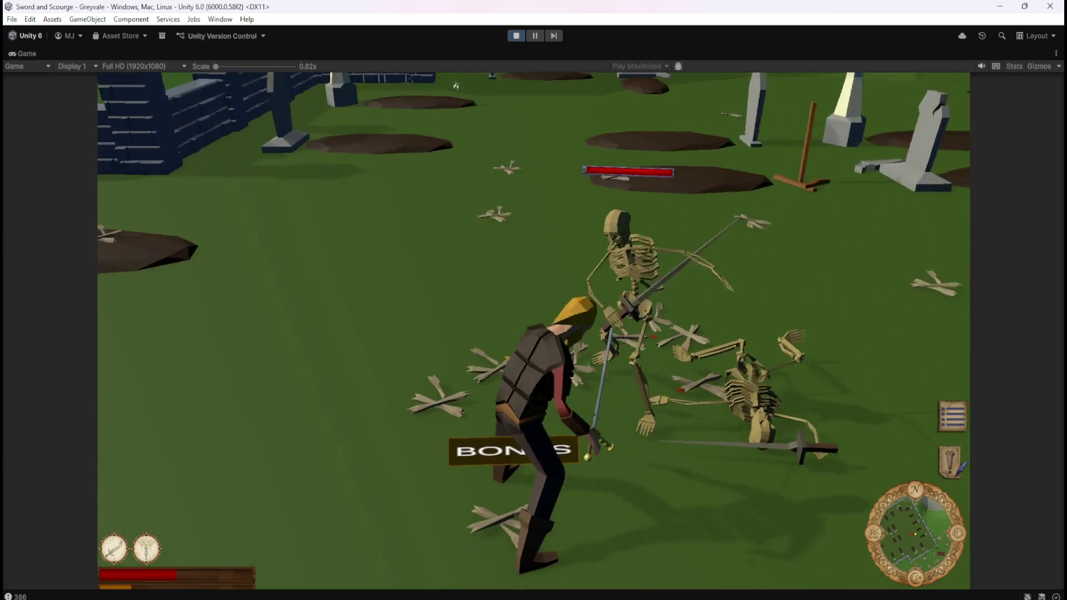
{"action": "key", "text": "a"}
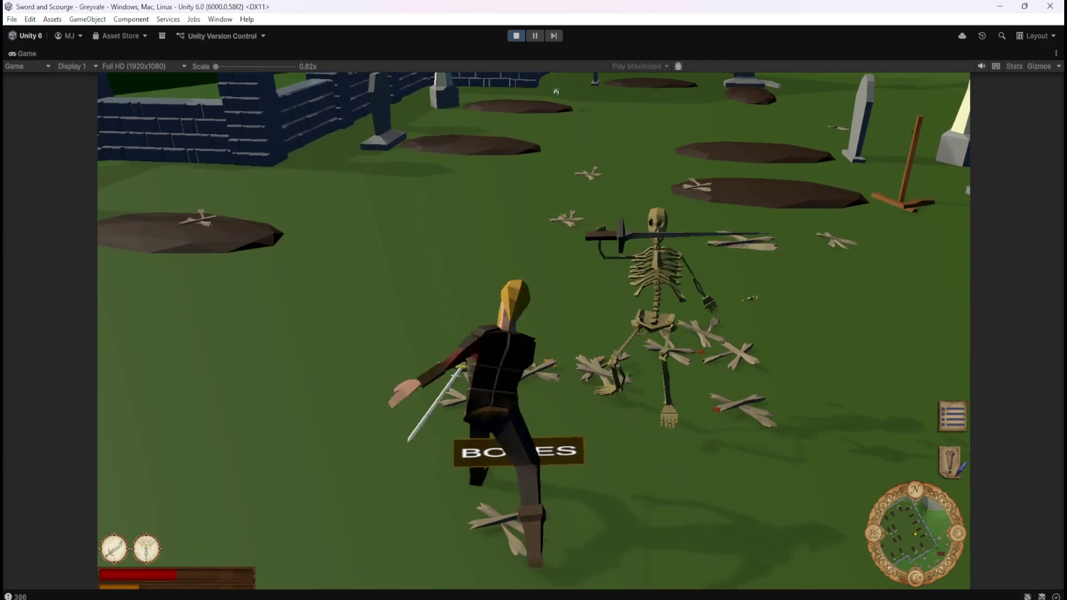
Step: Walk the hero past the BONES loot and defeat the skeleton near the wall
{"action": "key", "text": "a"}
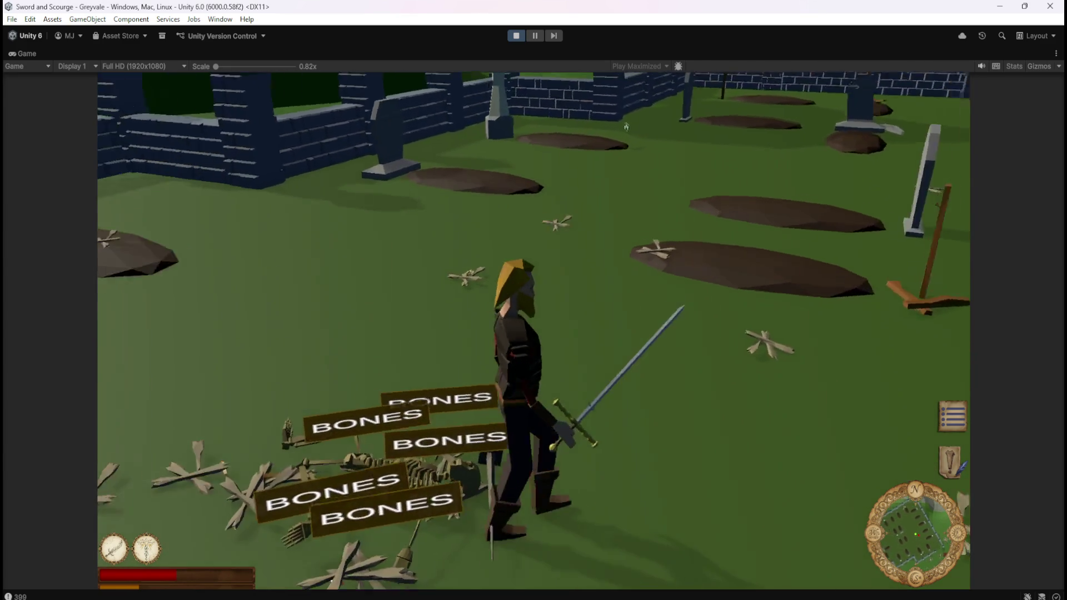
{"action": "key", "text": "a"}
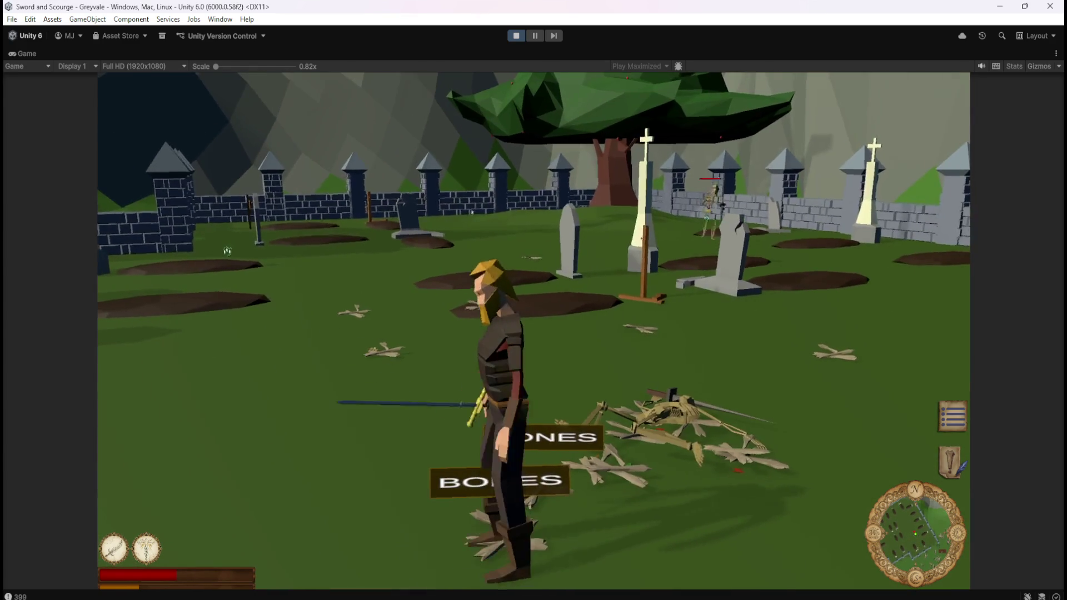
{"action": "key", "text": "a"}
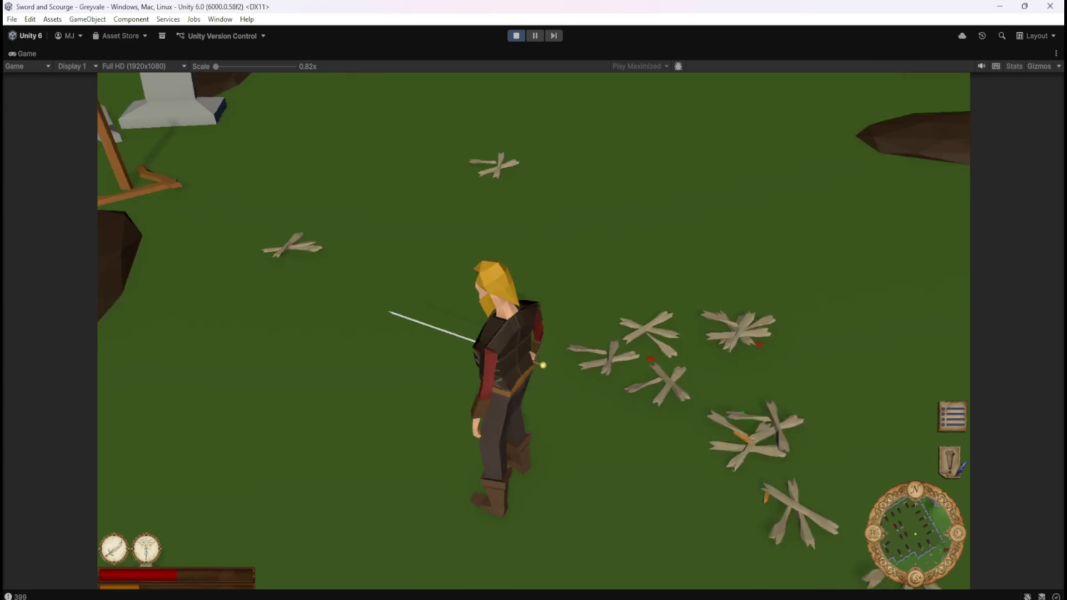
{"action": "key", "text": "a"}
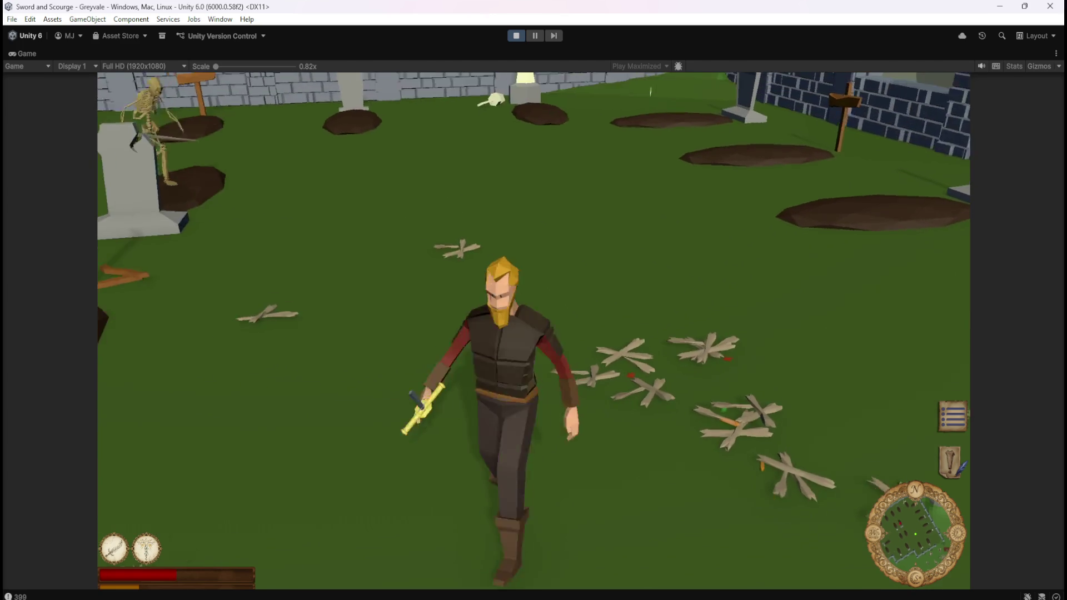
{"action": "key", "text": "w"}
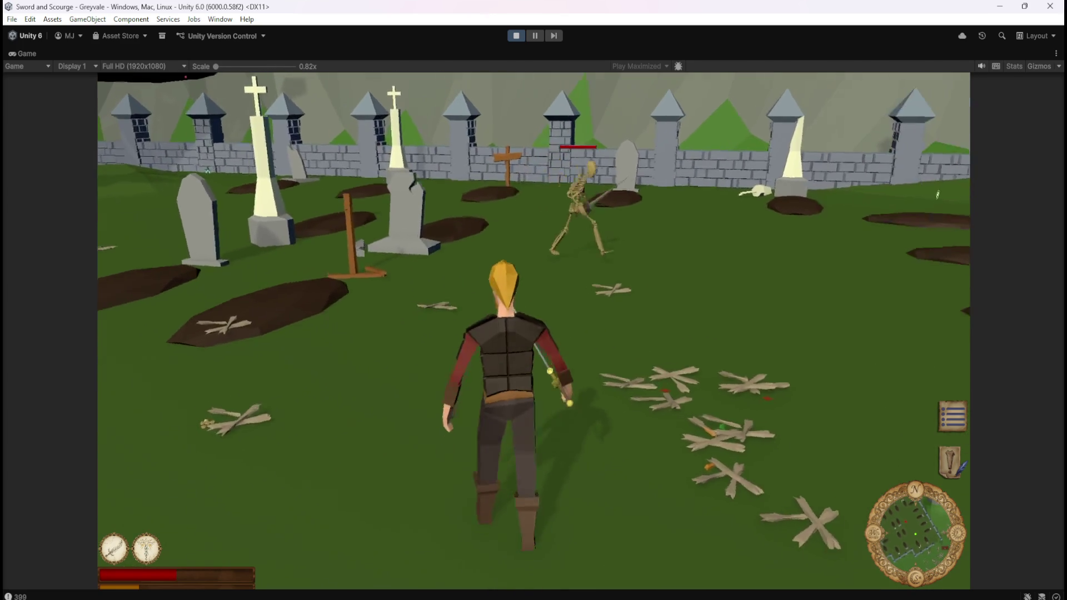
{"action": "key", "text": "w"}
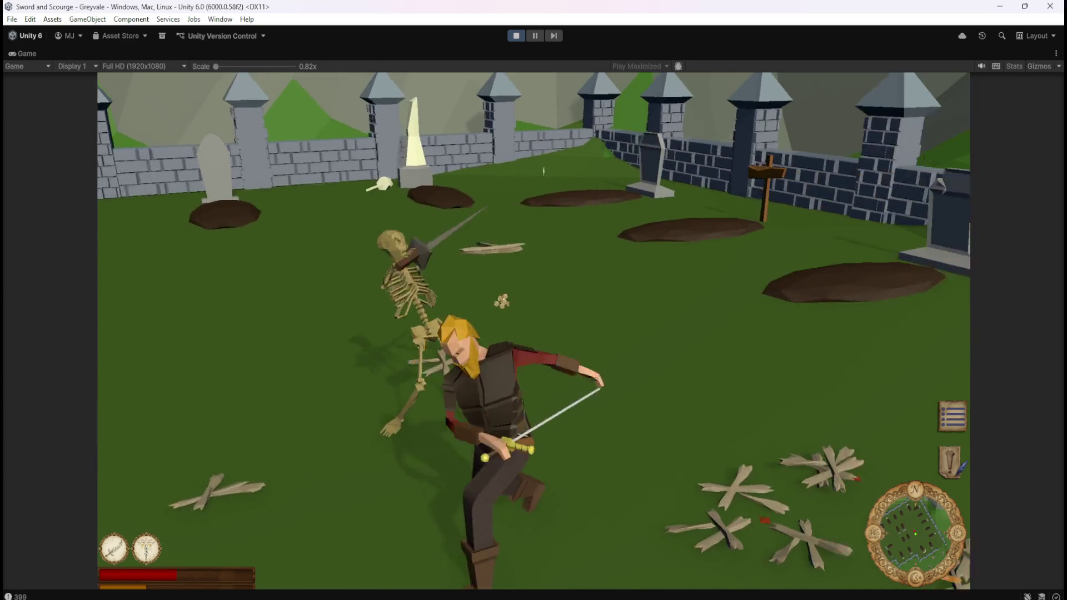
{"action": "key", "text": "w"}
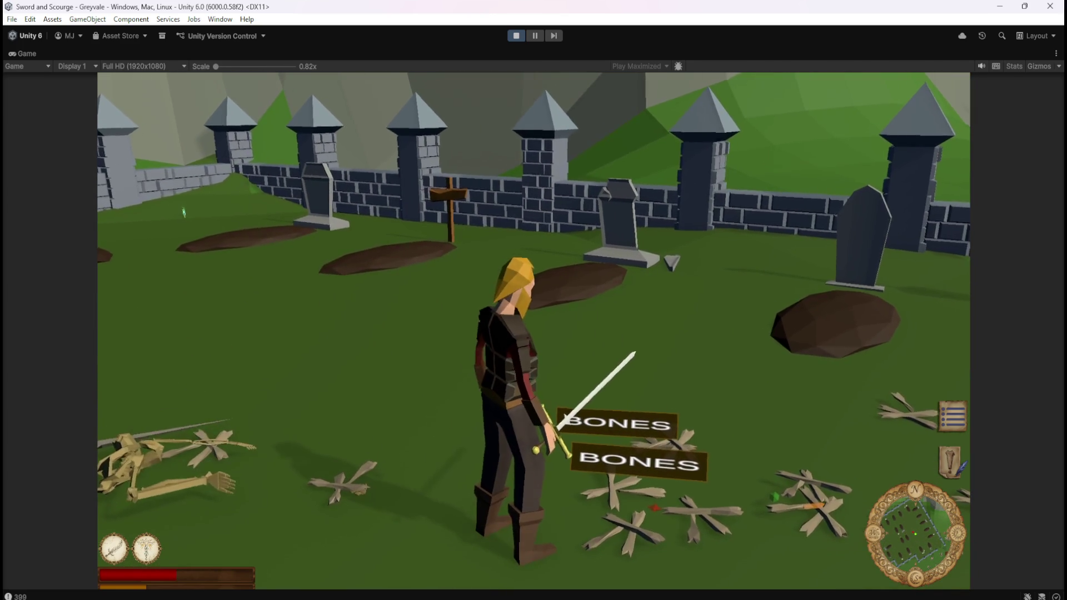
{"action": "key", "text": "w"}
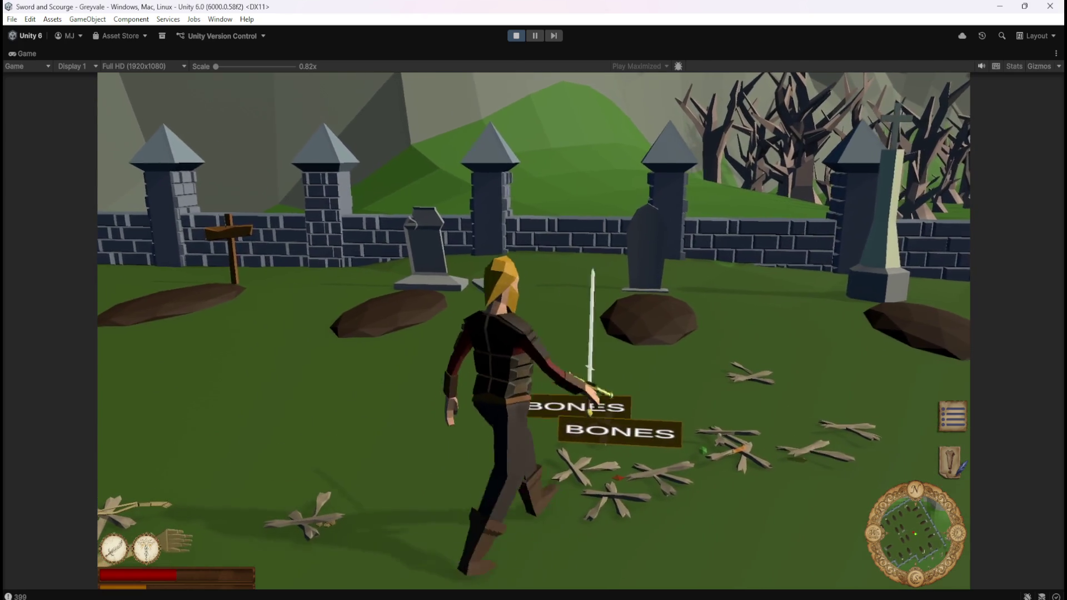
Step: Run across the graveyard, fight the skeleton group, and cast the glowing ring spell
{"action": "key", "text": "s"}
{"action": "key", "text": "w"}
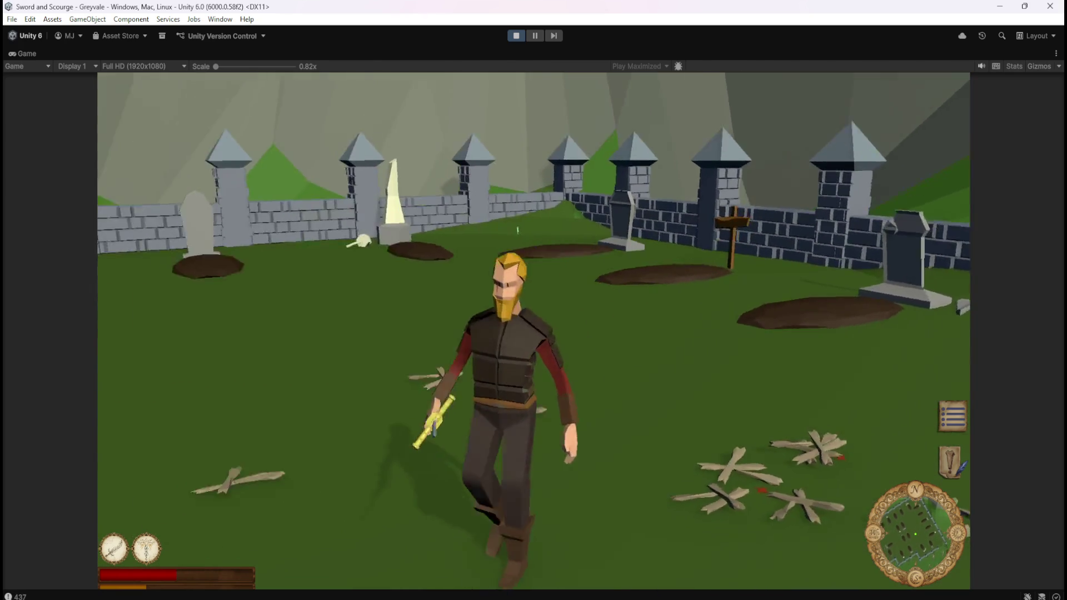
{"action": "key", "text": "w"}
{"action": "key", "text": "s"}
{"action": "key", "text": "w"}
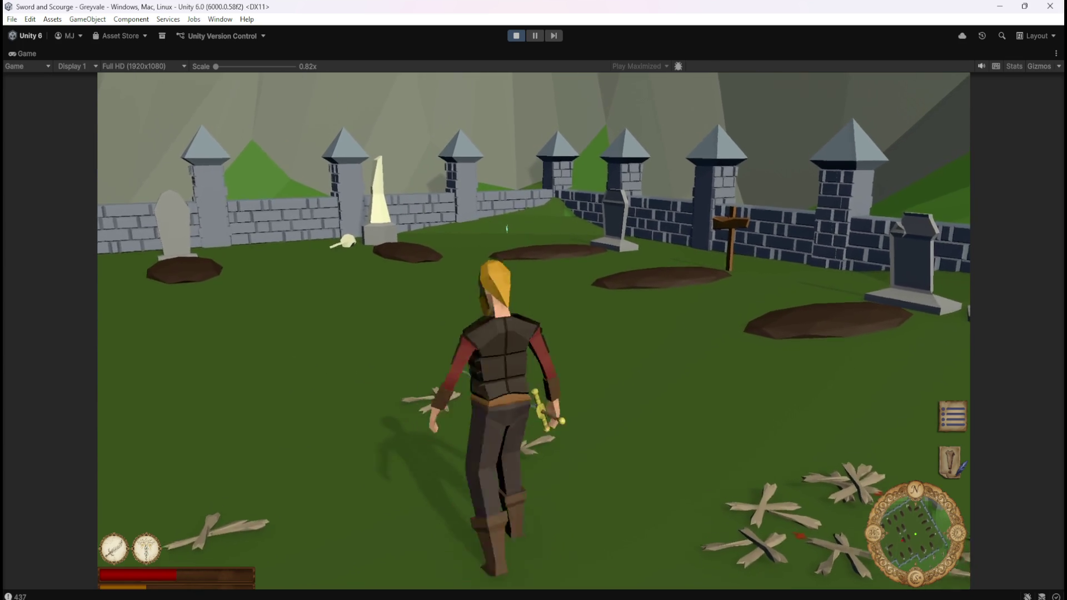
{"action": "key", "text": "s"}
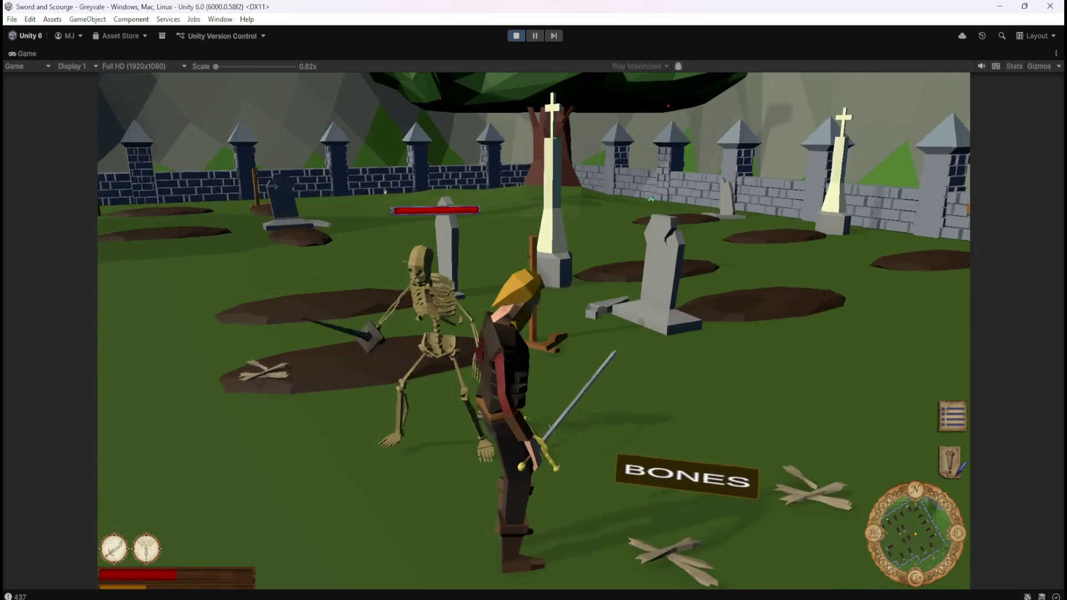
{"action": "key", "text": "d"}
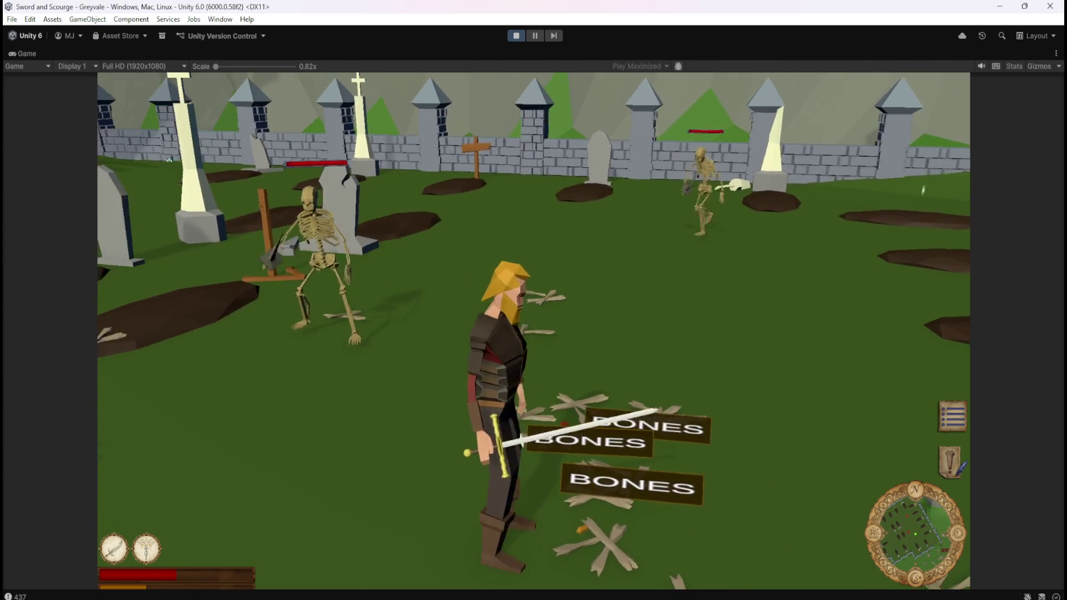
{"action": "key", "text": "s"}
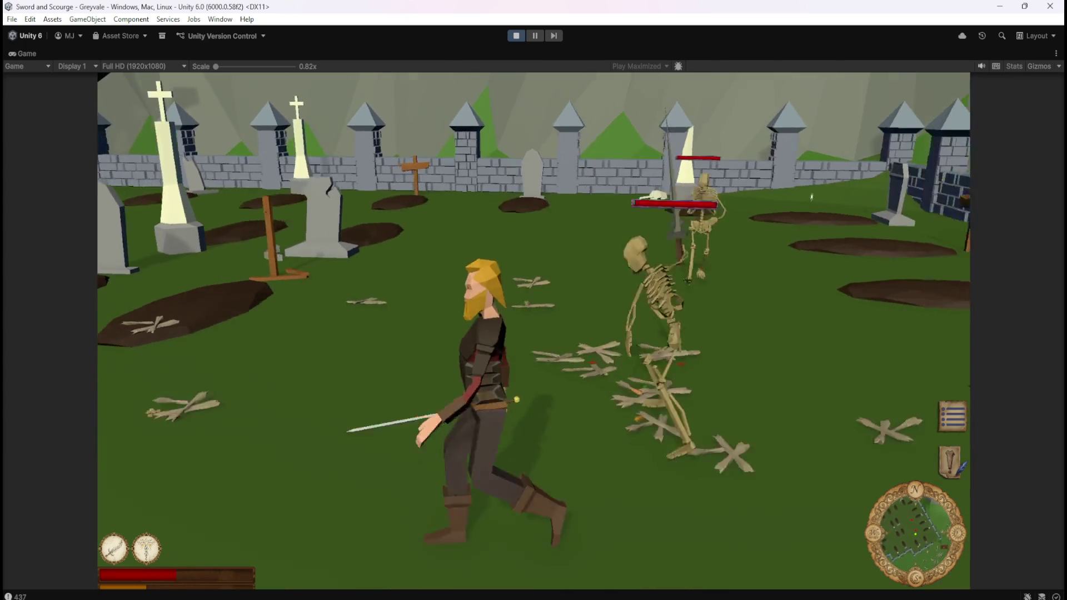
{"action": "key", "text": "w"}
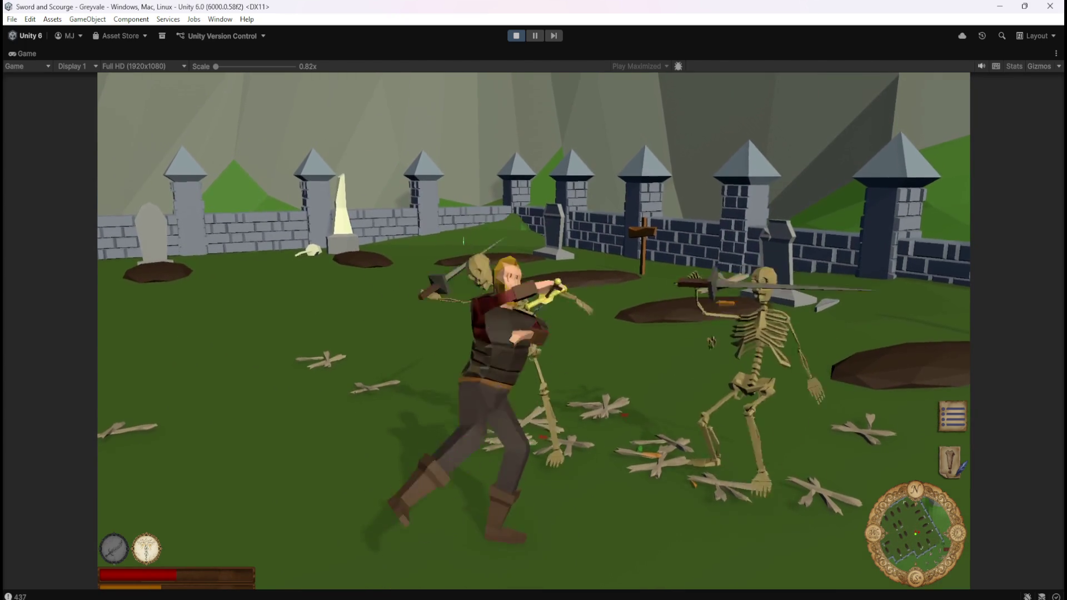
{"action": "key", "text": "w"}
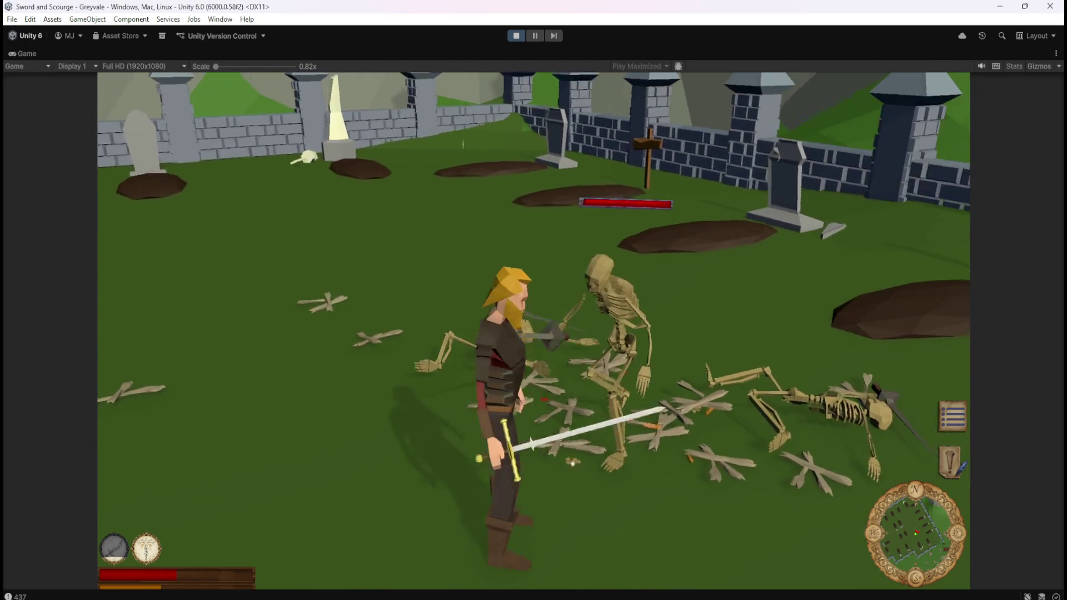
{"action": "key", "text": "w"}
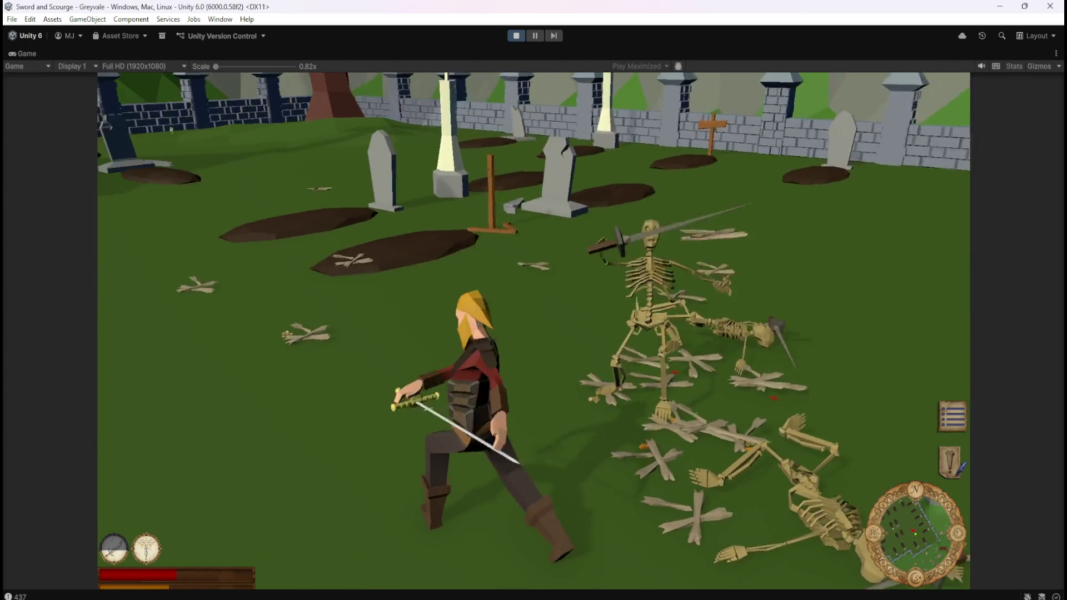
{"action": "key", "text": "2"}
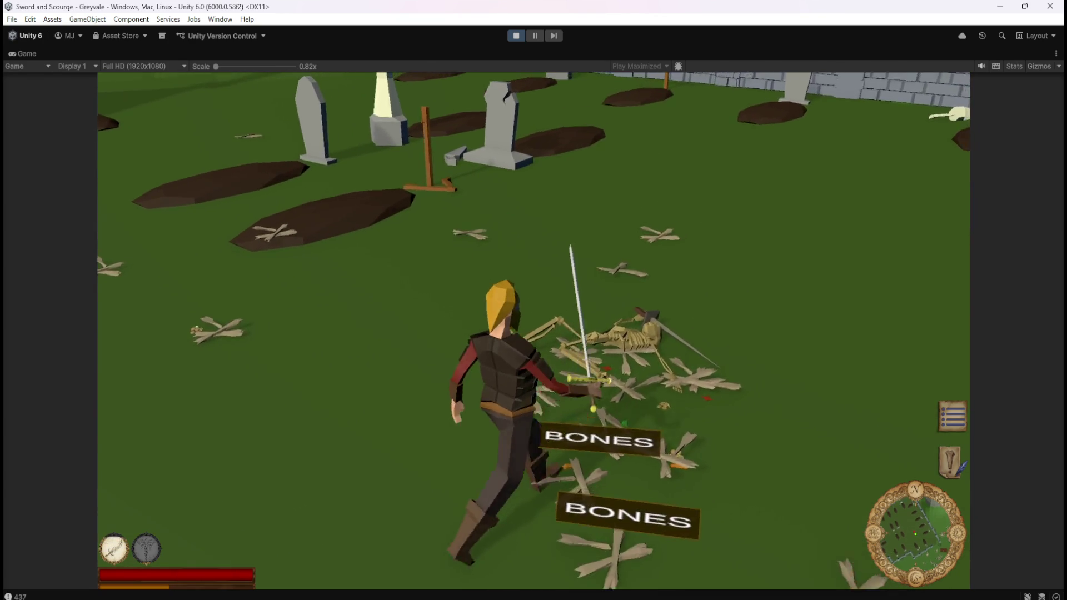
Step: Walk past the BONES bone piles and sword-strike another skeleton
{"action": "key", "text": "w"}
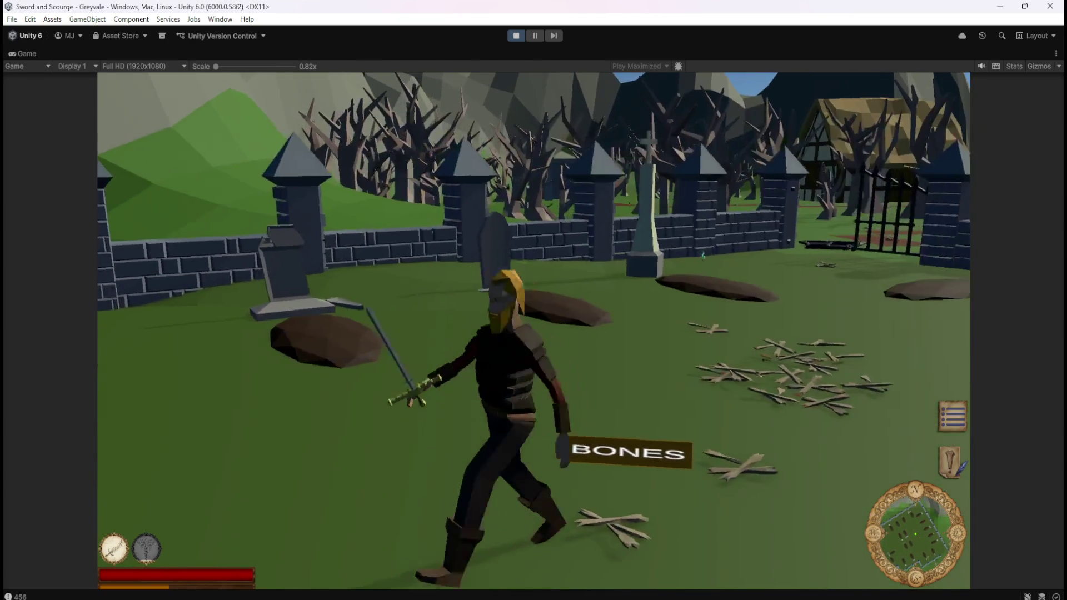
{"action": "key", "text": "w"}
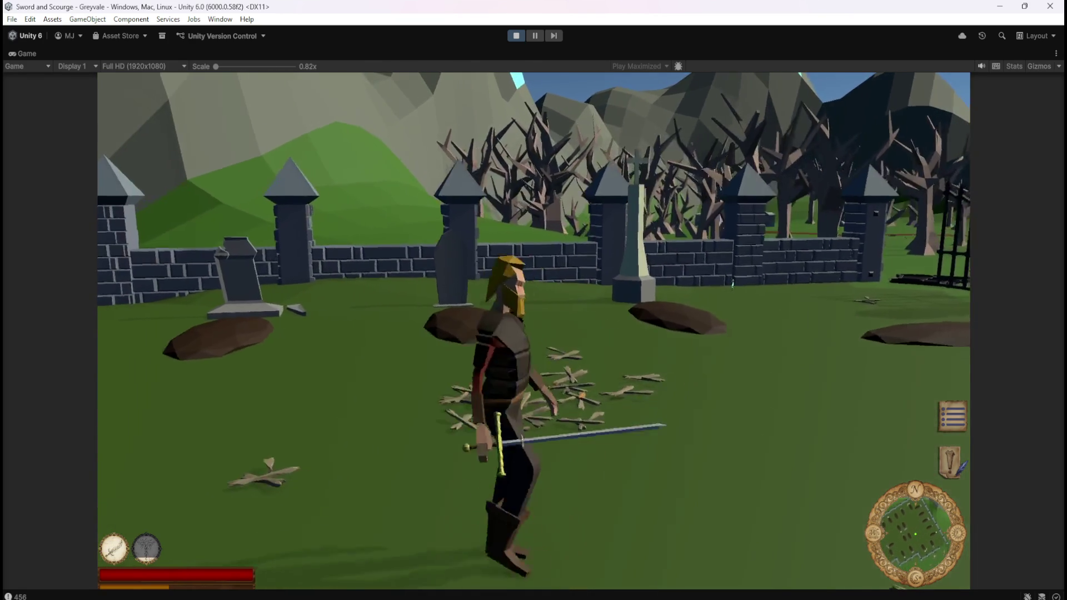
{"action": "key", "text": "a"}
{"action": "key", "text": "w"}
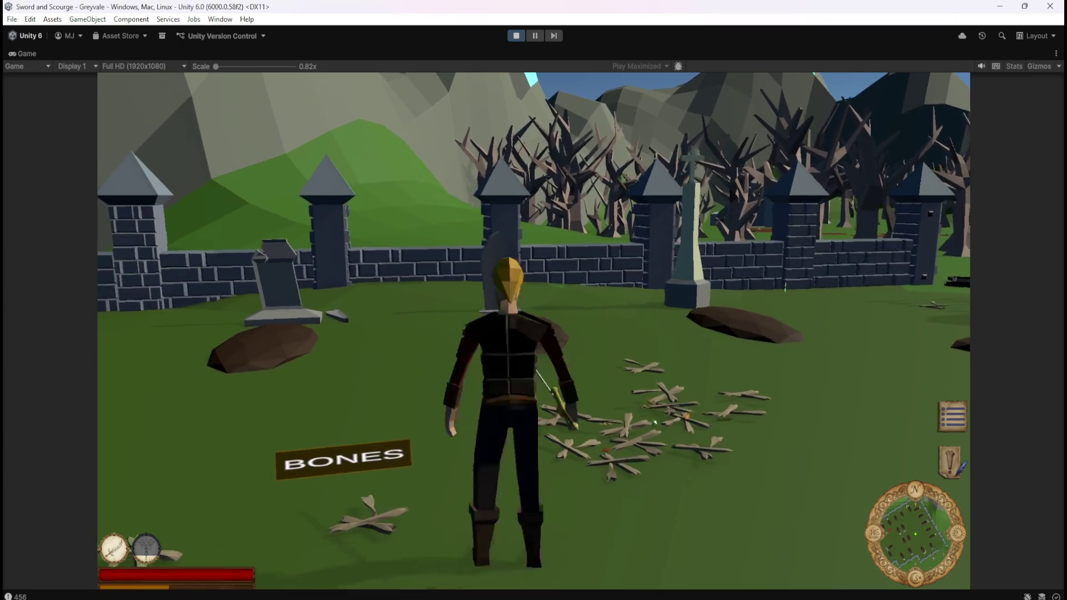
{"action": "key", "text": "a"}
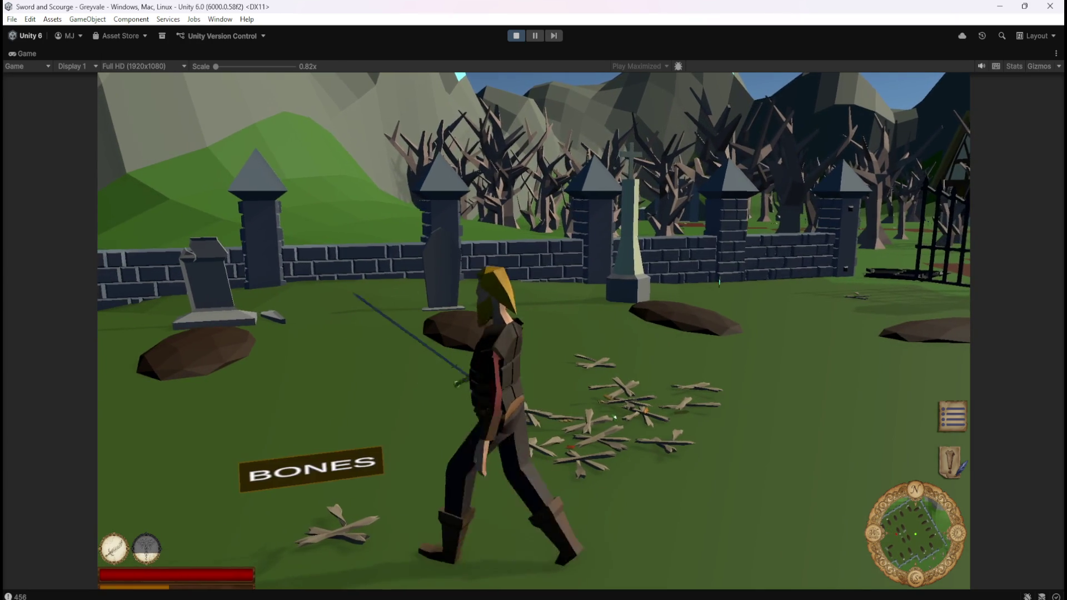
{"action": "key", "text": "d"}
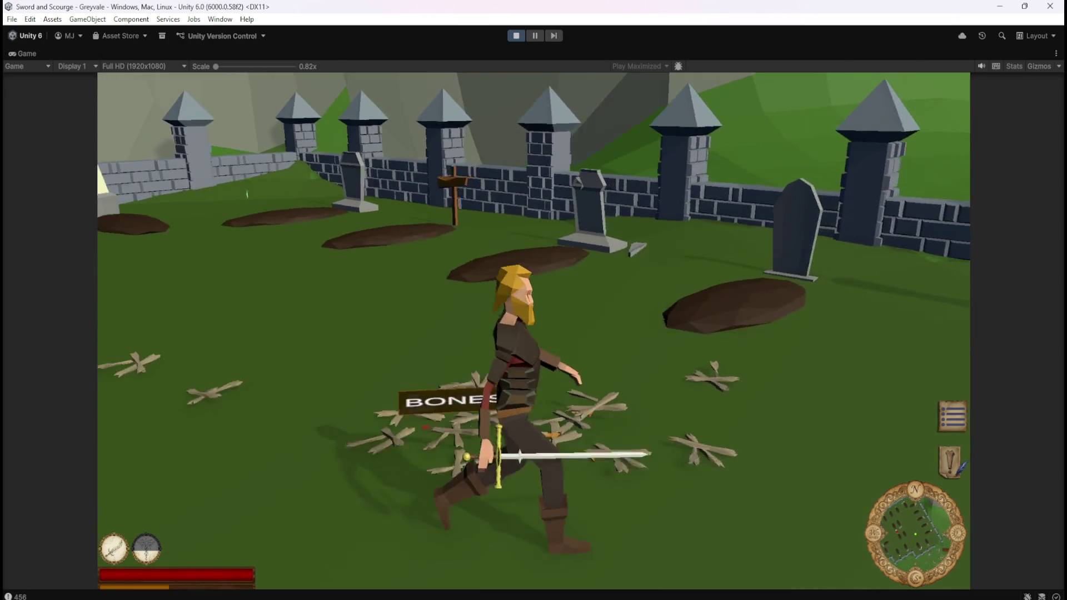
{"action": "key", "text": "s"}
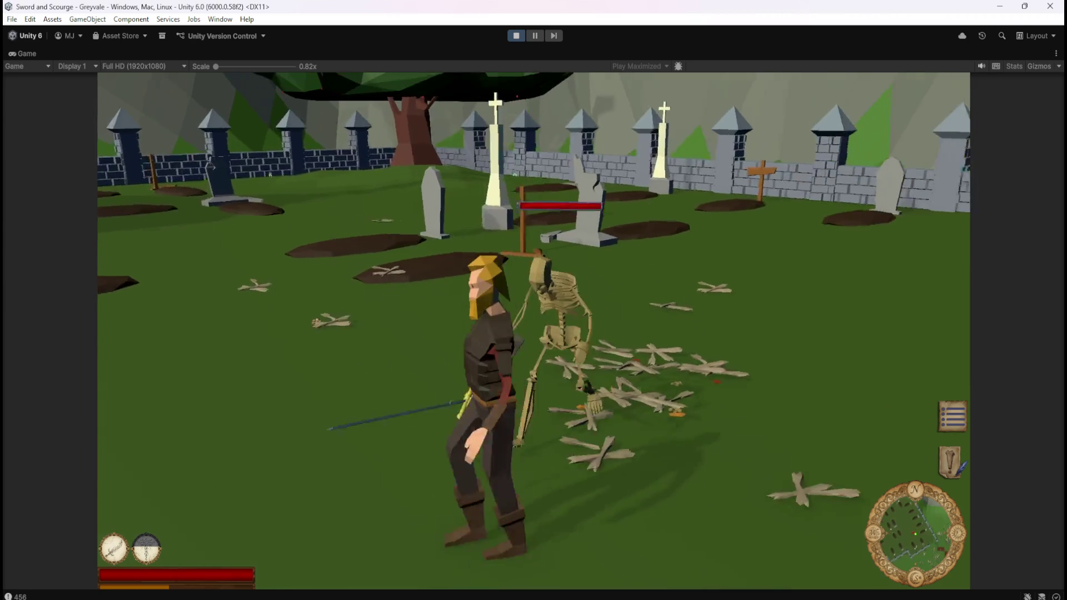
{"action": "key", "text": "d"}
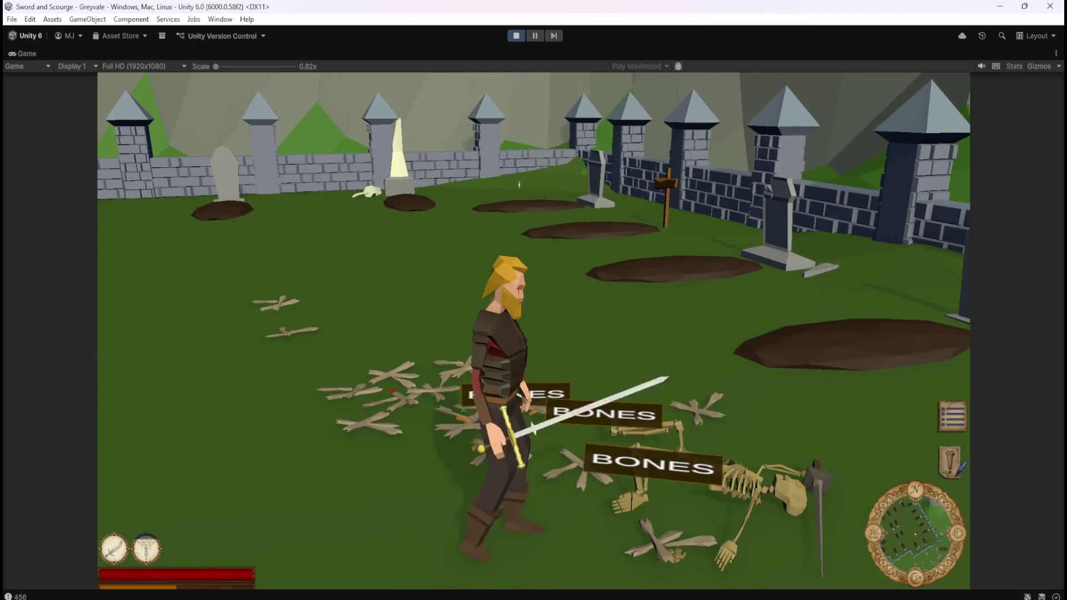
Step: Cross the bone pile to reveal more BONES labels, then finish off a skeleton by the tree
{"action": "key", "text": "a"}
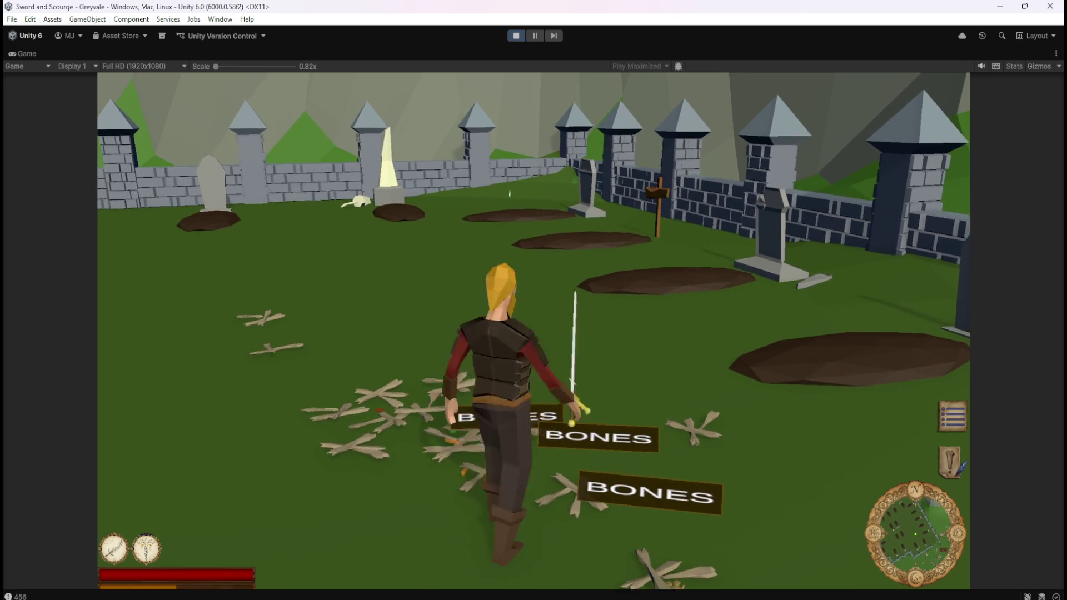
{"action": "key", "text": "a"}
{"action": "key", "text": "w"}
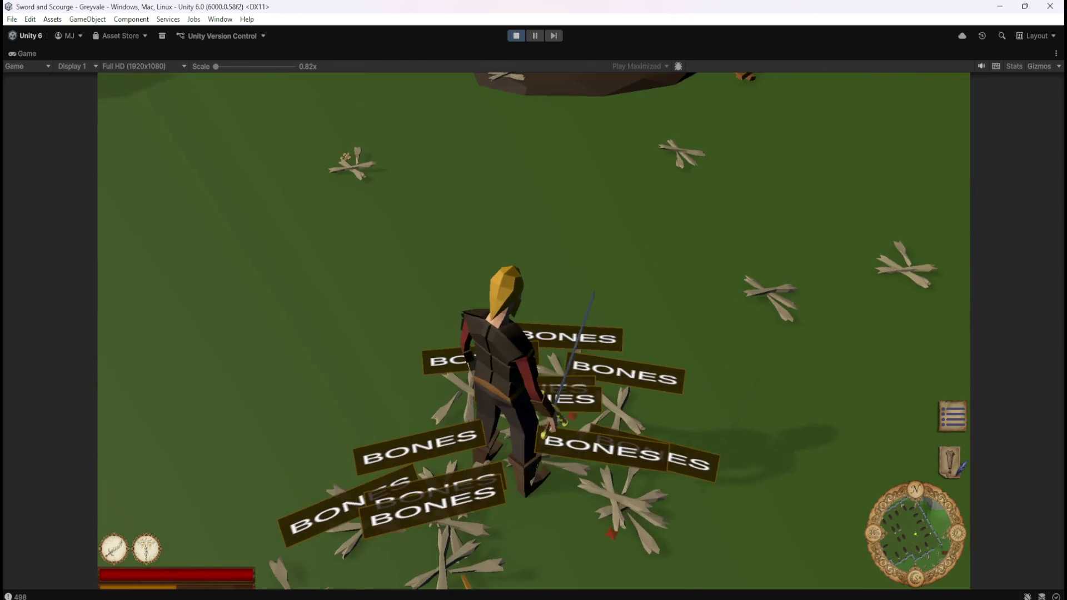
{"action": "key", "text": "w"}
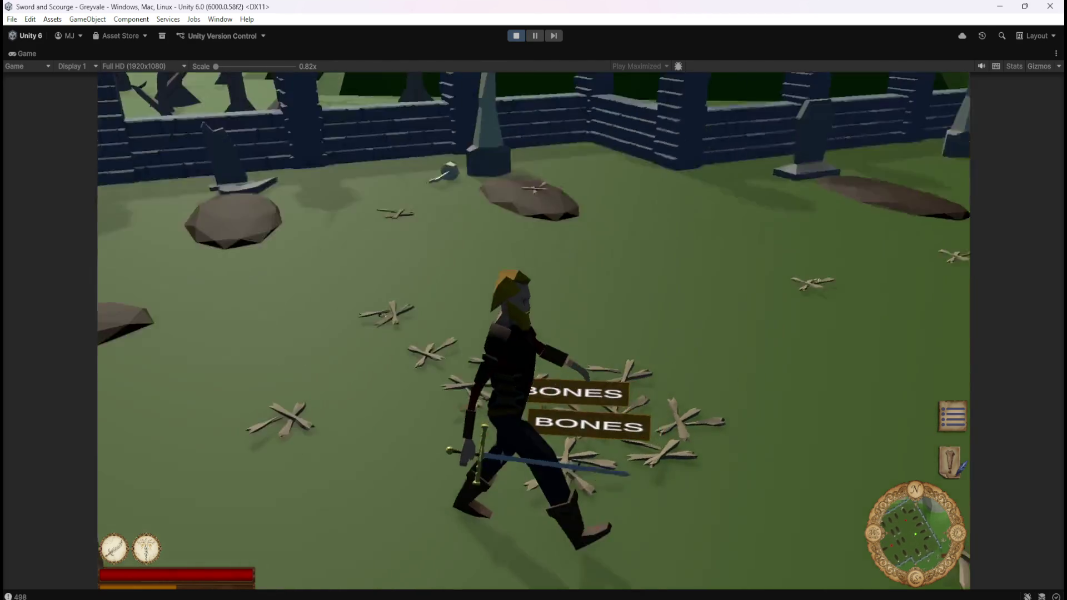
{"action": "key", "text": "a"}
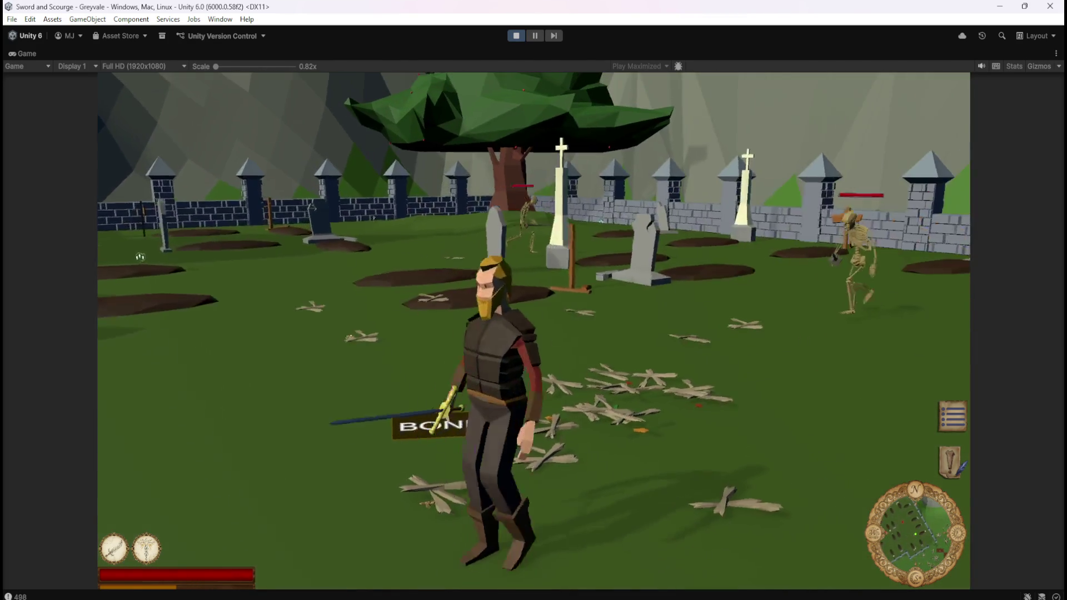
{"action": "key", "text": "w"}
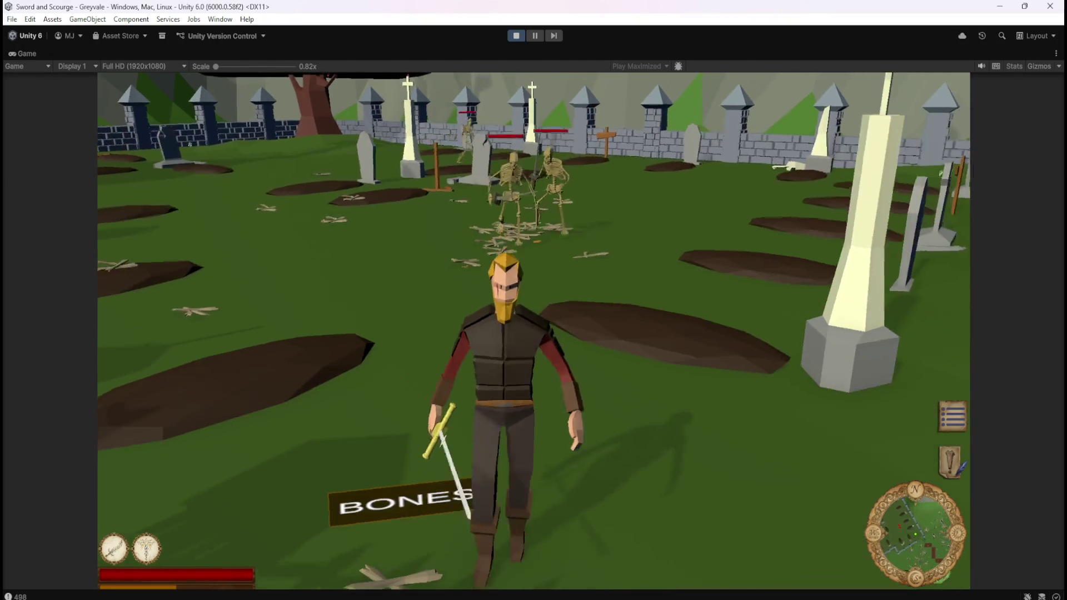
{"action": "key", "text": "w"}
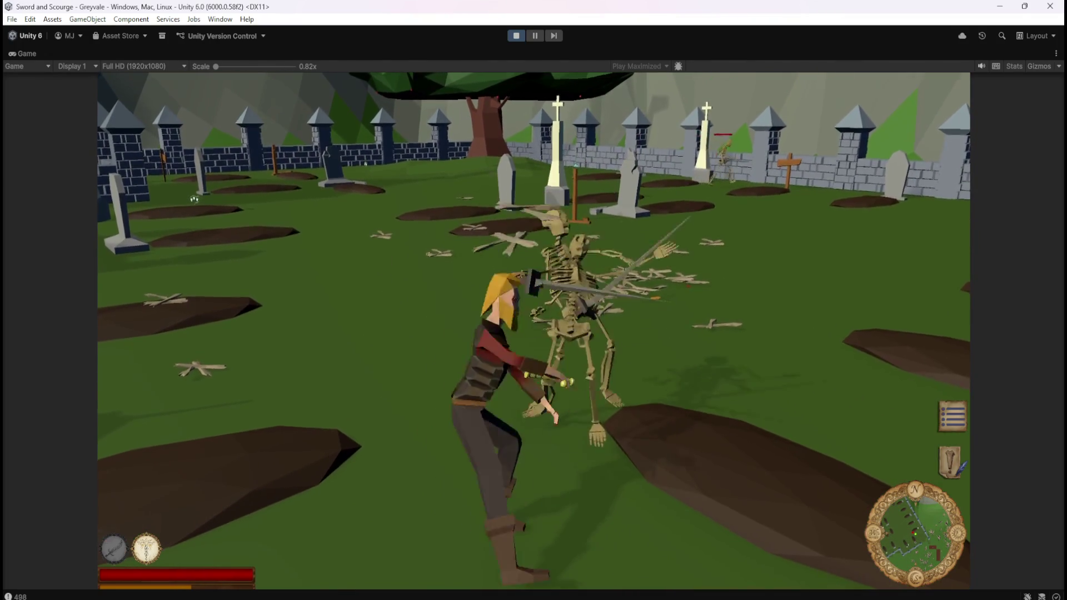
{"action": "key", "text": "a"}
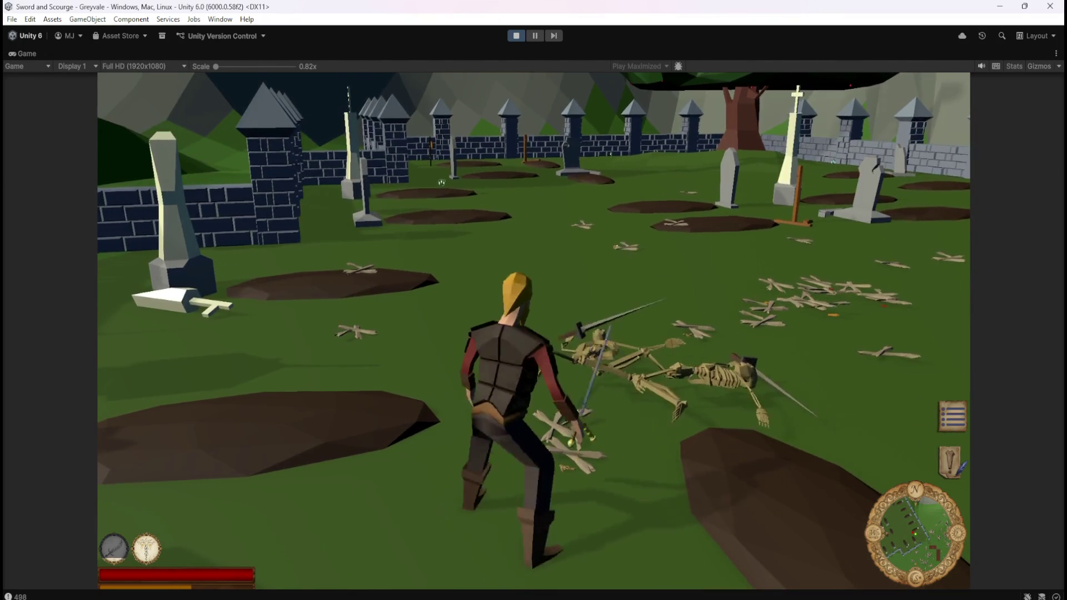
Step: Return to the bone piles, strike down the skeleton with a health bar, and attack again
{"action": "key", "text": "w"}
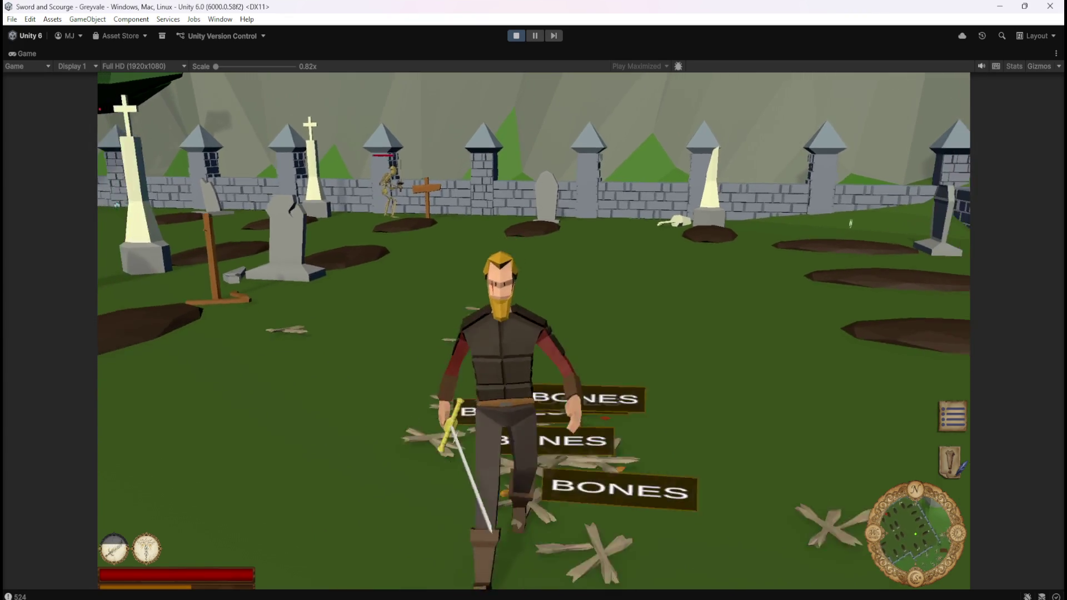
{"action": "key", "text": "s"}
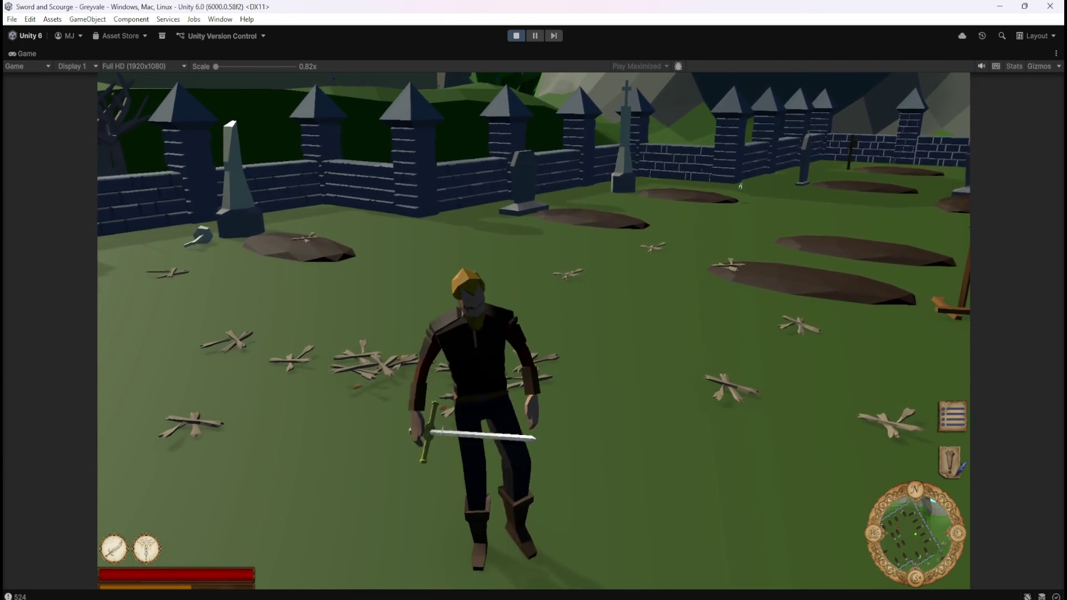
{"action": "key", "text": "w"}
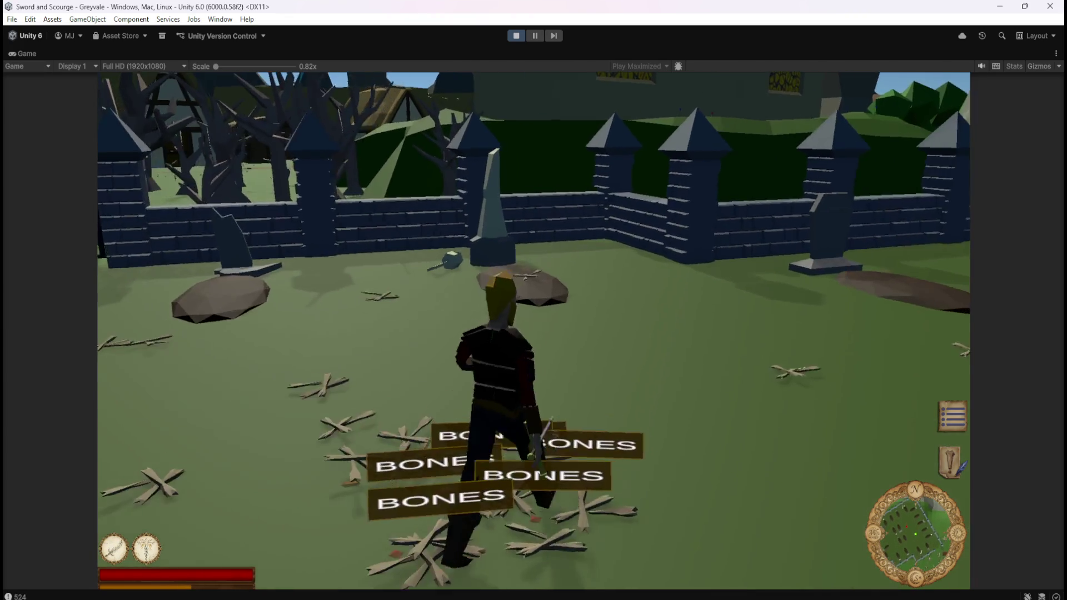
{"action": "key", "text": "w"}
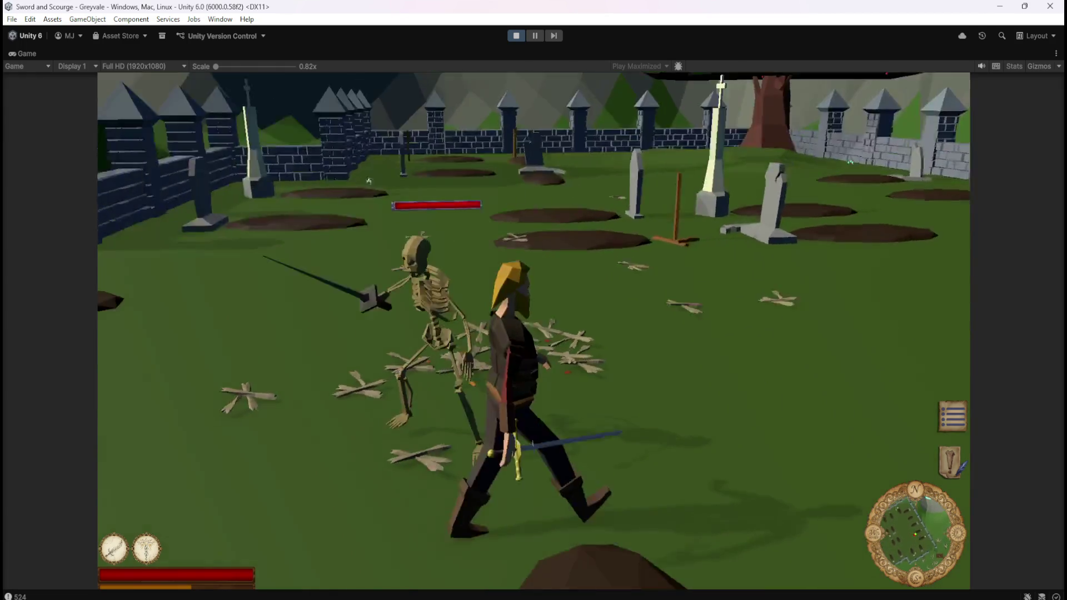
{"action": "key", "text": "a"}
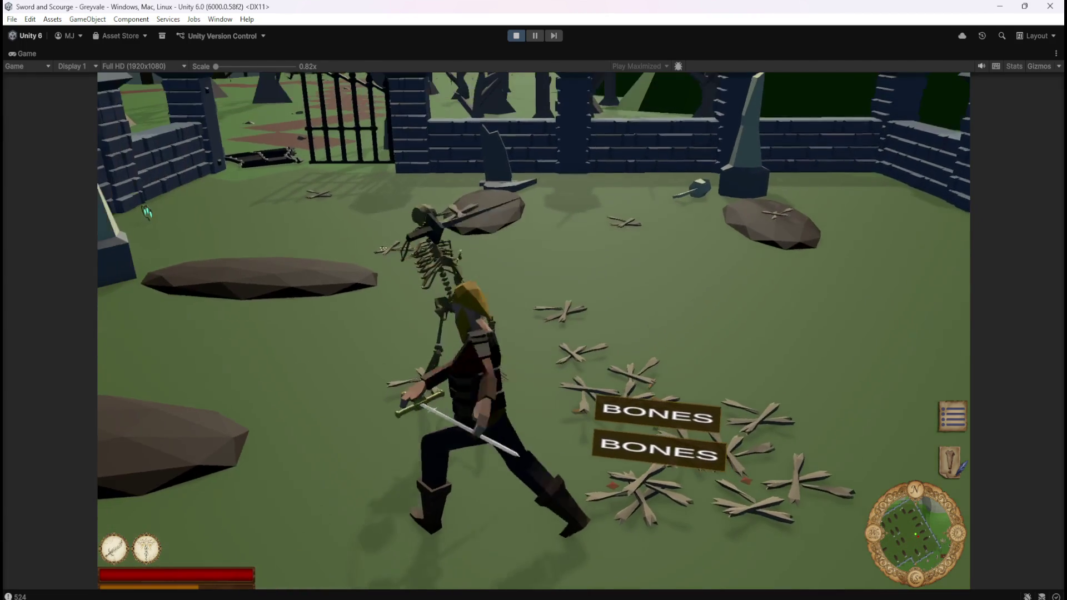
{"action": "key", "text": "a"}
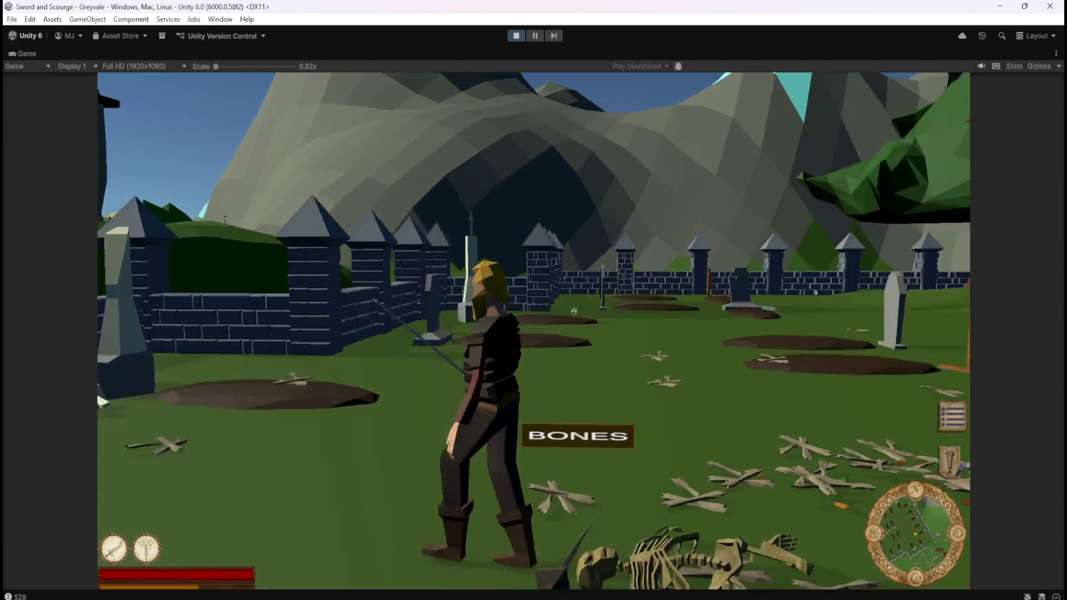
{"action": "key", "text": "d"}
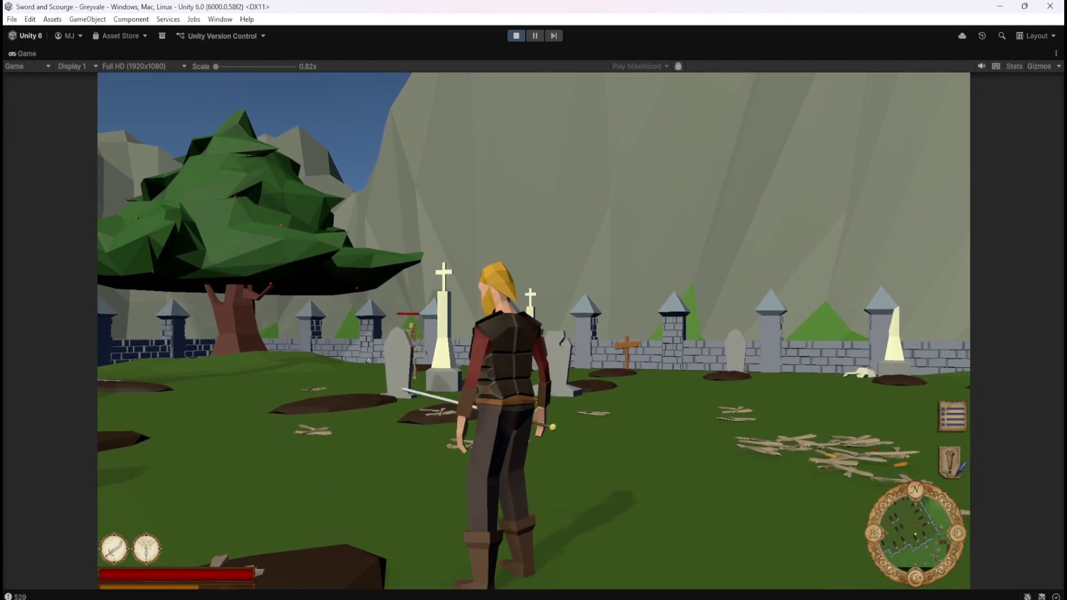
{"action": "key", "text": "d"}
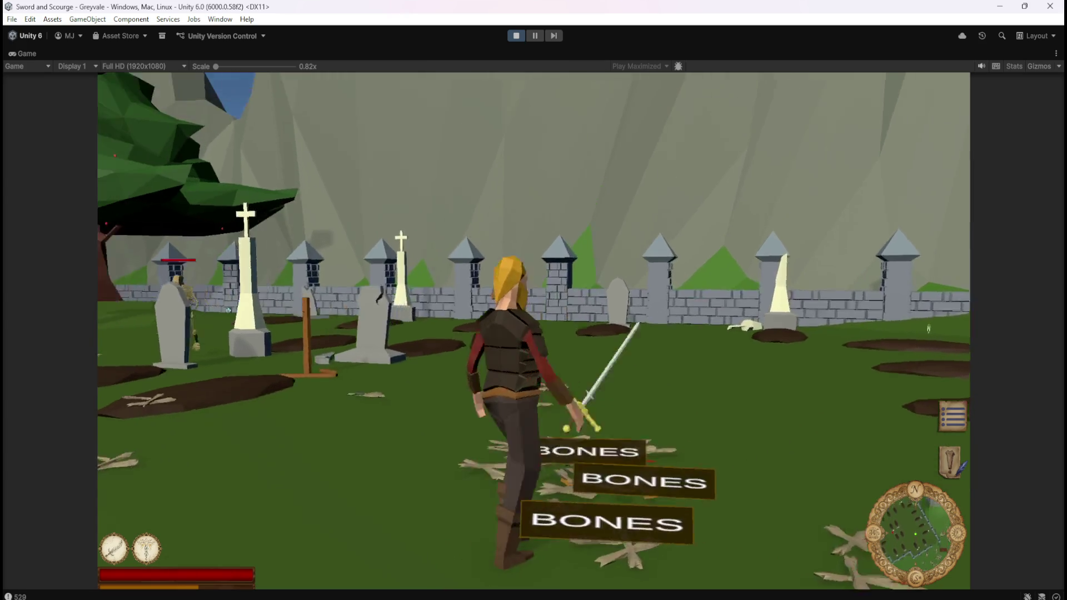
{"action": "key", "text": "a"}
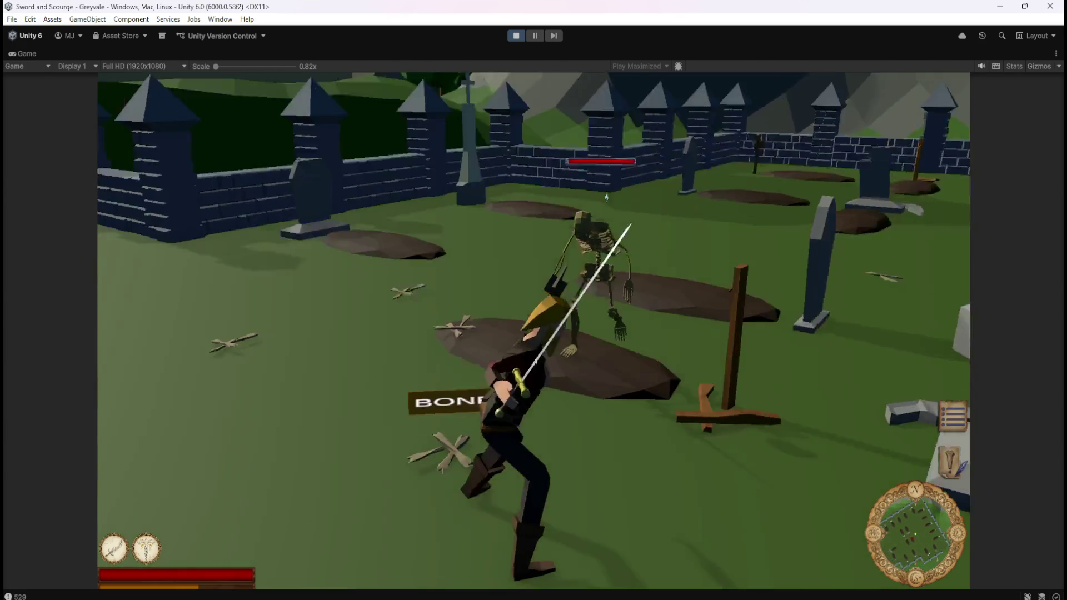
Step: Defeat a skeleton, revisit the BONES-labelled bone piles, and kill another skeleton
{"action": "key", "text": "a"}
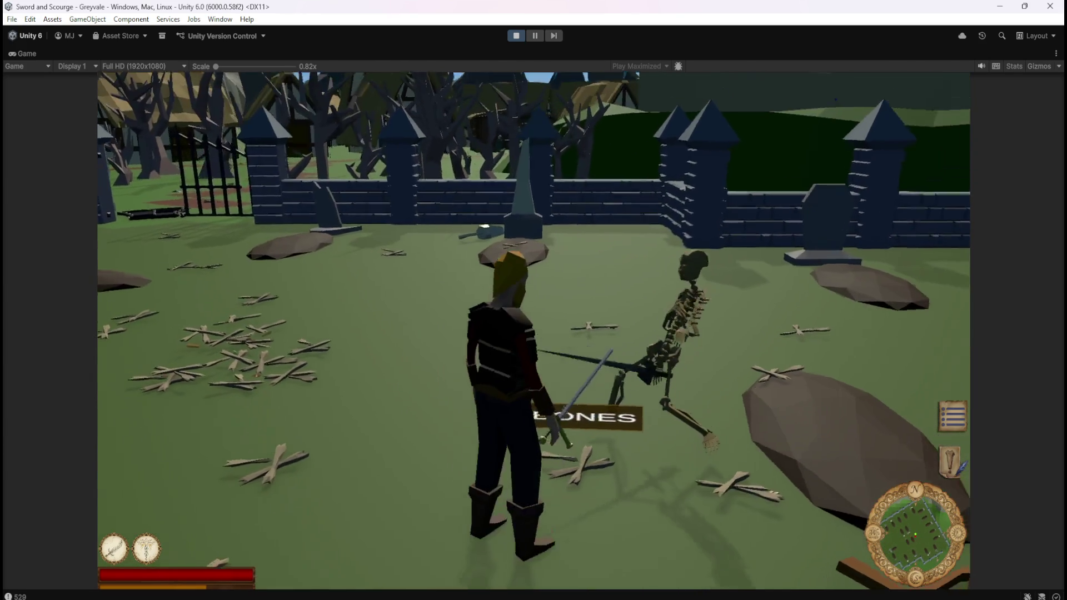
{"action": "key", "text": "w"}
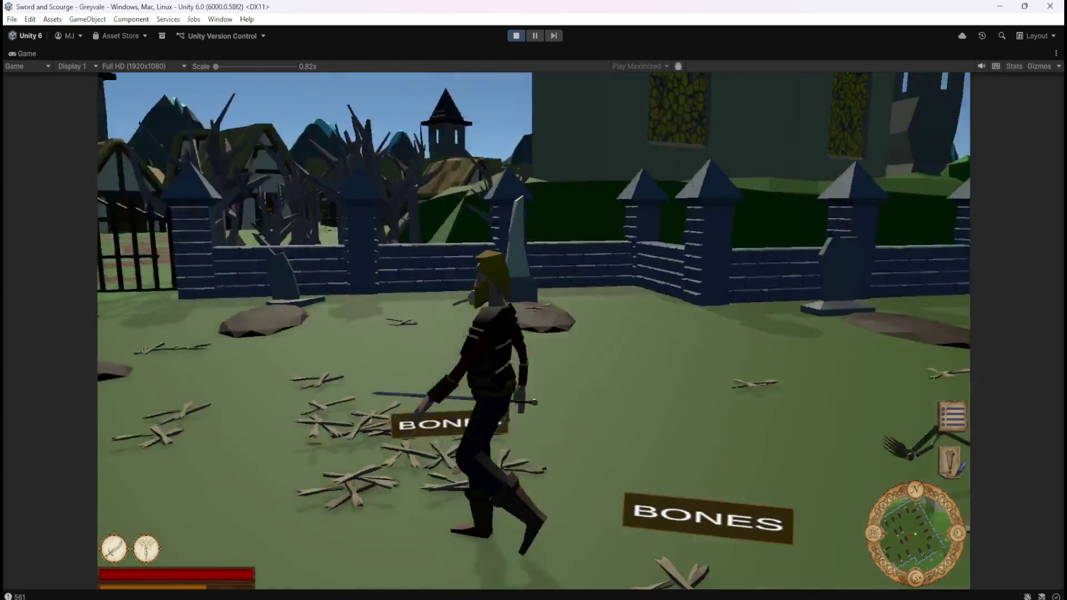
{"action": "key", "text": "a"}
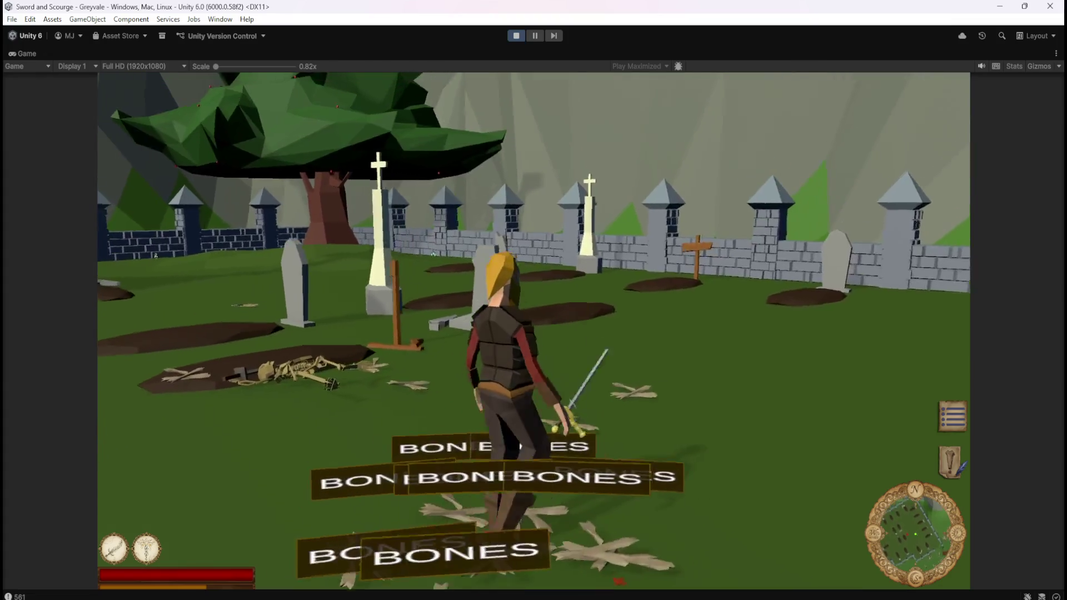
{"action": "key", "text": "a"}
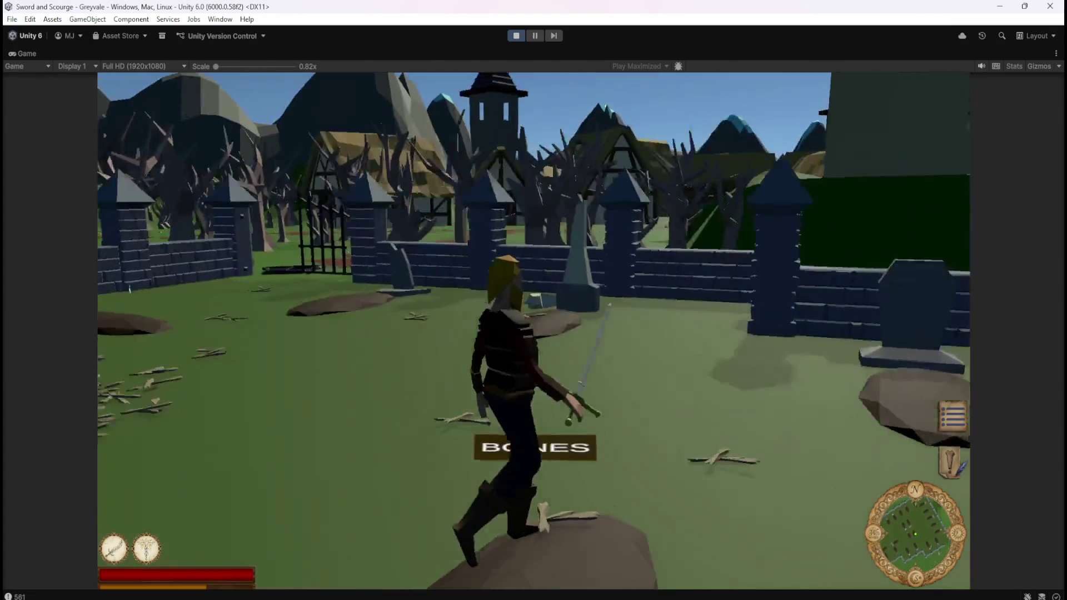
{"action": "key", "text": "a"}
{"action": "key", "text": "a"}
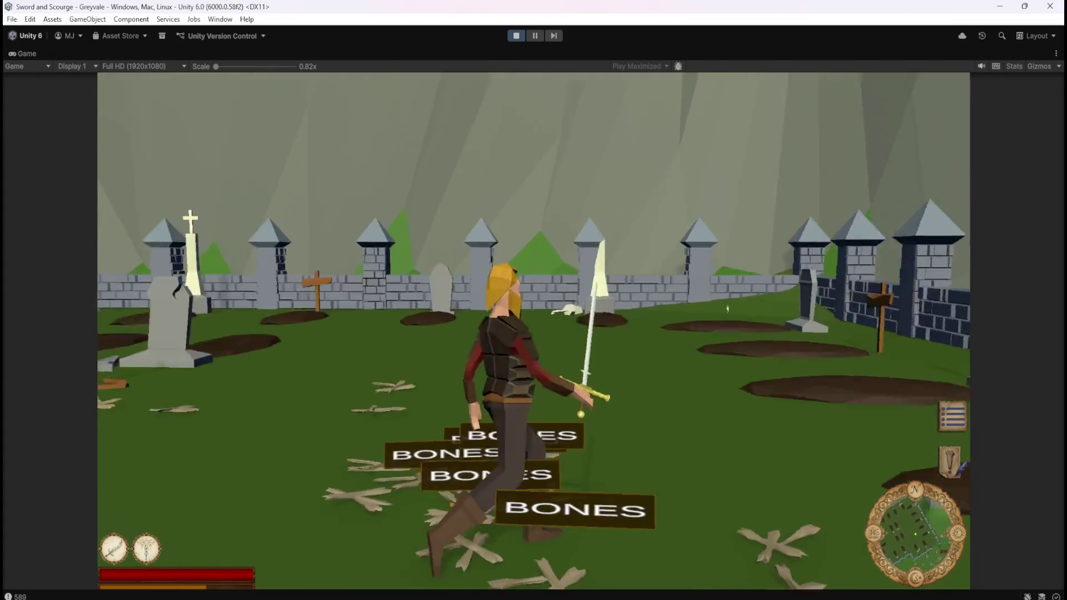
{"action": "key", "text": "a"}
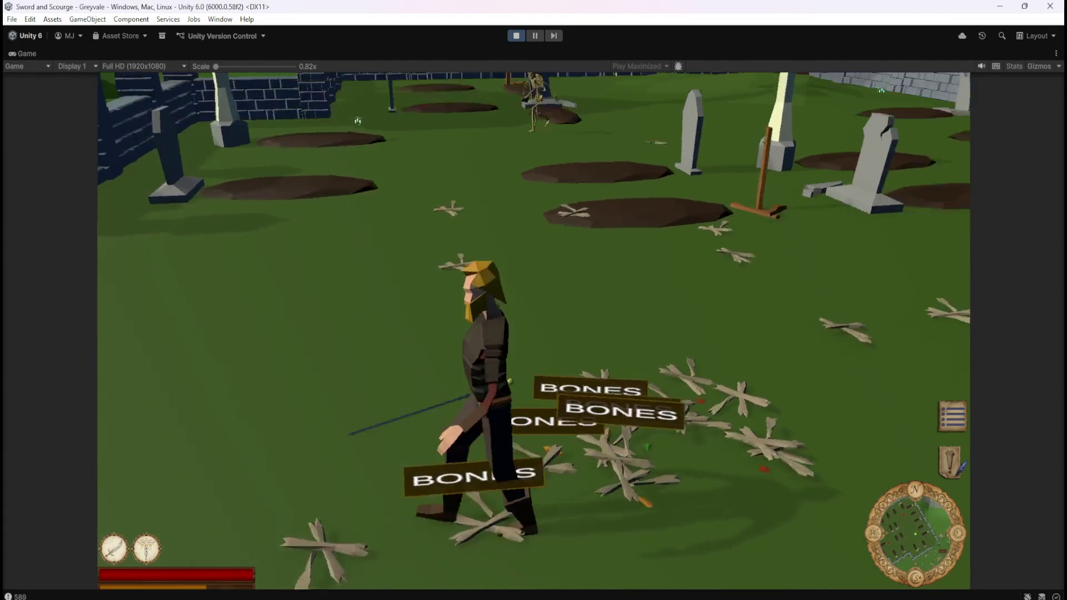
{"action": "key", "text": "a"}
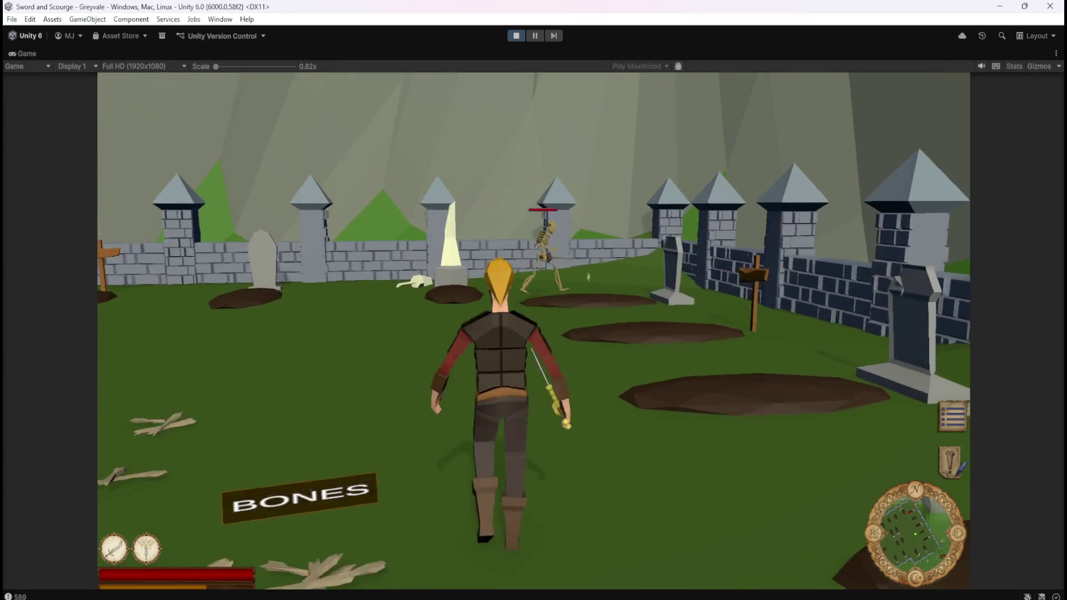
{"action": "key", "text": "space"}
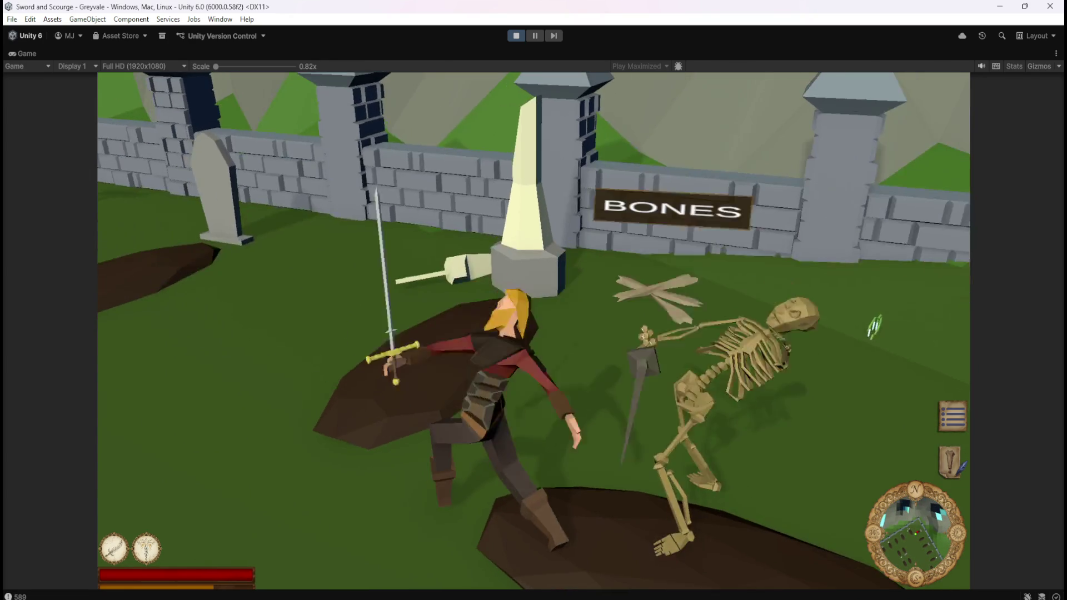
Step: Attack the skeleton by the fence, then cut down a rising skeleton
{"action": "key", "text": "a"}
{"action": "key", "text": "w"}
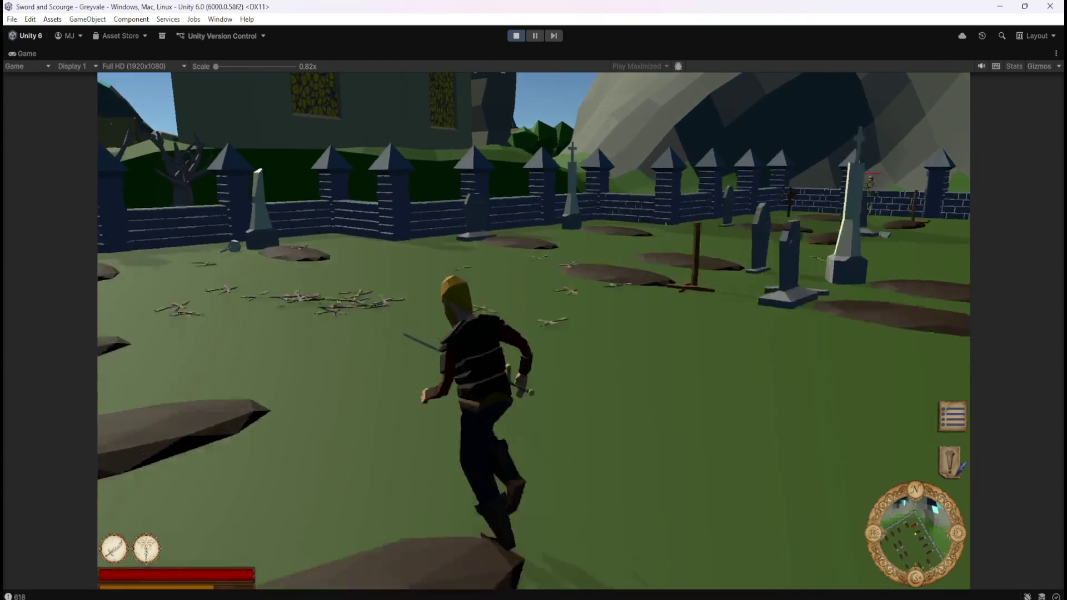
{"action": "key", "text": "a"}
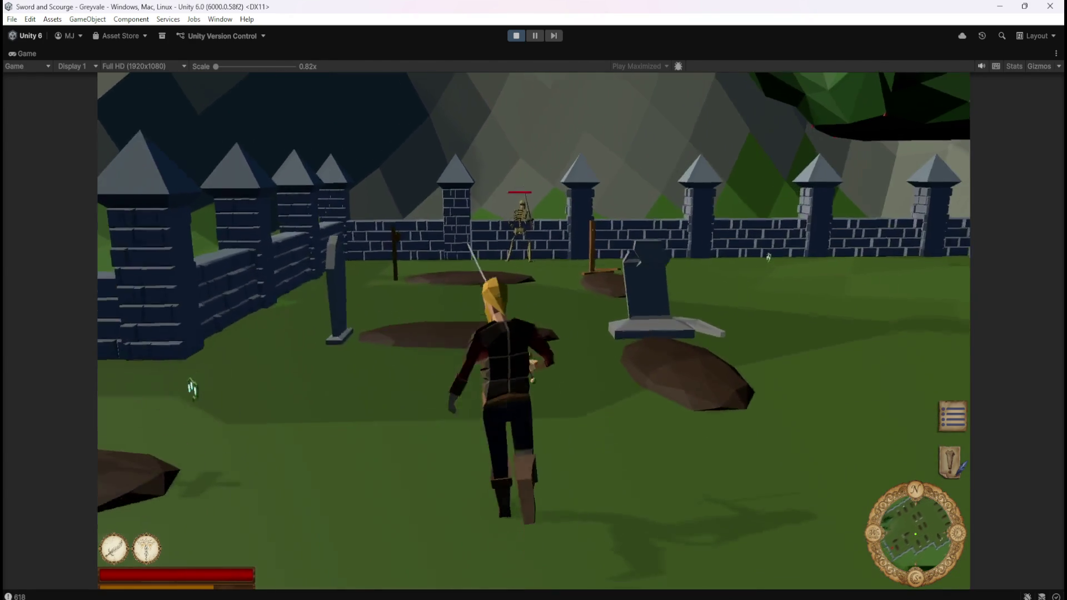
{"action": "key", "text": "space"}
{"action": "key", "text": "a"}
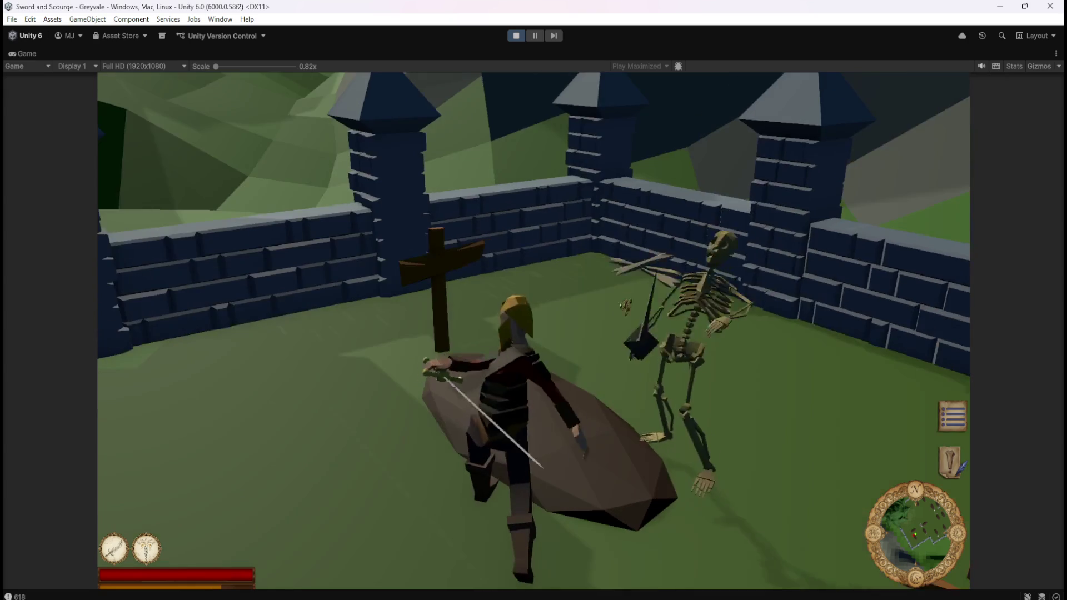
{"action": "key", "text": "s"}
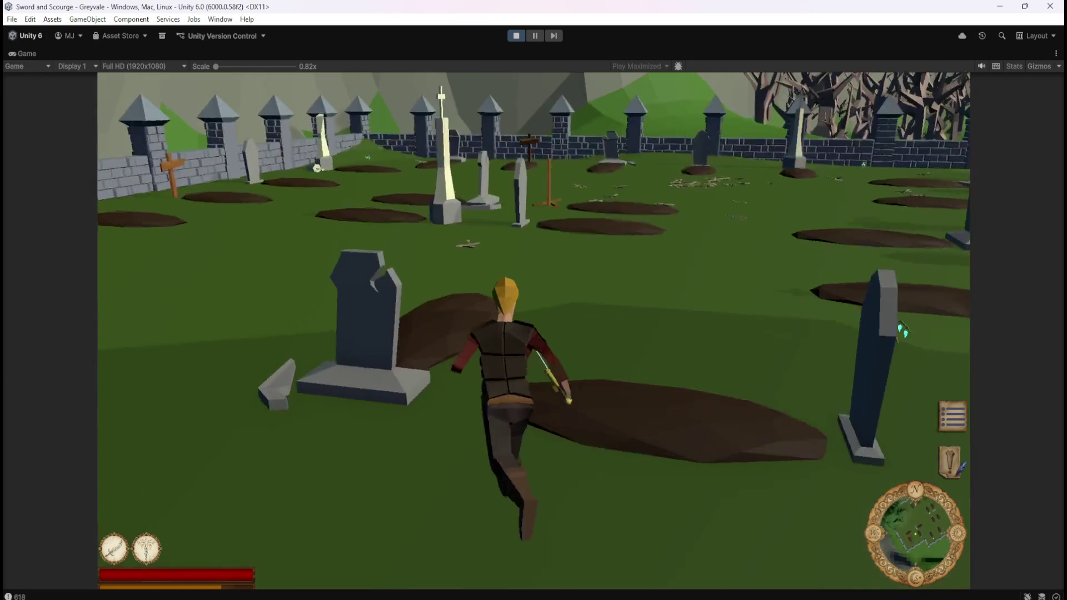
{"action": "key", "text": "d"}
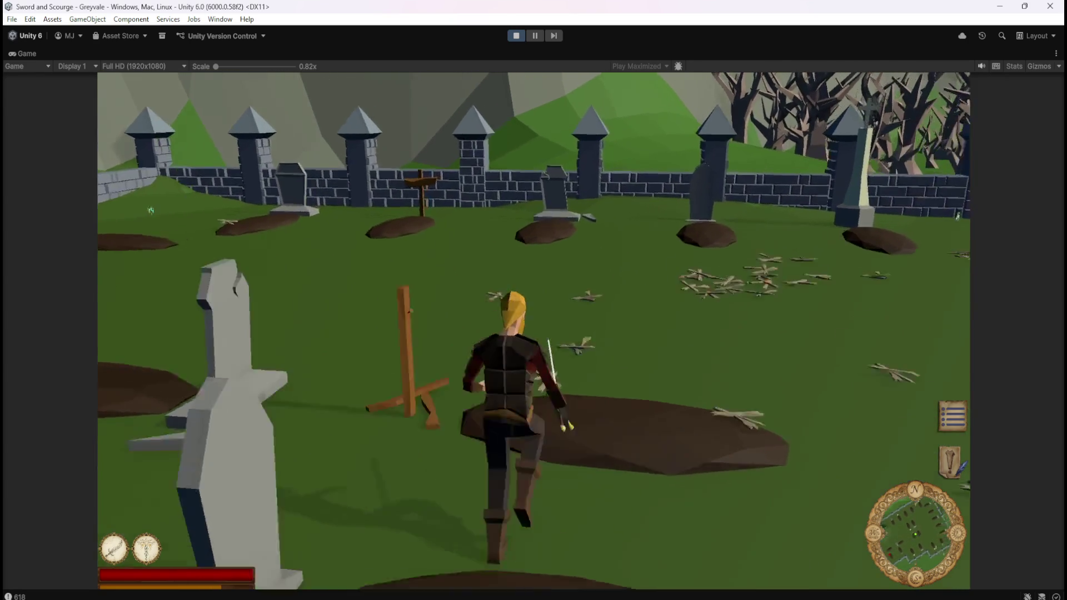
{"action": "key", "text": "a"}
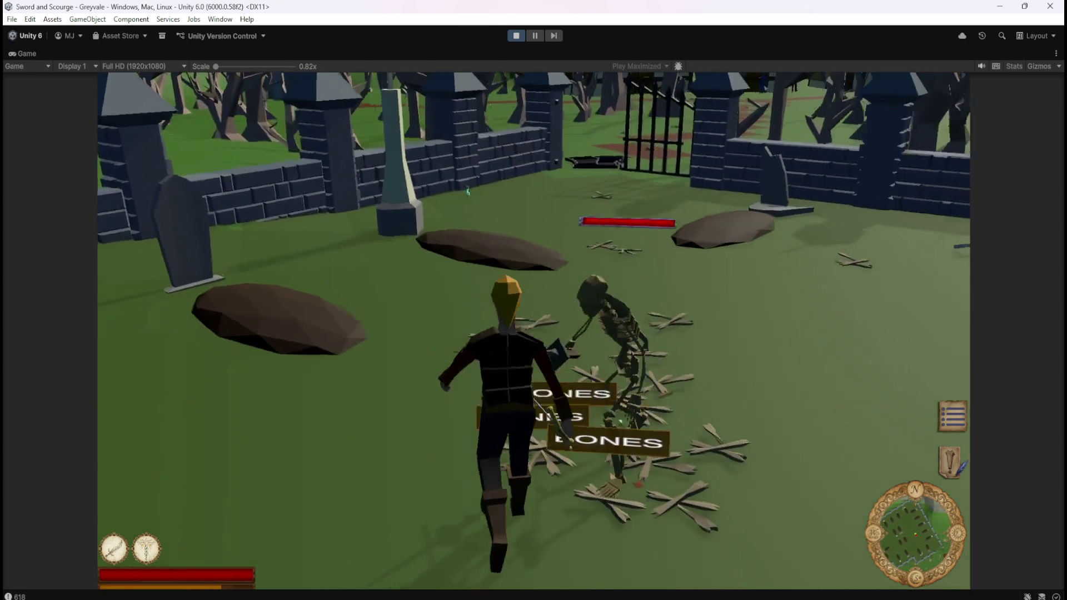
{"action": "key", "text": "a"}
{"action": "left_click", "coordinate": [711, 212]}
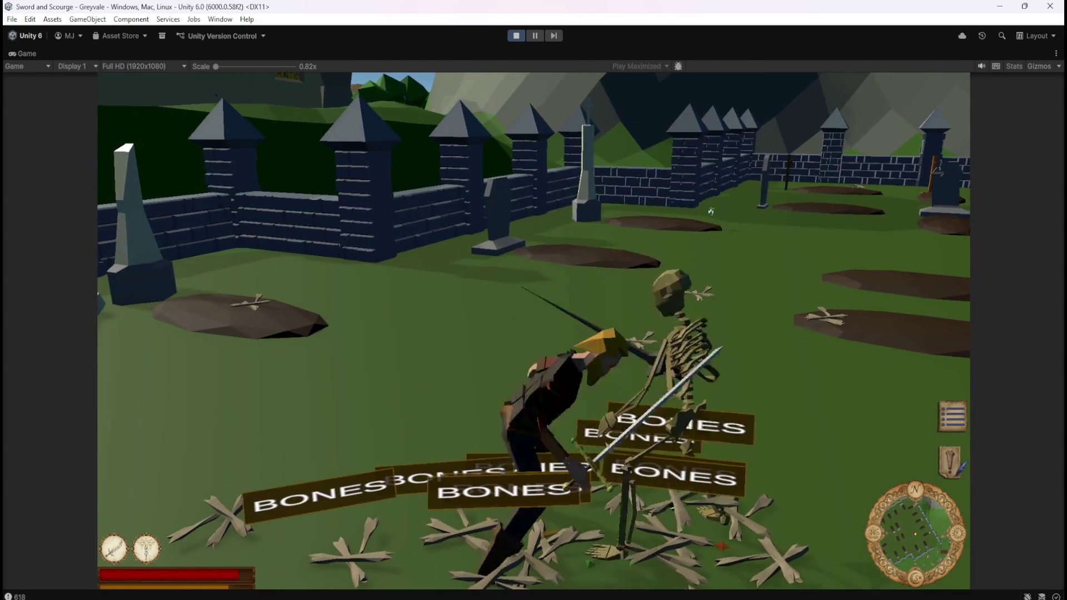
Step: Walk onto and off the bone pile to check its BONES labels
{"action": "key", "text": "s"}
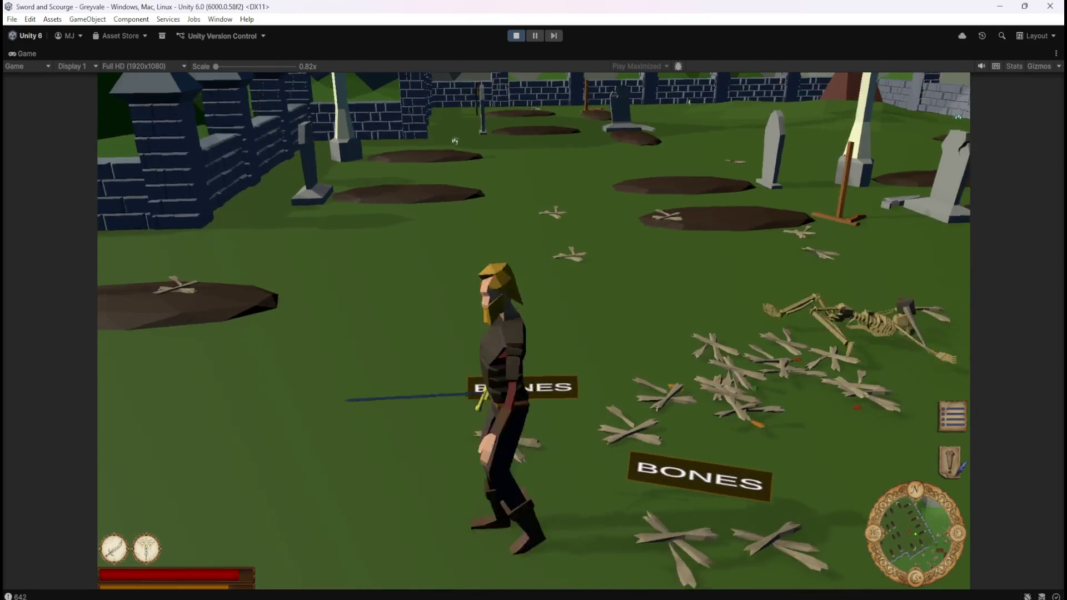
{"action": "key", "text": "w"}
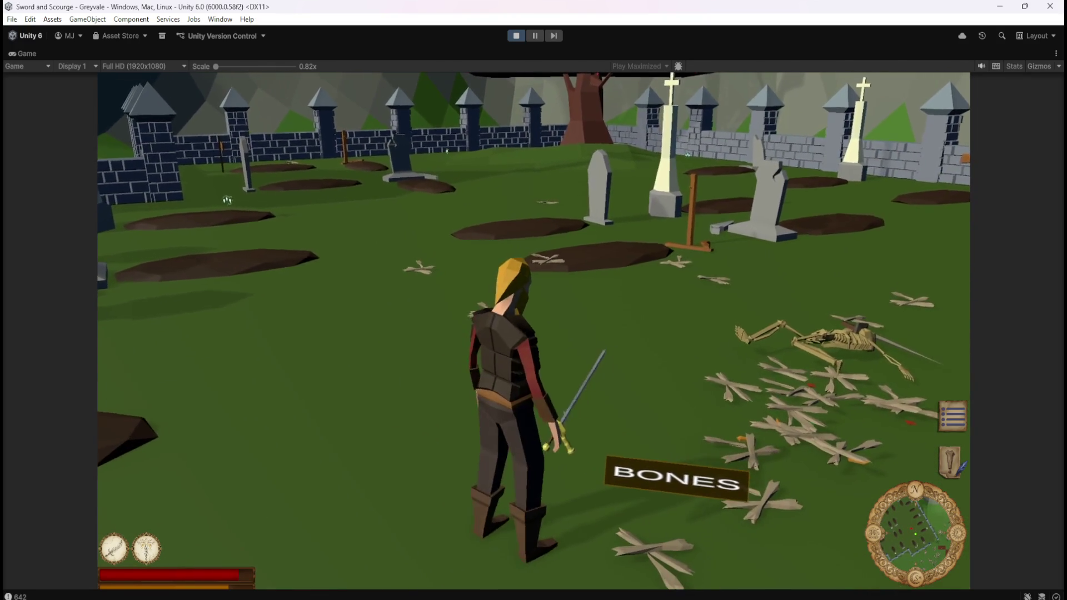
{"action": "key", "text": "d"}
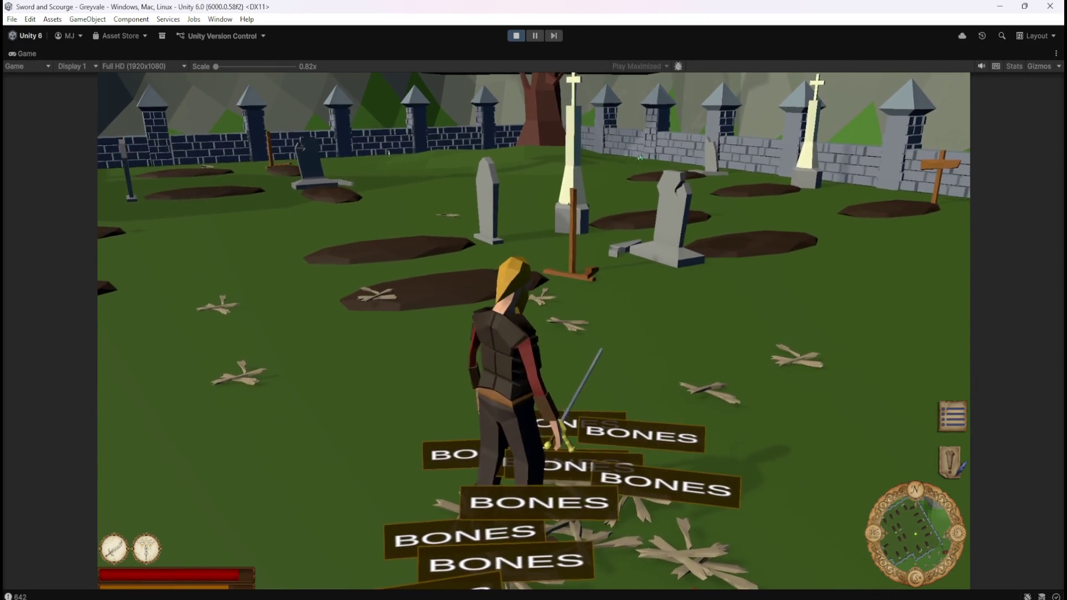
{"action": "key", "text": "s"}
{"action": "key", "text": "w"}
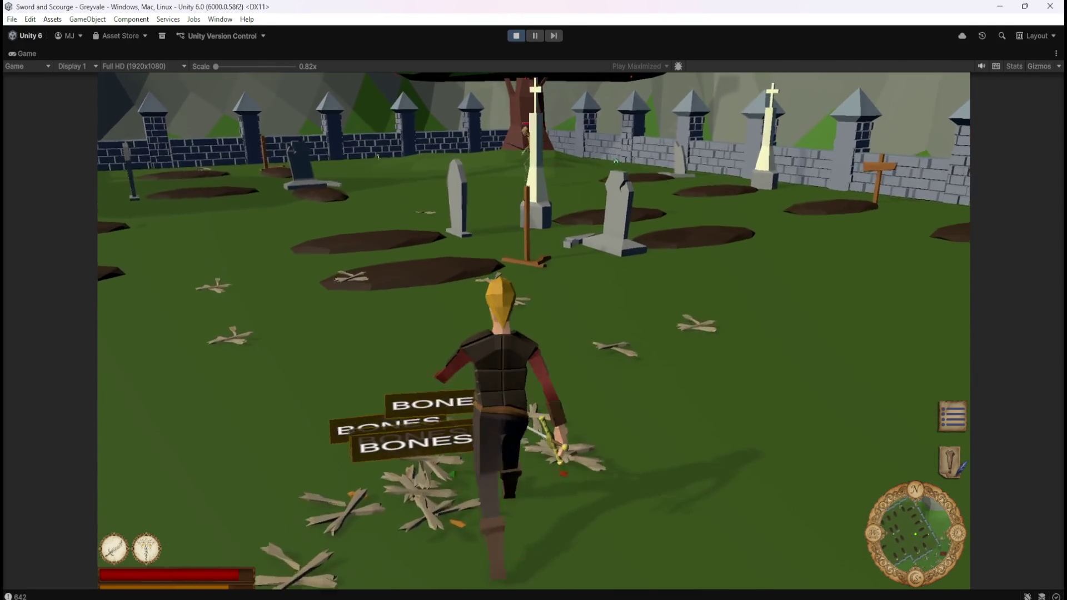
{"action": "key", "text": "s"}
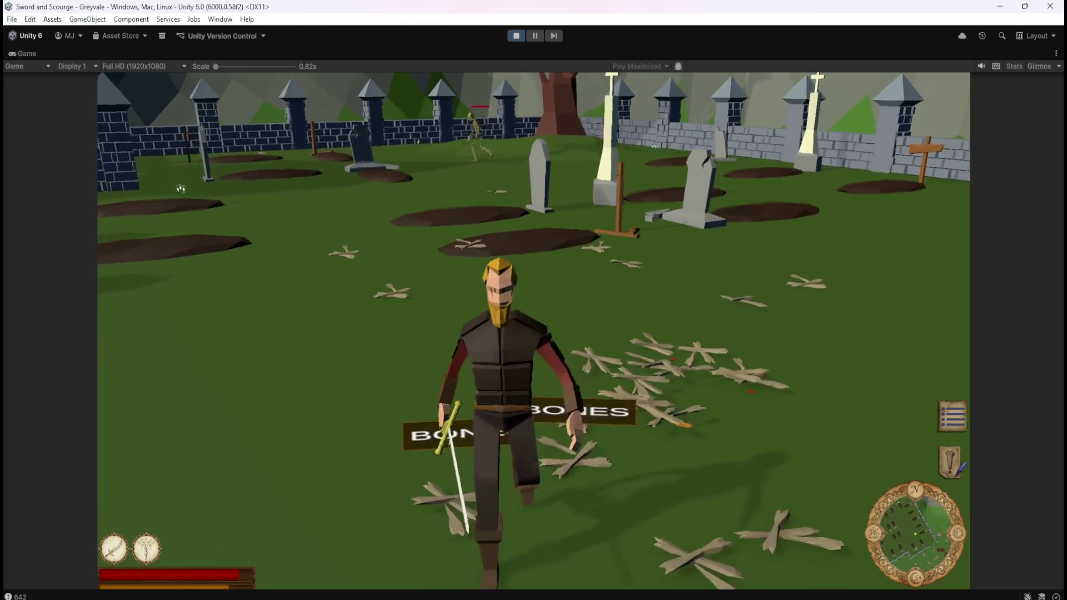
{"action": "key", "text": "w"}
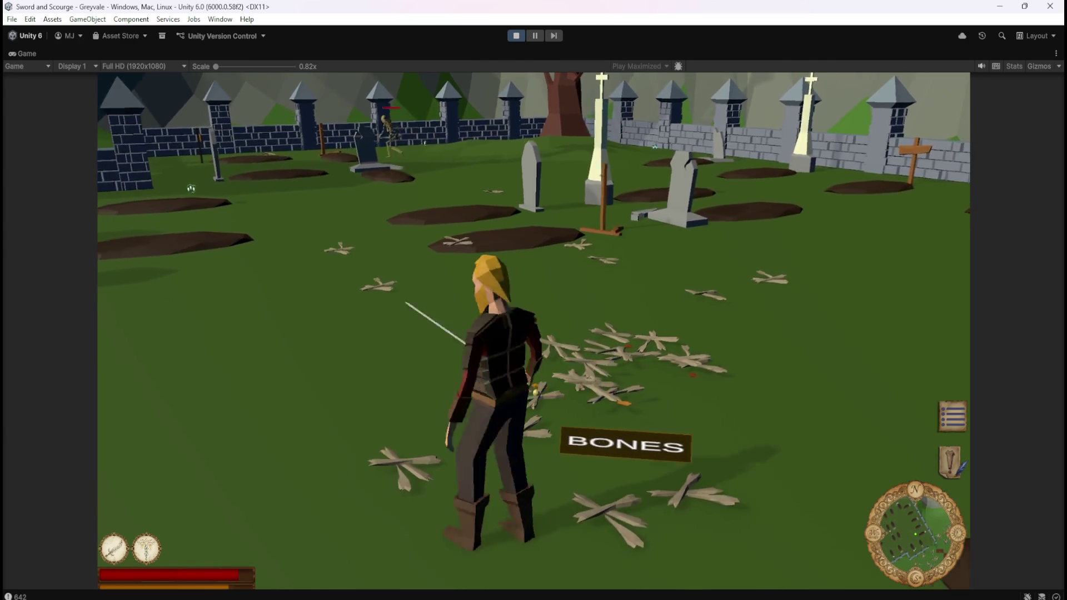
{"action": "key", "text": "a"}
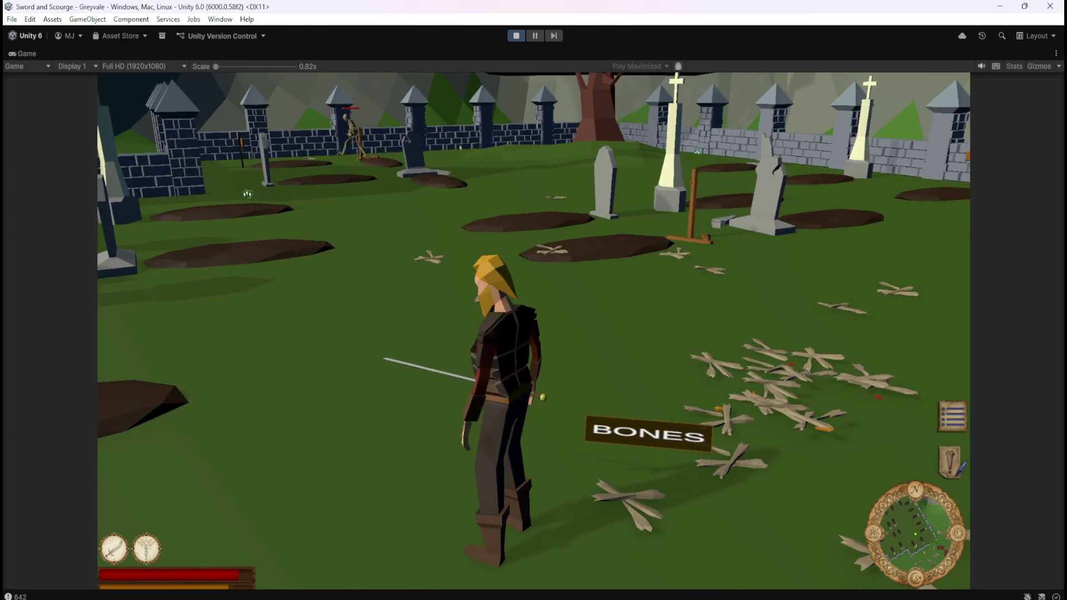
{"action": "key", "text": "d"}
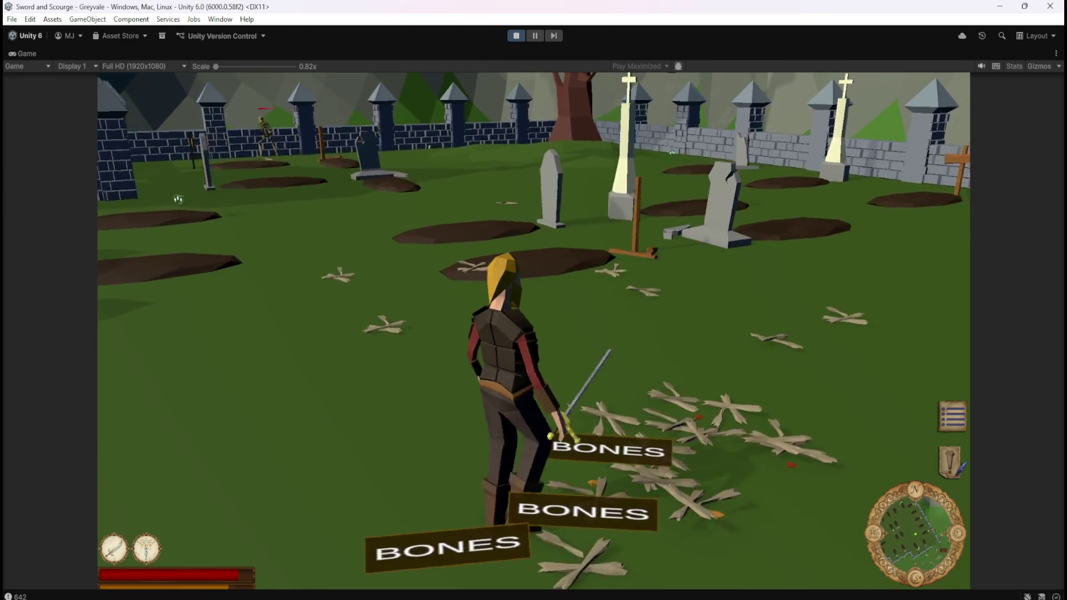
{"action": "key", "text": "d"}
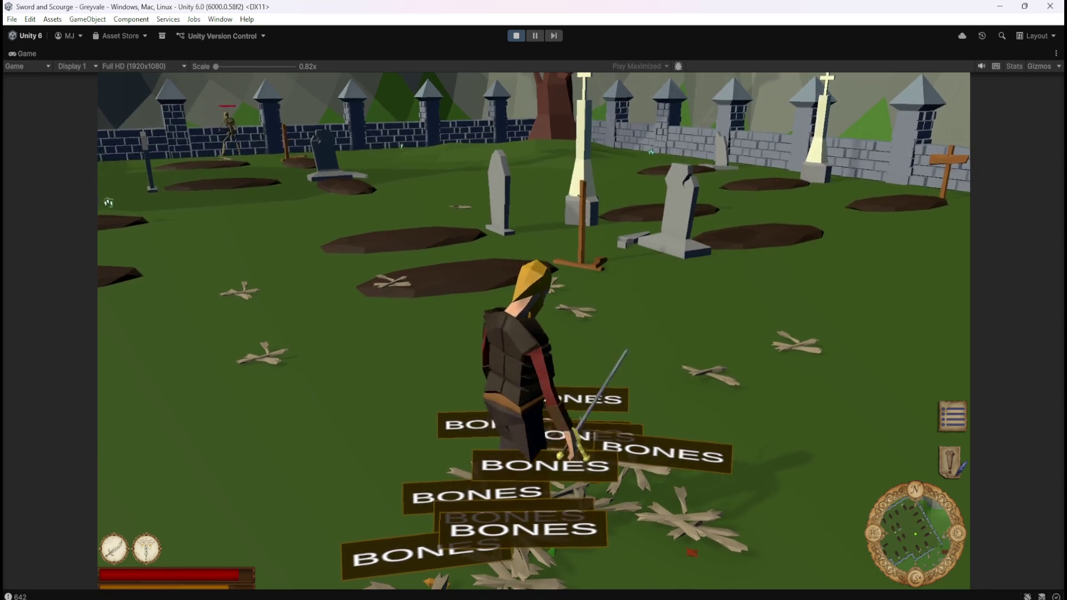
Step: Stop the playtest and open the Bone Stack prefab from the Loot folder
{"action": "key", "text": "Escape"}
{"action": "left_click", "coordinate": [512, 36]}
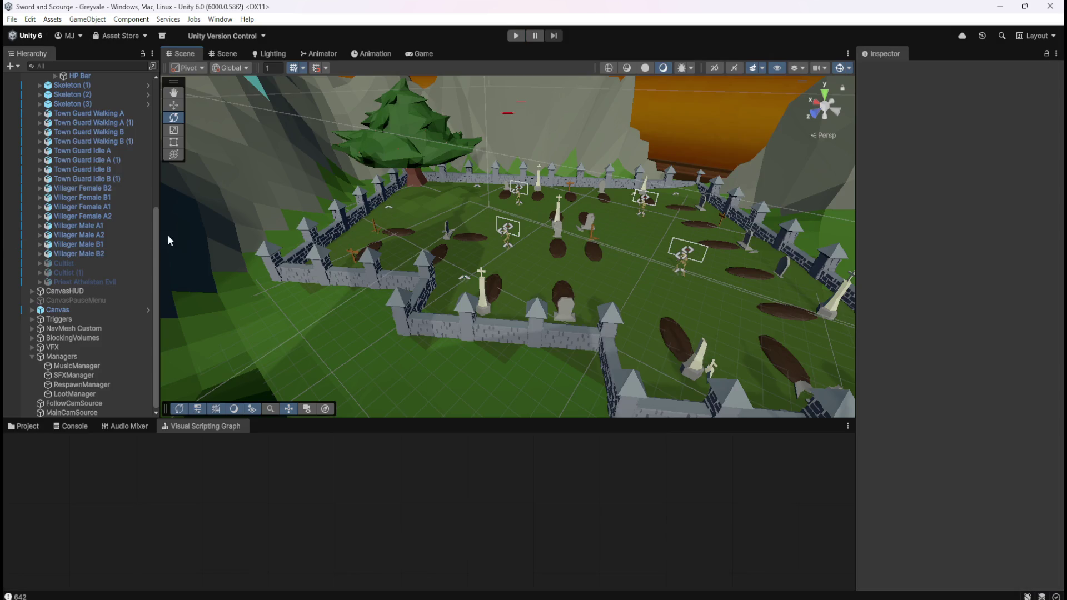
{"action": "left_click", "coordinate": [27, 426]}
{"action": "double_click", "coordinate": [148, 480]}
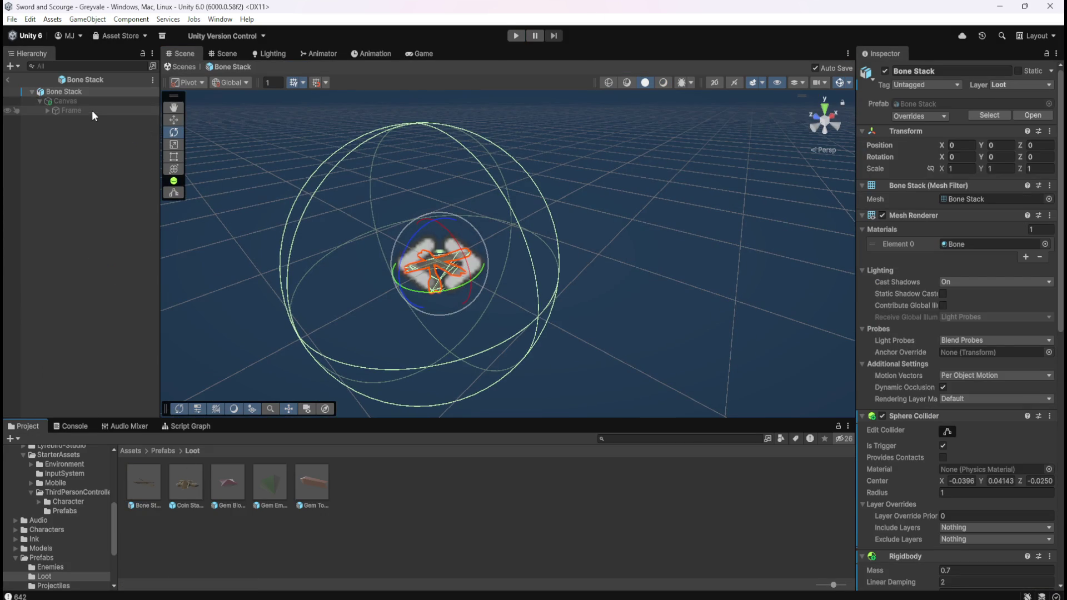
Step: Enable the Bone Stack's Canvas, reduce its Rect Transform scale, and set Pos Y to 0.4
{"action": "left_click", "coordinate": [99, 102]}
{"action": "left_click", "coordinate": [885, 71]}
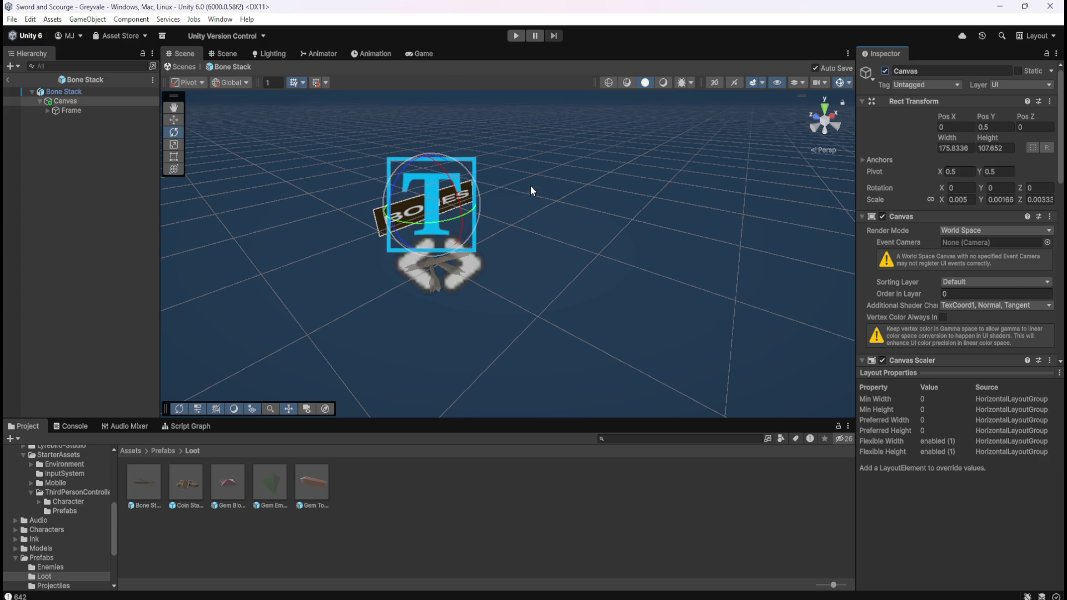
{"action": "mouse_move", "coordinate": [555, 162]}
{"action": "left_mouse_down"}
{"action": "mouse_move", "coordinate": [496, 162]}
{"action": "mouse_move", "coordinate": [504, 174]}
{"action": "mouse_move", "coordinate": [565, 181]}
{"action": "mouse_move", "coordinate": [616, 240]}
{"action": "mouse_move", "coordinate": [565, 268]}
{"action": "mouse_move", "coordinate": [590, 267]}
{"action": "left_mouse_up"}
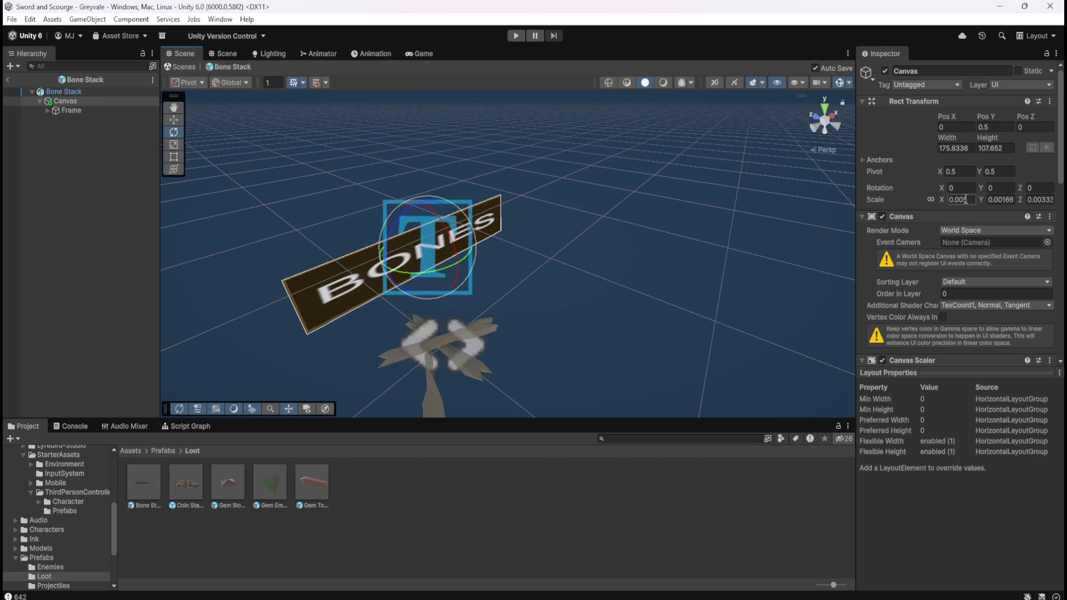
{"action": "key", "text": "BackSpace"}
{"action": "type", "text": "4"}
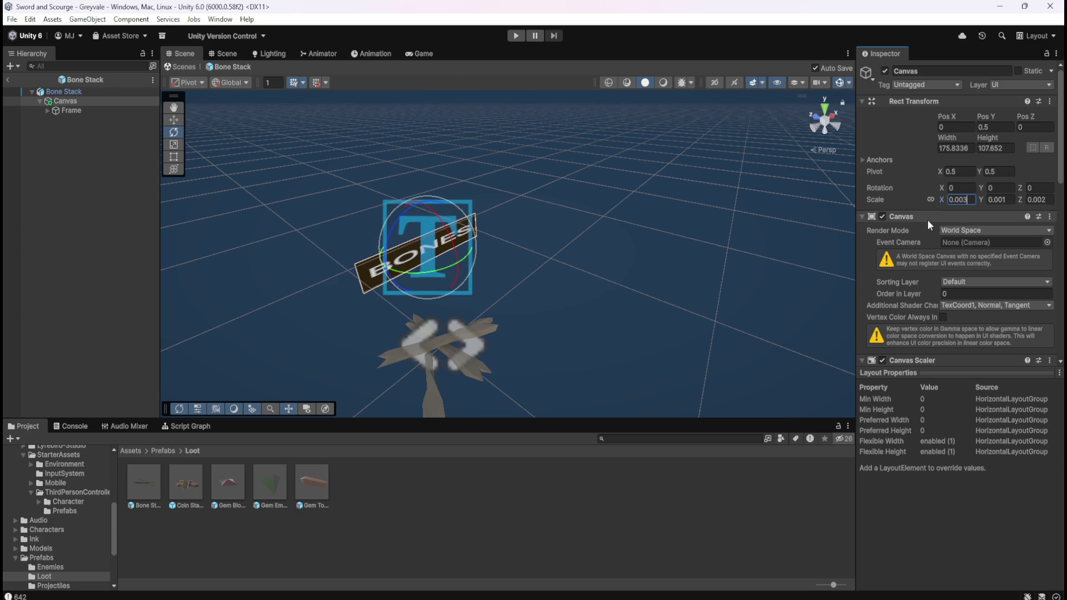
{"action": "mouse_move", "coordinate": [538, 285]}
{"action": "left_mouse_down"}
{"action": "mouse_move", "coordinate": [538, 246]}
{"action": "mouse_move", "coordinate": [474, 183]}
{"action": "mouse_move", "coordinate": [567, 256]}
{"action": "left_mouse_up"}
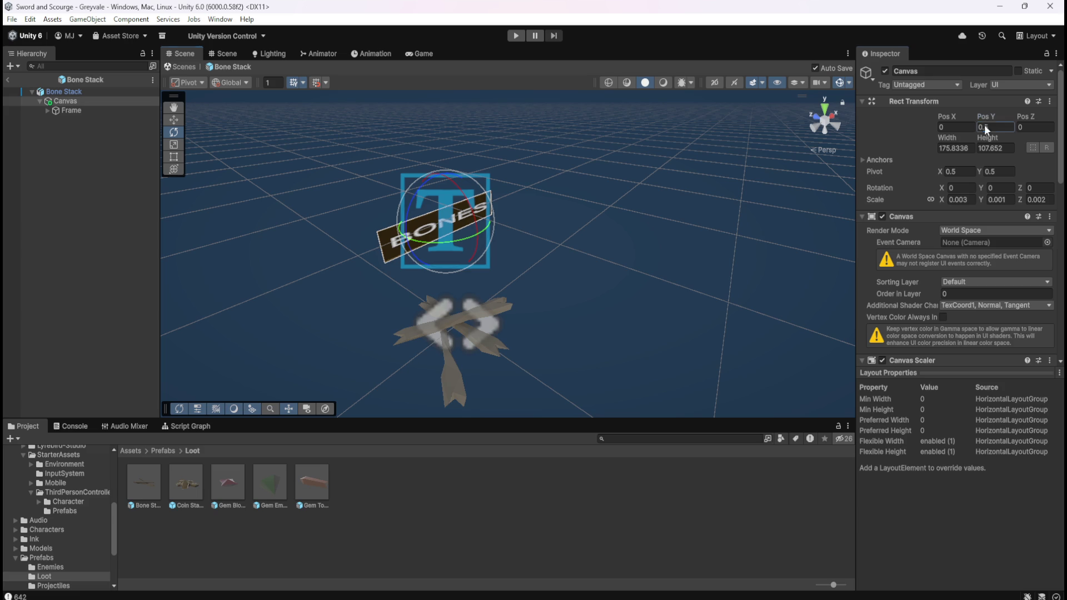
{"action": "type", "text": "4"}
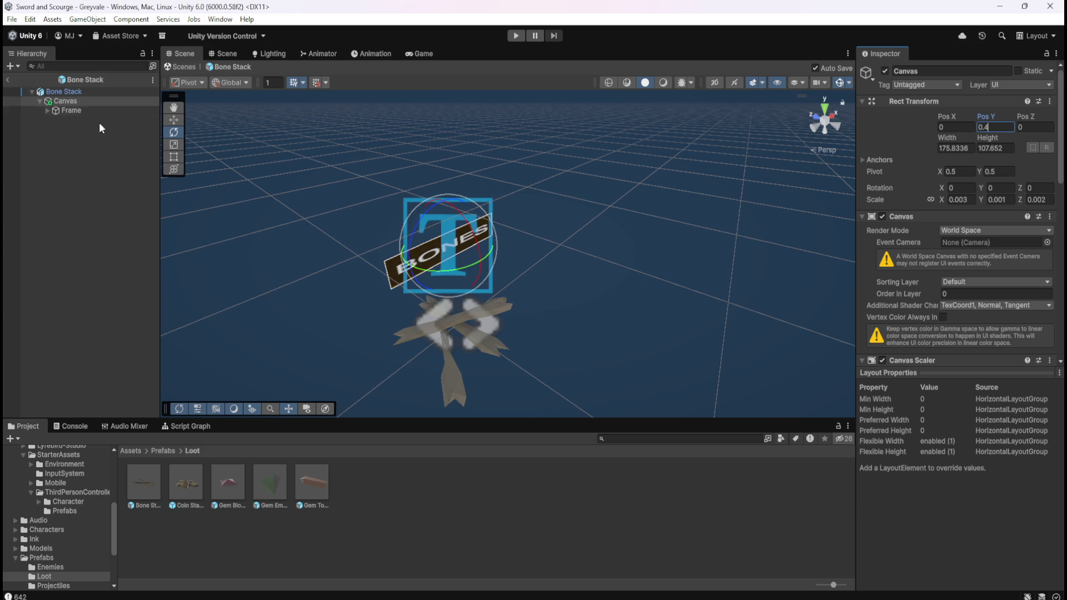
Step: Leave Prefab Mode for the Greyvale scene, enter Play mode, and run across the bridge toward the graveyard
{"action": "left_click", "coordinate": [8, 80]}
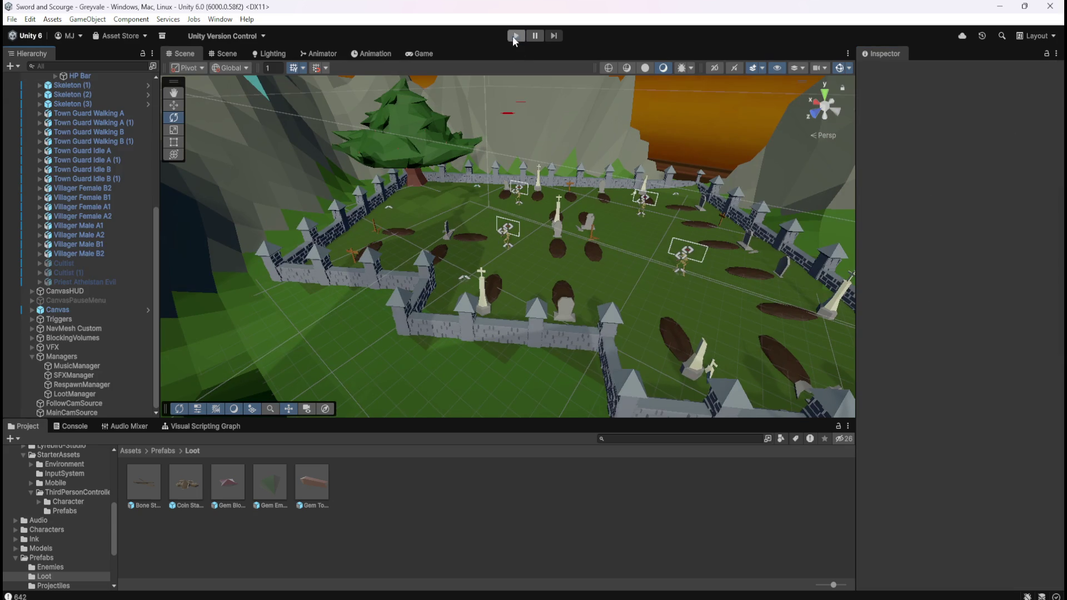
{"action": "left_click", "coordinate": [515, 36]}
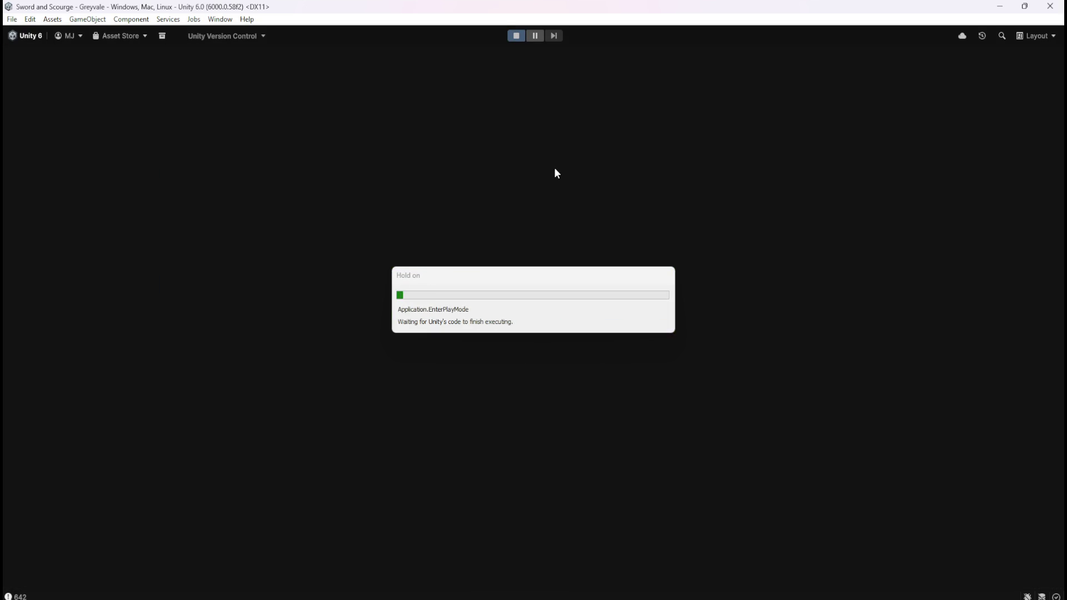
{"action": "key", "text": "w"}
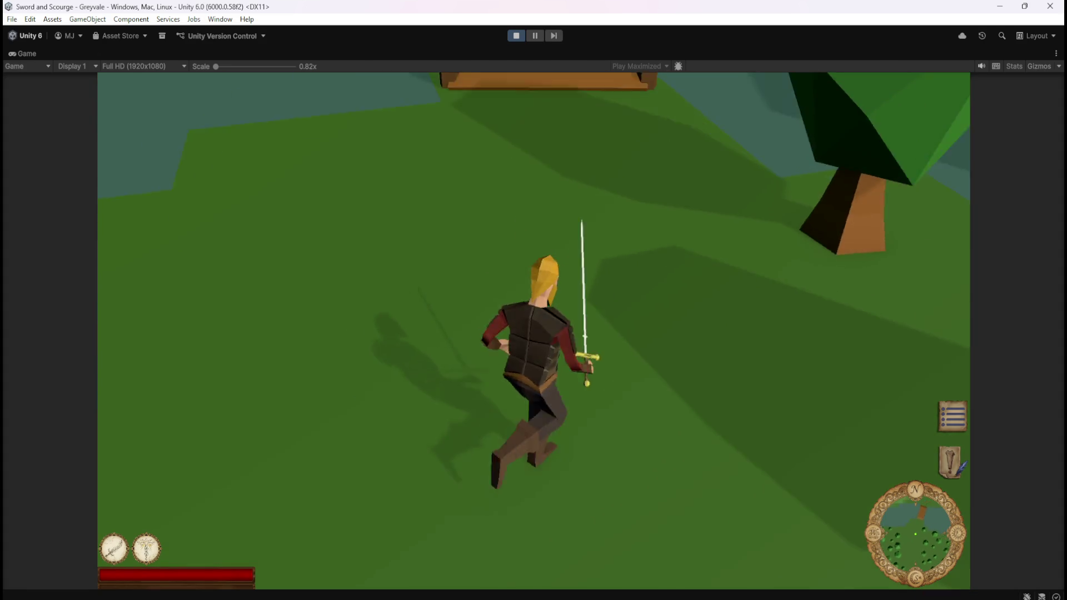
{"action": "key", "text": "a"}
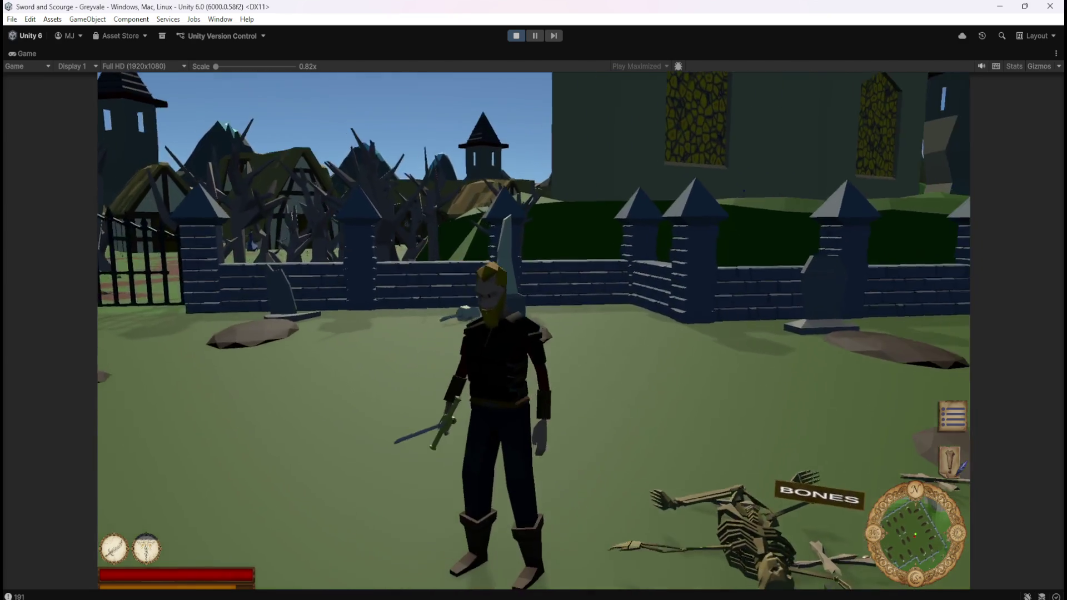
Step: Stop the playtest and select the Terrain object in the Hierarchy
{"action": "key", "text": "Escape"}
{"action": "left_click", "coordinate": [517, 36]}
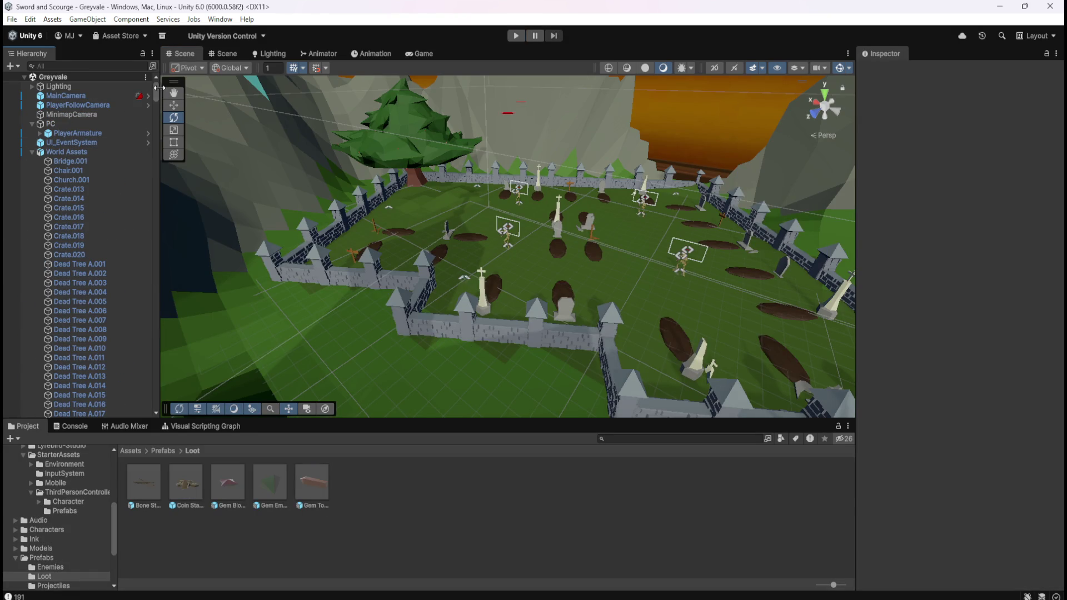
{"action": "left_click_drag", "start_coordinate": [158, 97], "coordinate": [151, 315]}
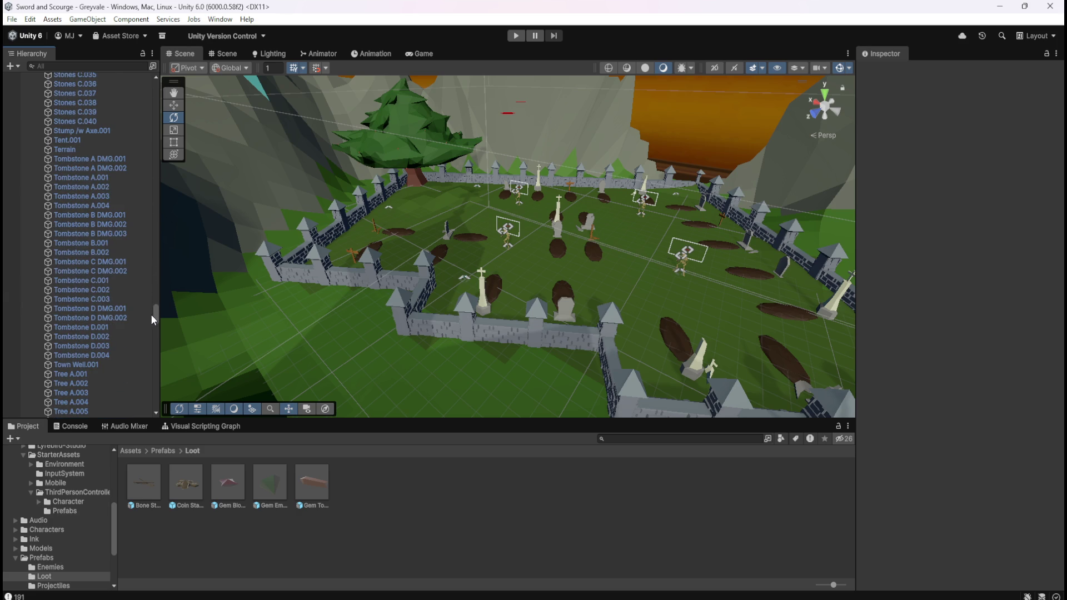
{"action": "left_click", "coordinate": [71, 150]}
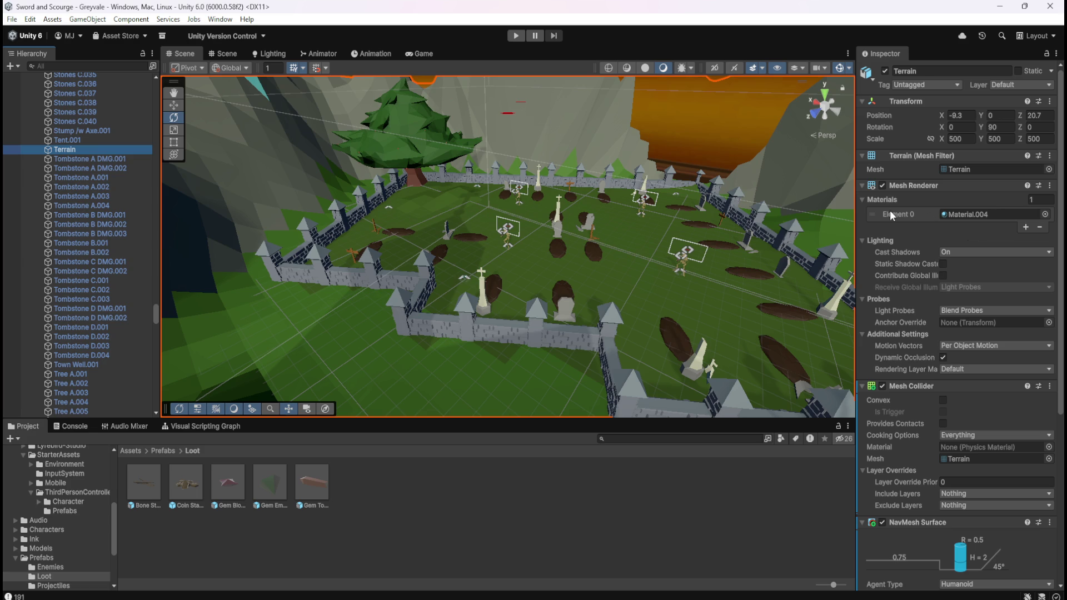
Step: Expand Material.004 in the Terrain's Inspector and look over its NavMesh Surface and material settings
{"action": "scroll", "coordinate": [900, 249], "scroll_direction": "down", "scroll_amount": 10}
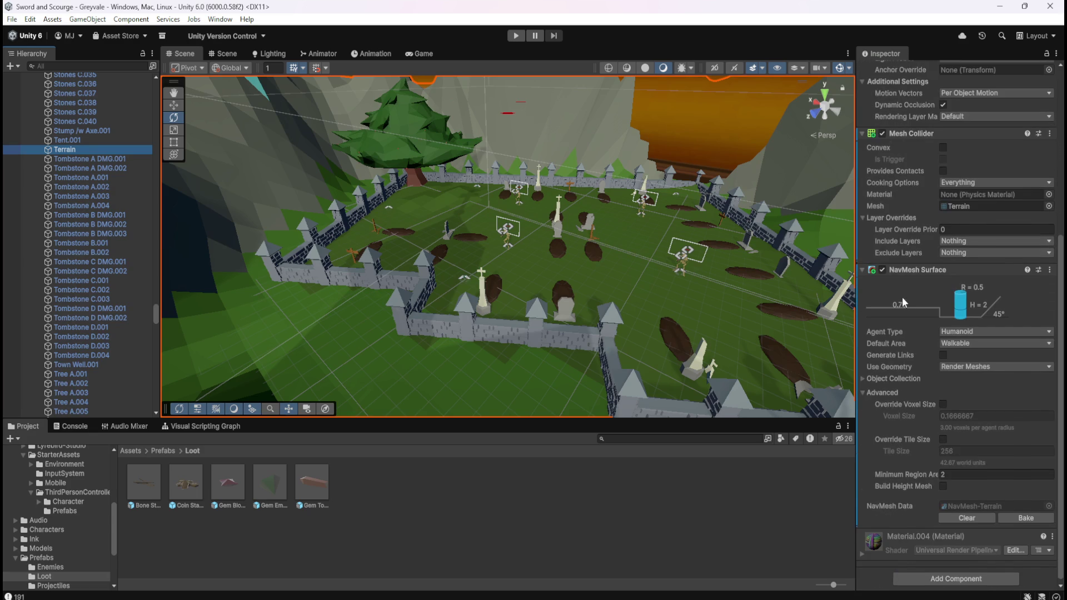
{"action": "left_click", "coordinate": [860, 550]}
{"action": "scroll", "coordinate": [910, 498], "scroll_direction": "down", "scroll_amount": 8}
{"action": "scroll", "coordinate": [906, 459], "scroll_direction": "down", "scroll_amount": 4}
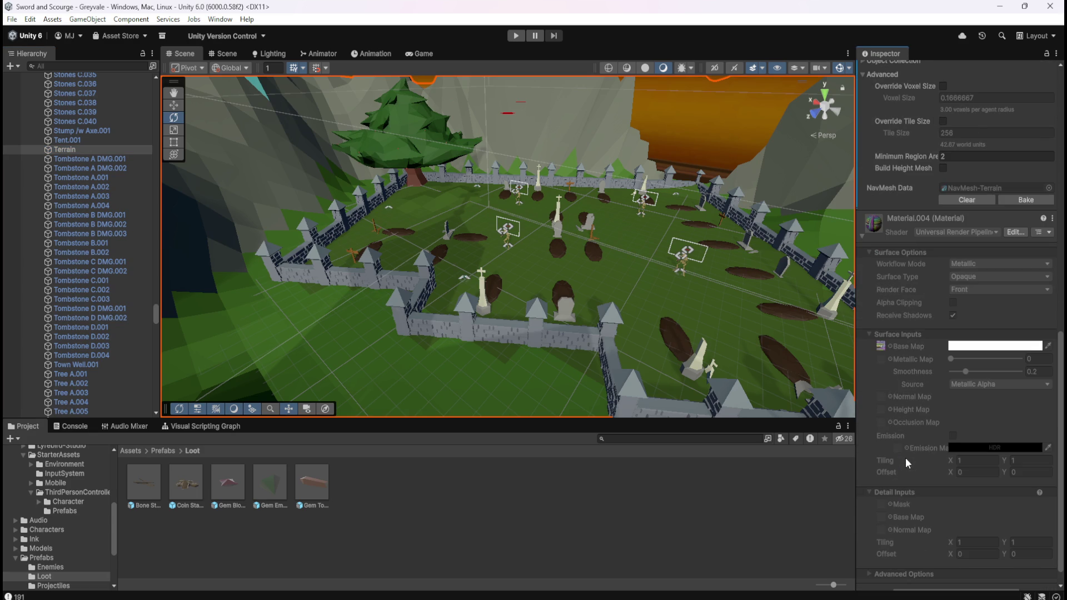
{"action": "scroll", "coordinate": [895, 414], "scroll_direction": "down", "scroll_amount": 1}
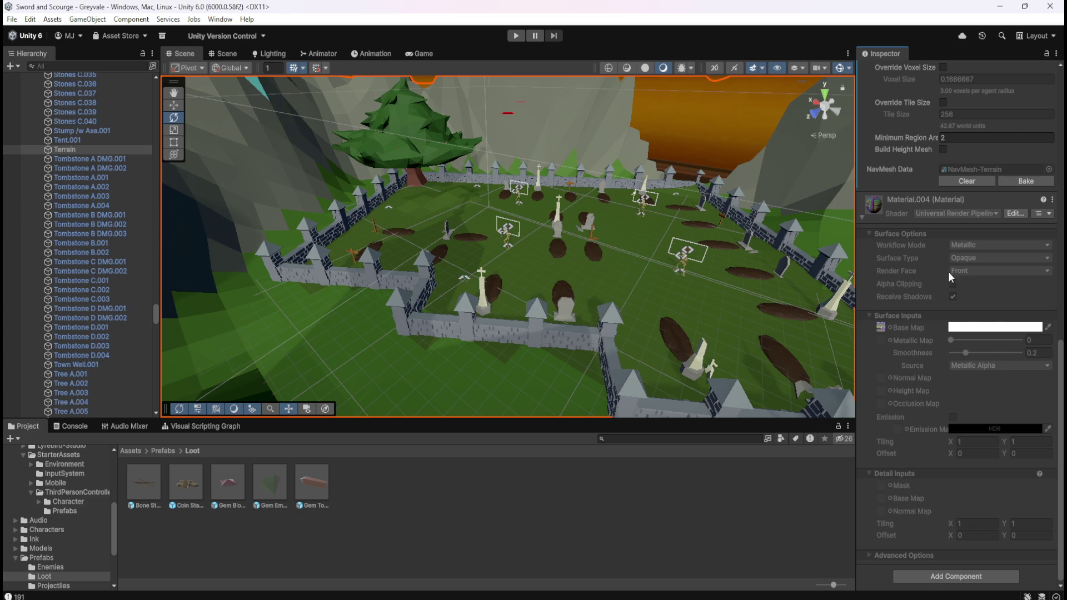
{"action": "scroll", "coordinate": [917, 332], "scroll_direction": "up", "scroll_amount": 5}
{"action": "scroll", "coordinate": [916, 332], "scroll_direction": "up", "scroll_amount": 3}
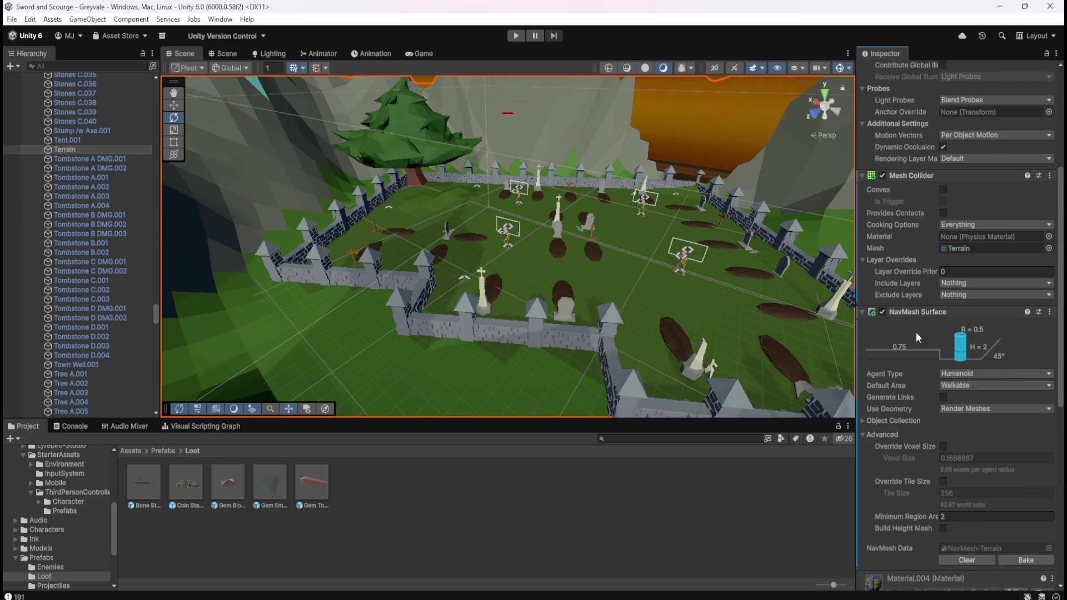
{"action": "scroll", "coordinate": [916, 332], "scroll_direction": "up", "scroll_amount": 5}
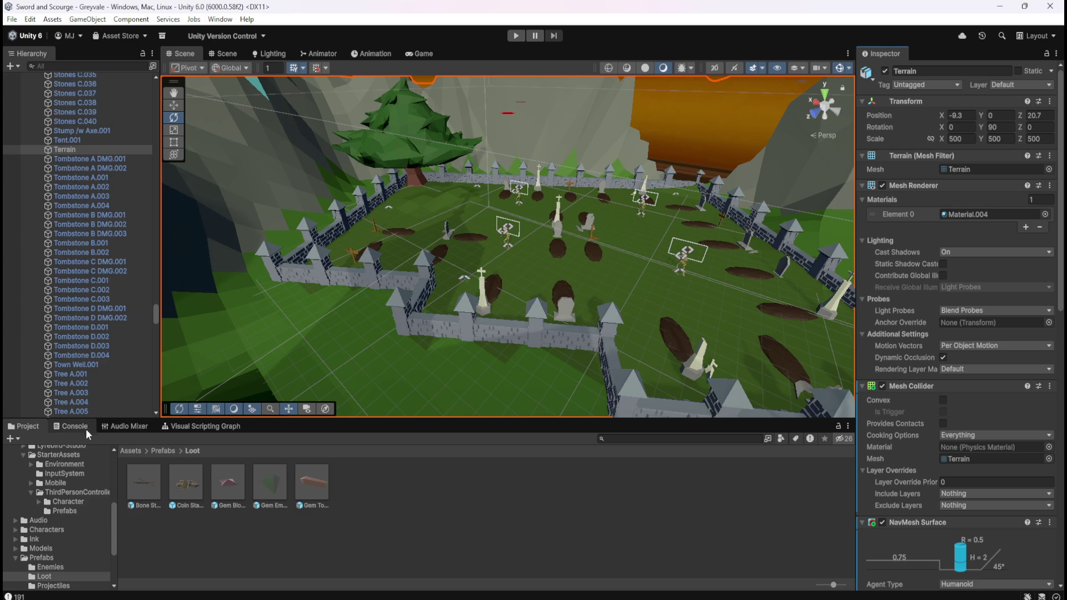
Step: Open the Assets/World folder and expand World Test 001.fbx to list its sub-assets
{"action": "left_click", "coordinate": [135, 452]}
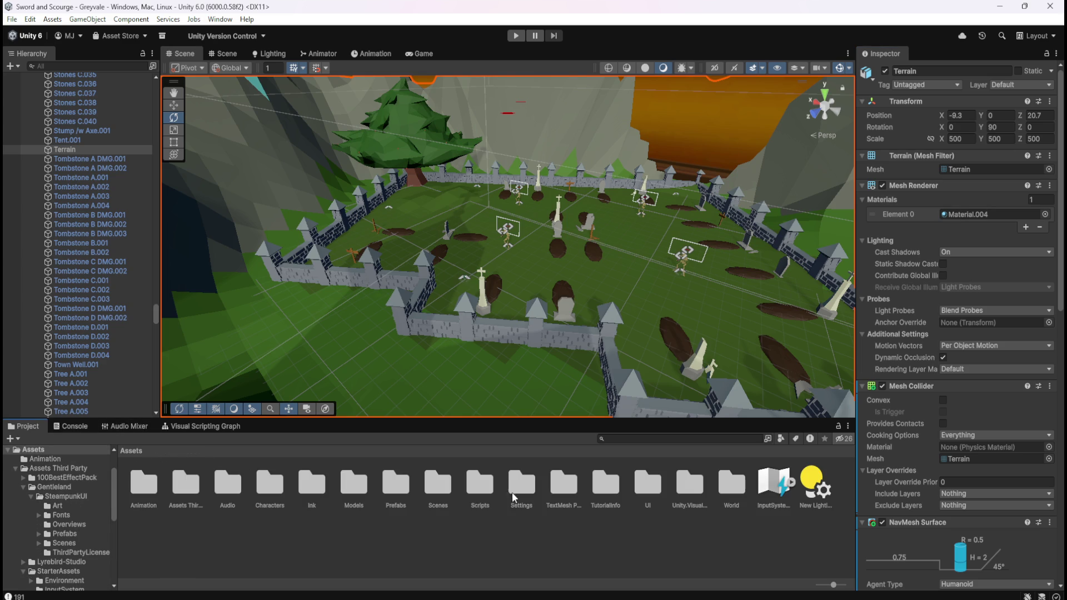
{"action": "double_click", "coordinate": [728, 489]}
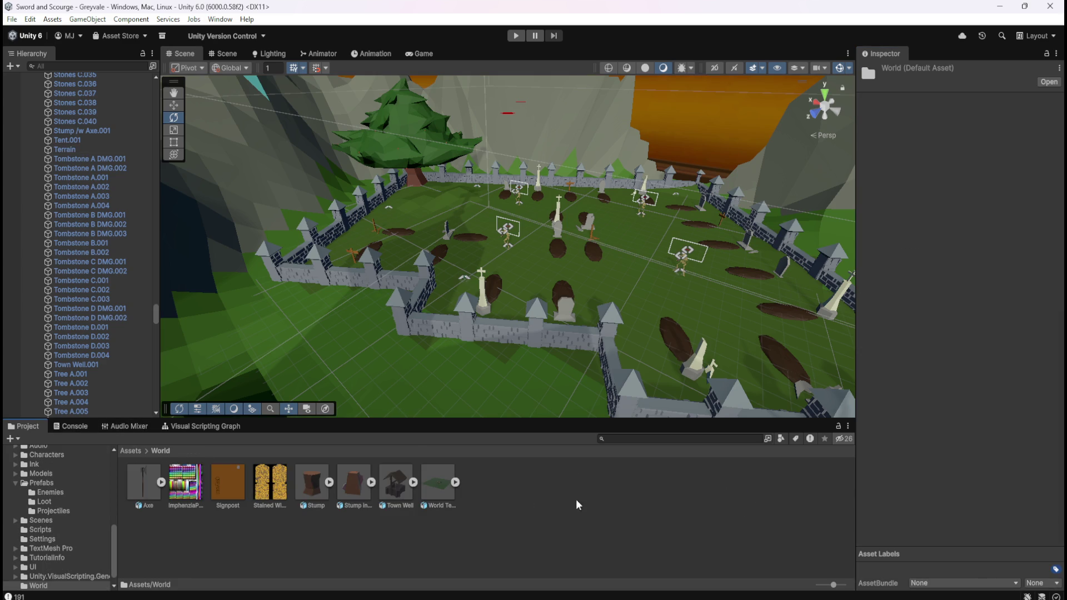
{"action": "left_click", "coordinate": [455, 483]}
{"action": "scroll", "coordinate": [632, 502], "scroll_direction": "down", "scroll_amount": 5}
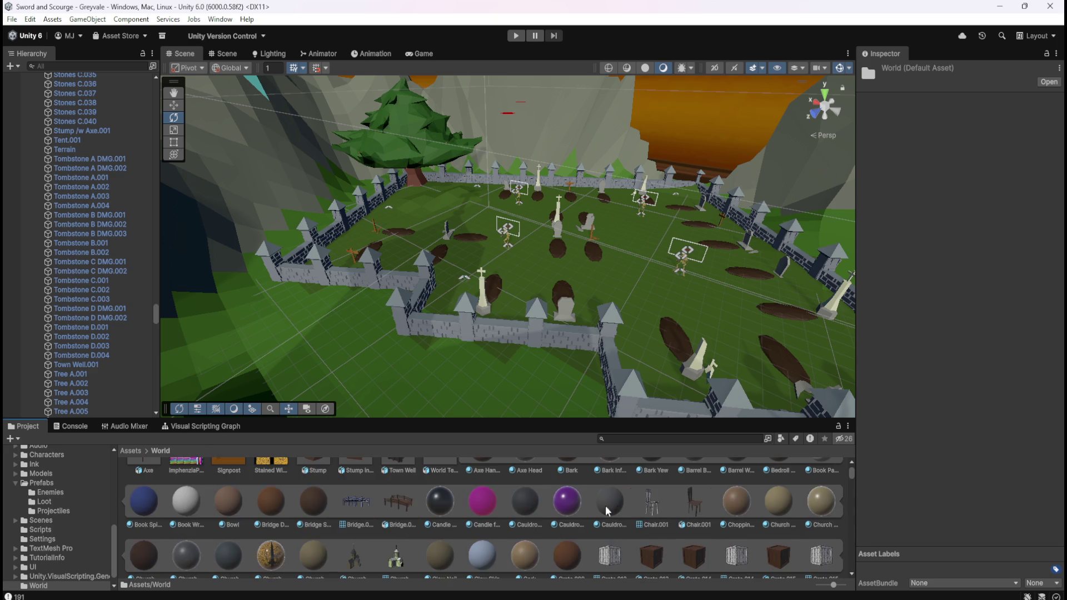
{"action": "scroll", "coordinate": [537, 517], "scroll_direction": "down", "scroll_amount": 10}
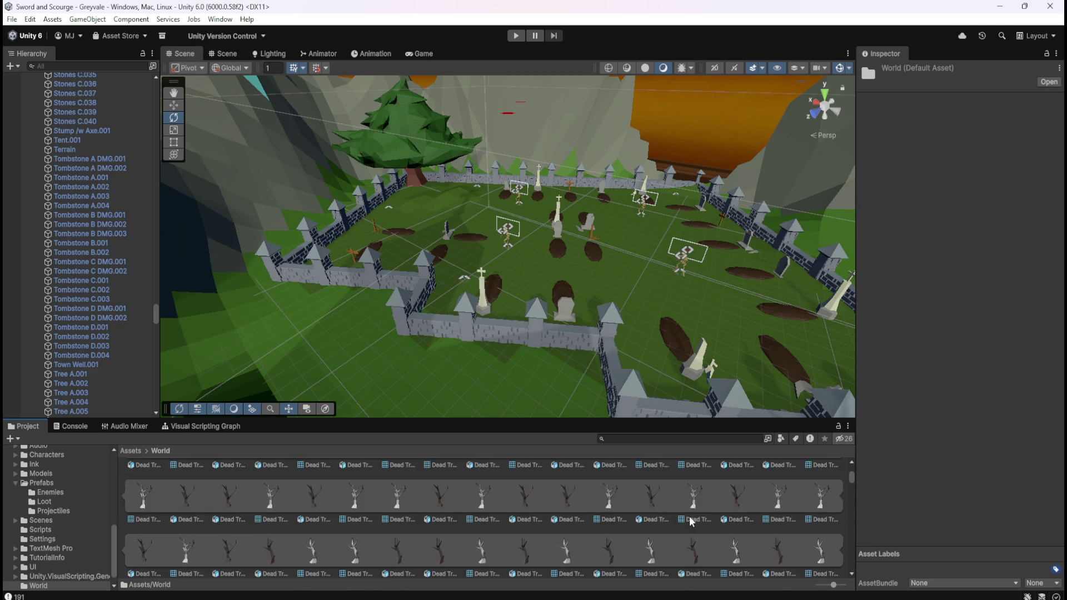
{"action": "scroll", "coordinate": [784, 518], "scroll_direction": "up", "scroll_amount": 5}
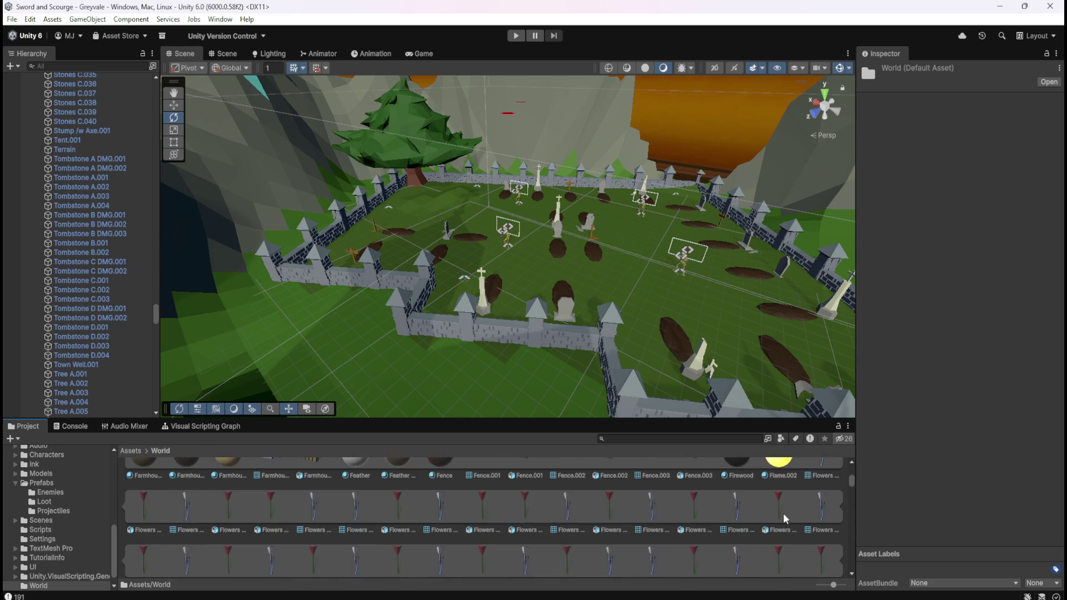
{"action": "scroll", "coordinate": [783, 519], "scroll_direction": "down", "scroll_amount": 6}
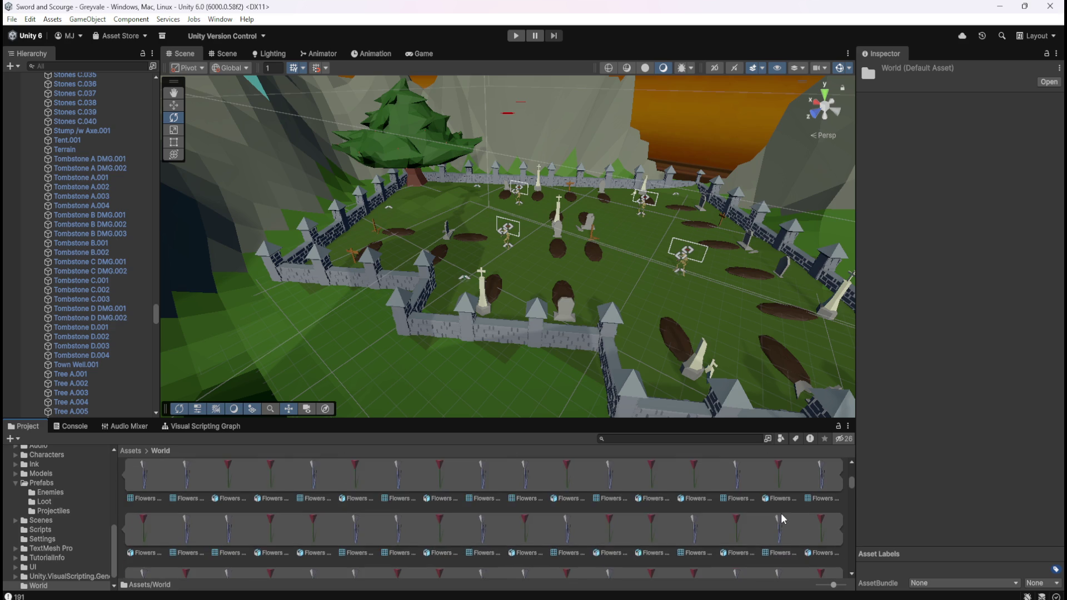
{"action": "left_click_drag", "start_coordinate": [851, 487], "coordinate": [846, 526]}
{"action": "scroll", "coordinate": [637, 518], "scroll_direction": "up", "scroll_amount": 5}
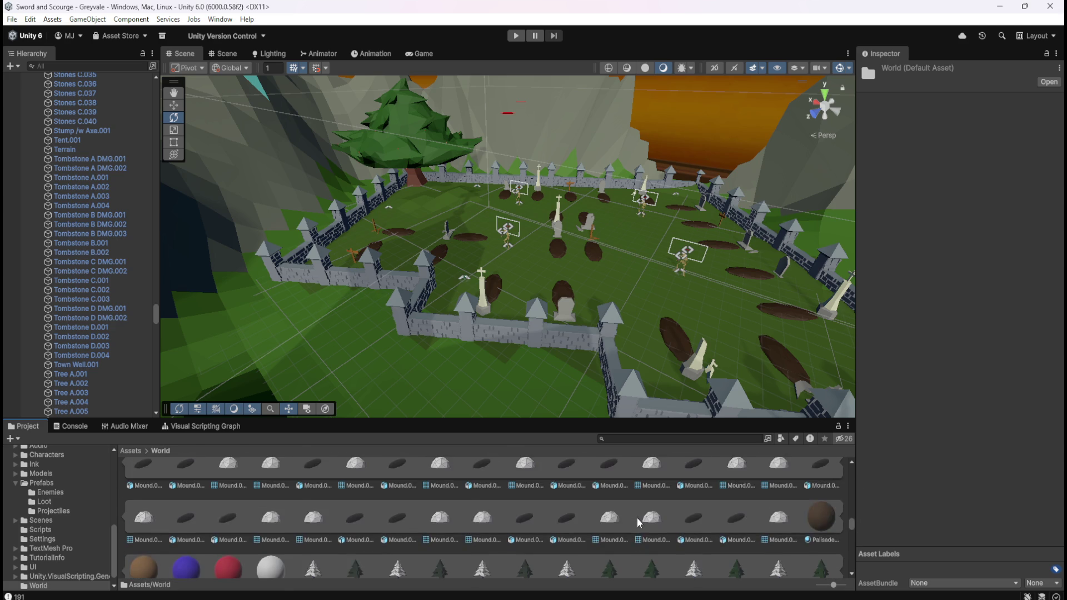
{"action": "scroll", "coordinate": [637, 518], "scroll_direction": "up", "scroll_amount": 1}
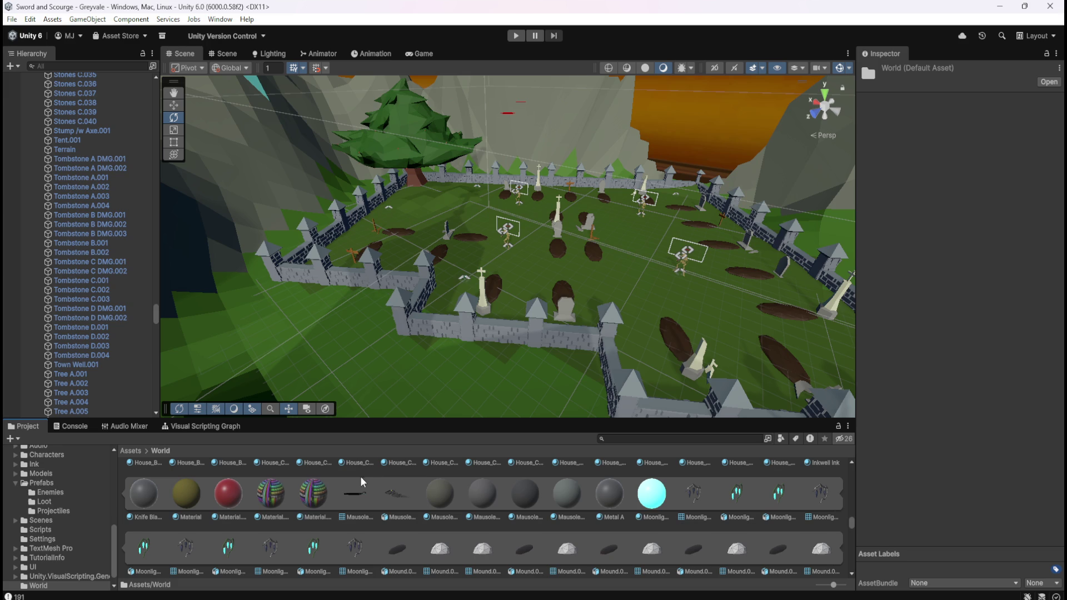
Step: Compare Material.005 with the striped Material.004 (Smoothness 0.2) in the Inspector
{"action": "left_click", "coordinate": [311, 496]}
{"action": "left_click", "coordinate": [272, 500]}
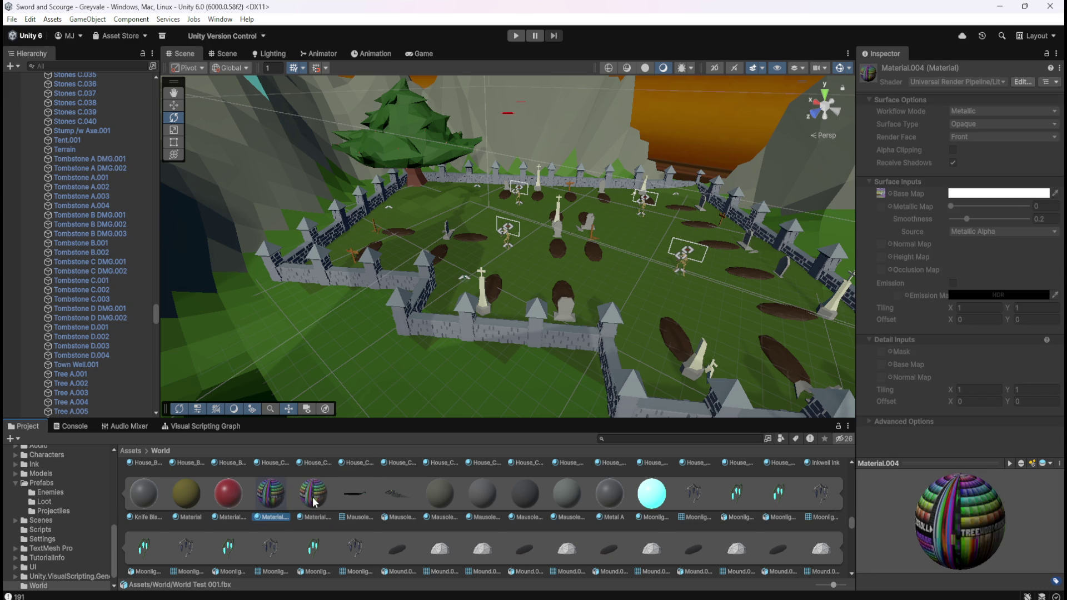
{"action": "left_click", "coordinate": [314, 502]}
{"action": "left_click", "coordinate": [290, 503]}
{"action": "left_click", "coordinate": [314, 501]}
{"action": "left_click", "coordinate": [274, 498]}
{"action": "left_click", "coordinate": [304, 495]}
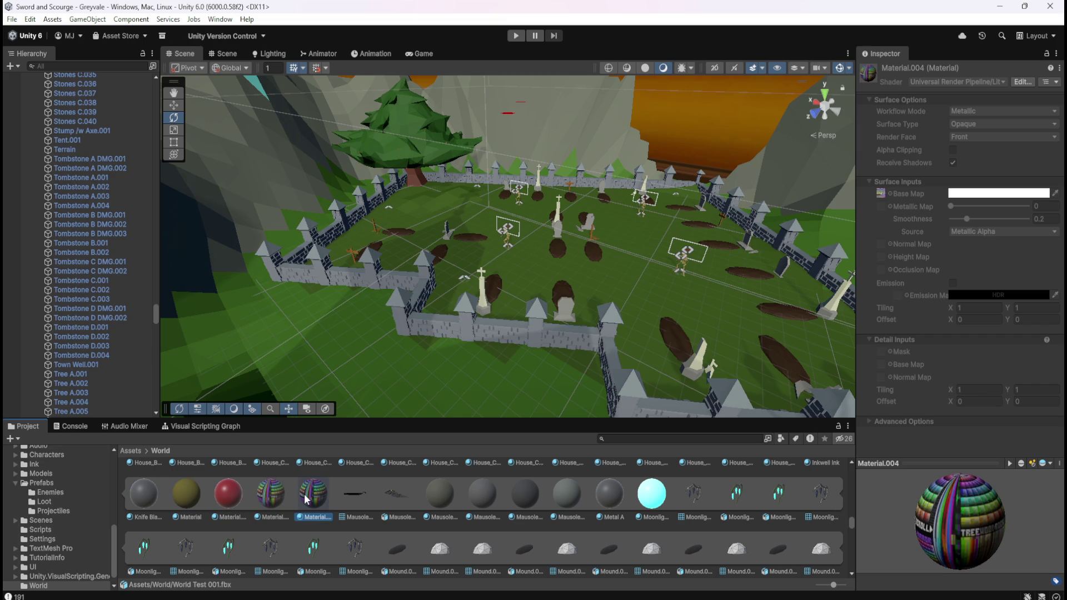
{"action": "left_click", "coordinate": [282, 495]}
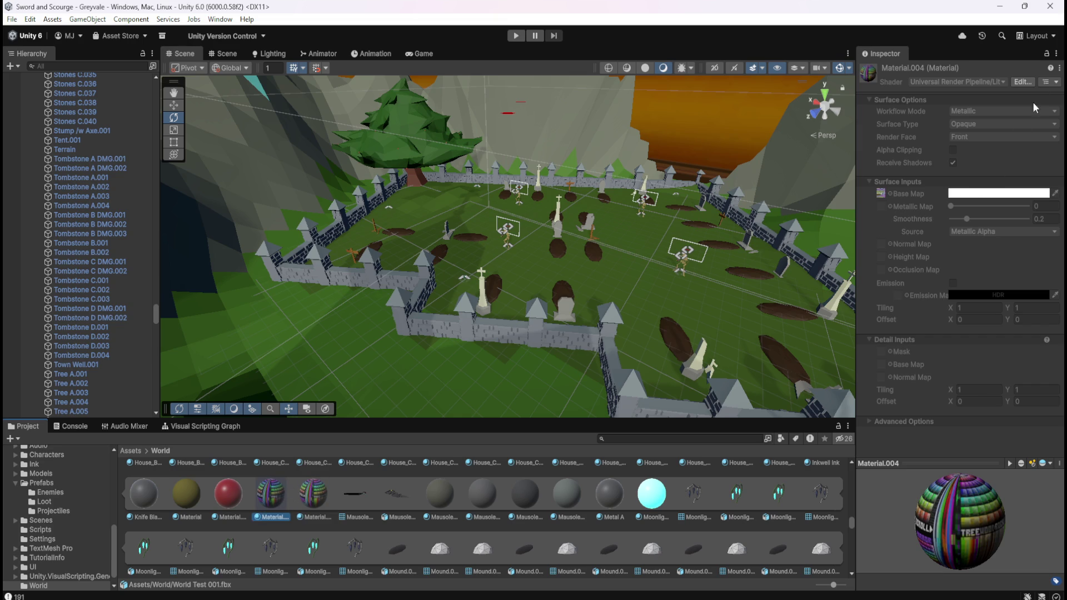
{"action": "left_click", "coordinate": [1026, 78]}
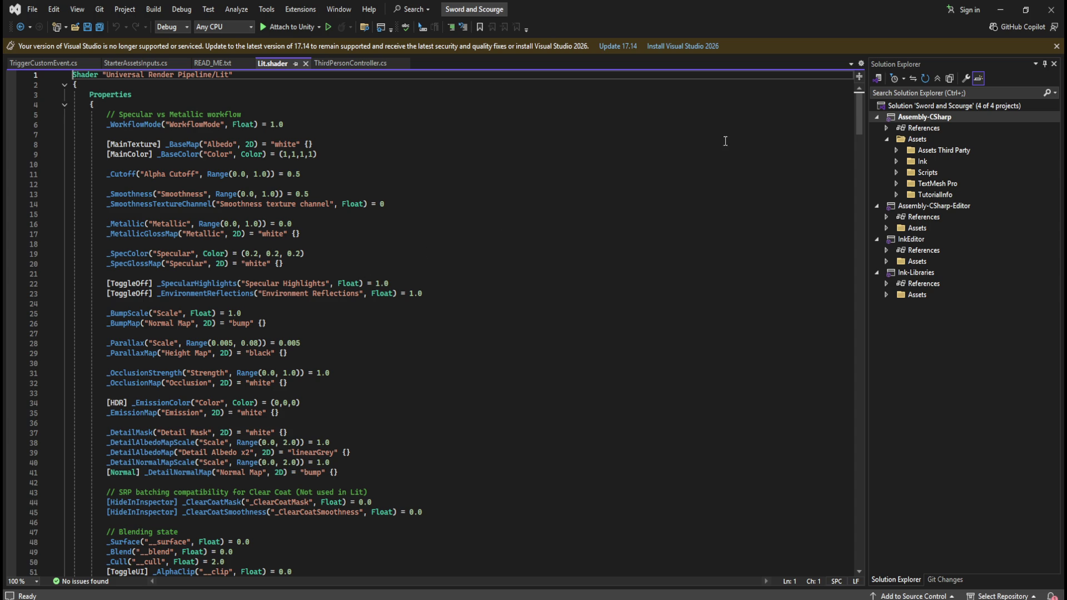
{"action": "left_click", "coordinate": [1049, 16]}
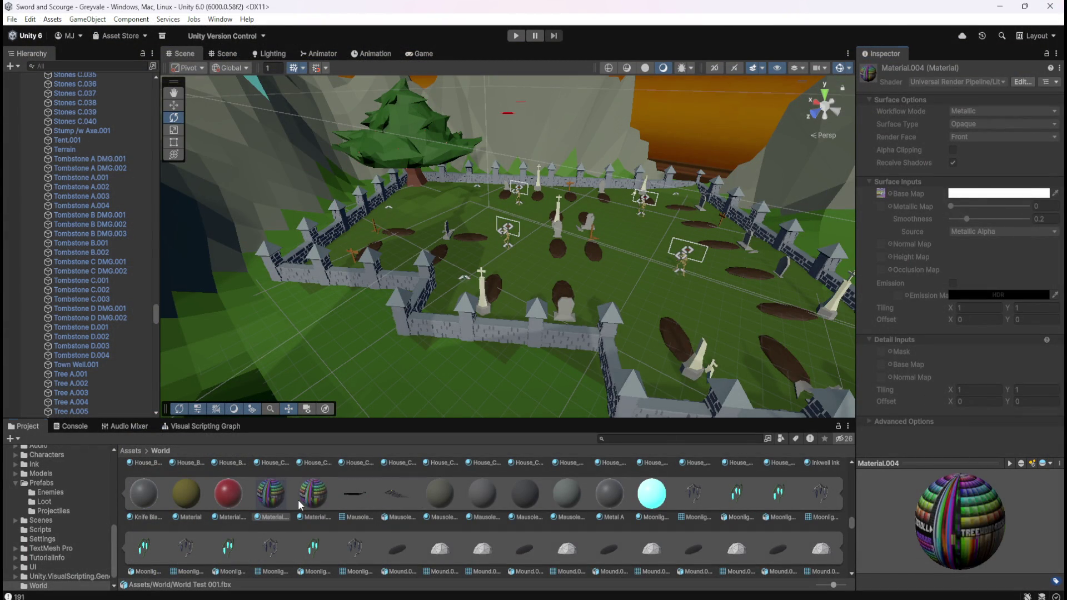
Step: Inspect the red Material.001, the yellow material and the striped material
{"action": "left_click", "coordinate": [234, 492]}
{"action": "left_click", "coordinate": [193, 499]}
{"action": "left_click", "coordinate": [246, 496]}
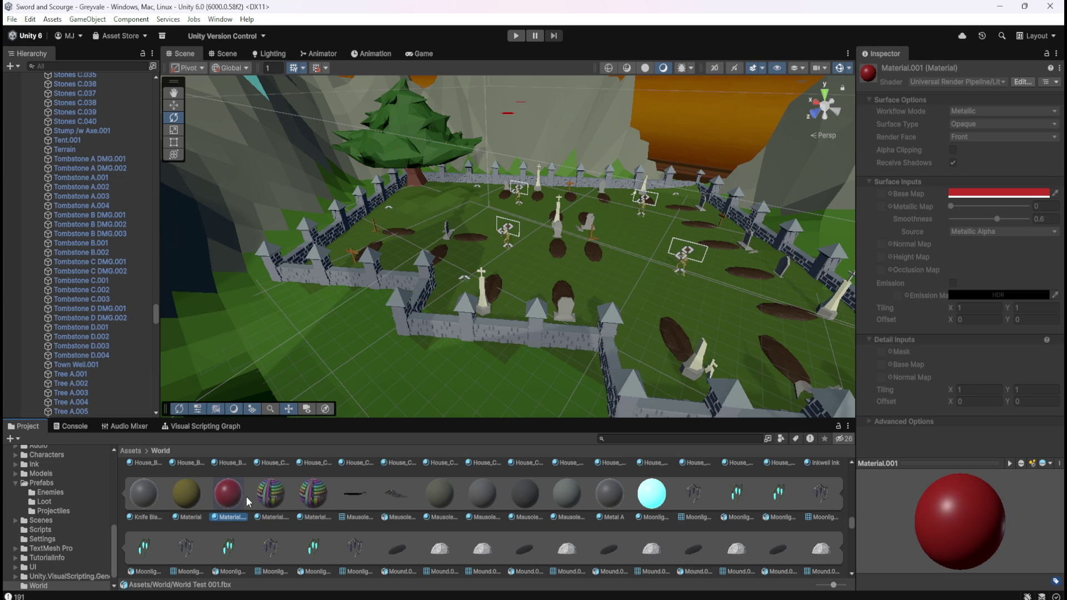
{"action": "left_click", "coordinate": [276, 493]}
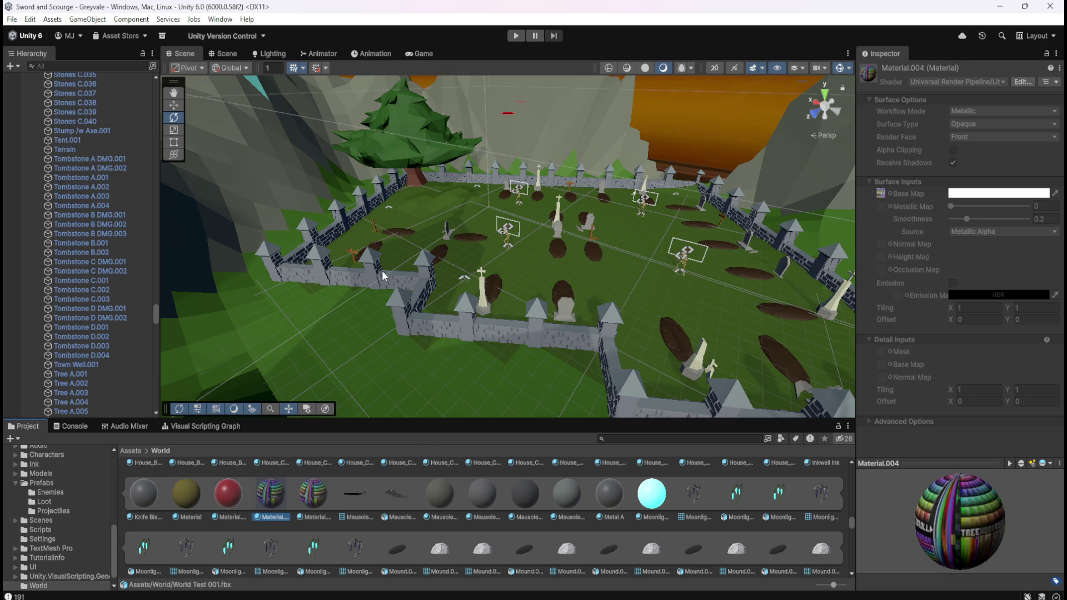
Step: Select Tombstone B DMG.002, A.003, C.002, D DMG.002 and the rock Stones C.039
{"action": "left_click", "coordinate": [109, 224]}
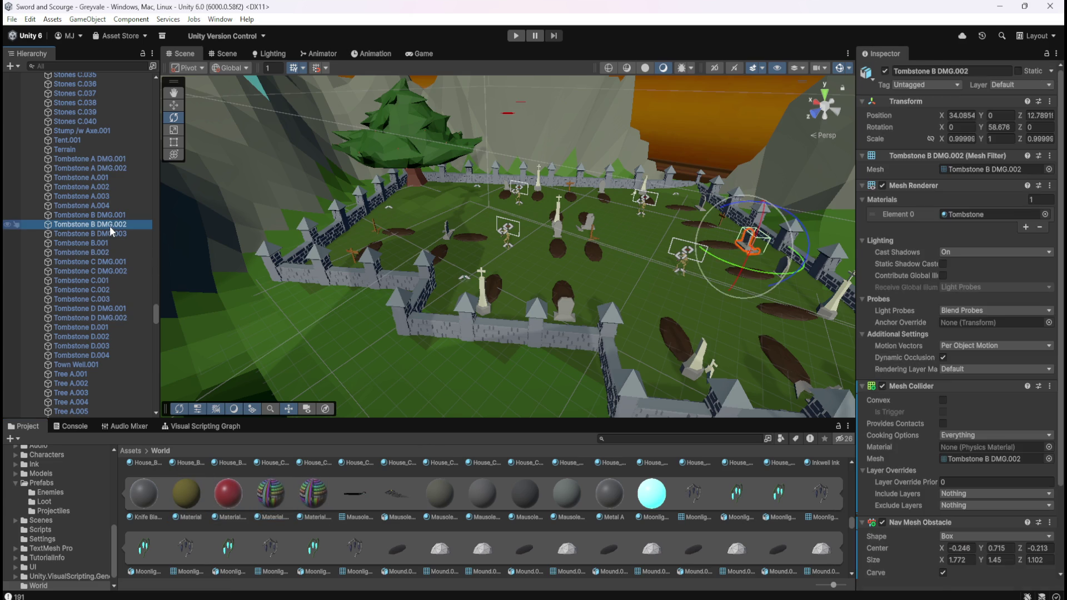
{"action": "left_click", "coordinate": [109, 197]}
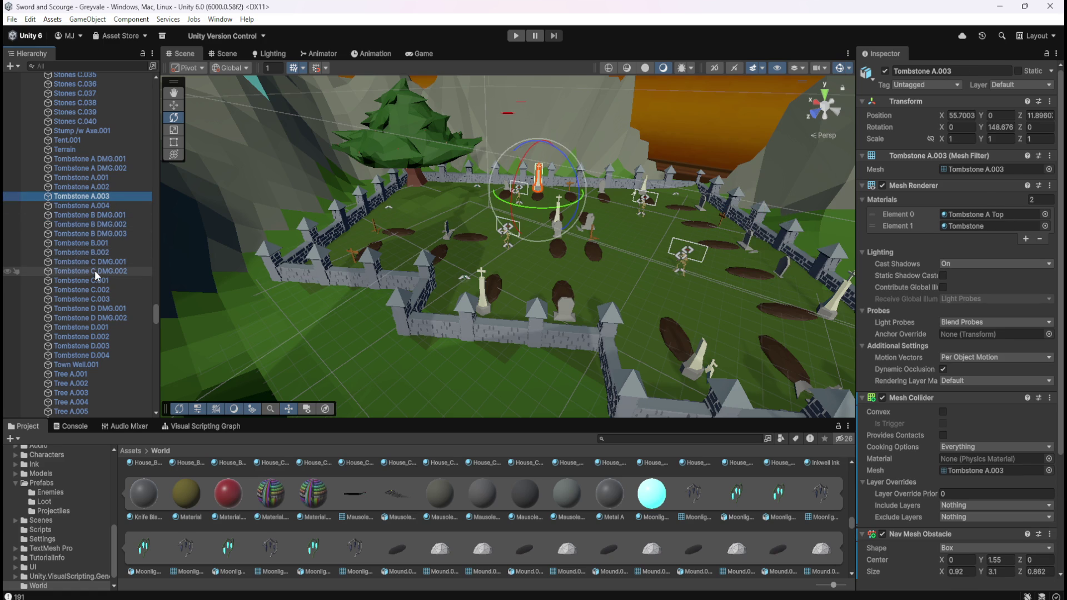
{"action": "left_click", "coordinate": [89, 287]}
{"action": "left_click", "coordinate": [88, 315]}
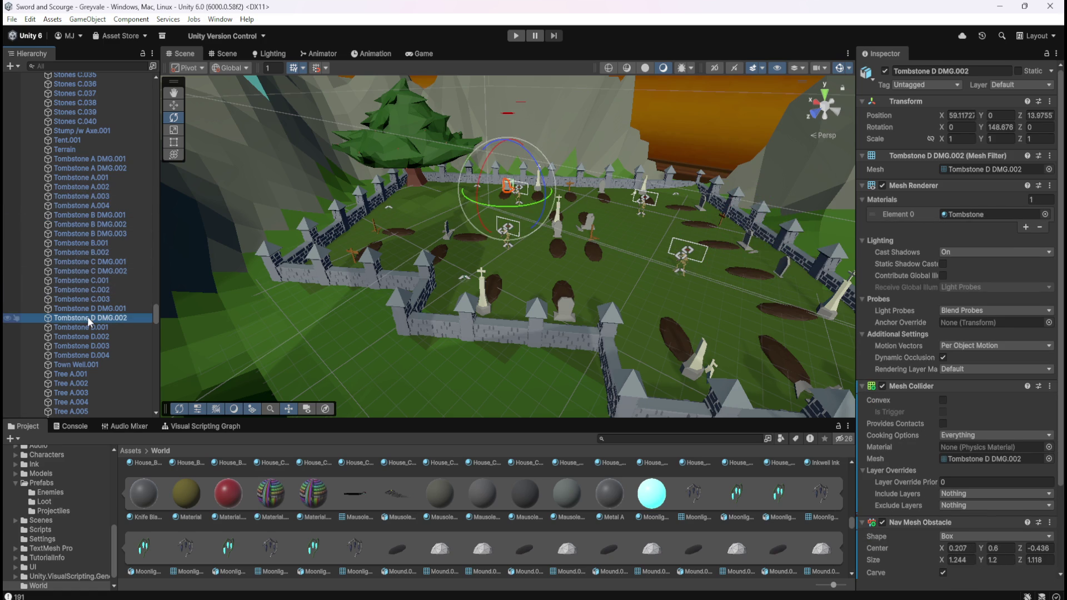
{"action": "left_click", "coordinate": [116, 113]}
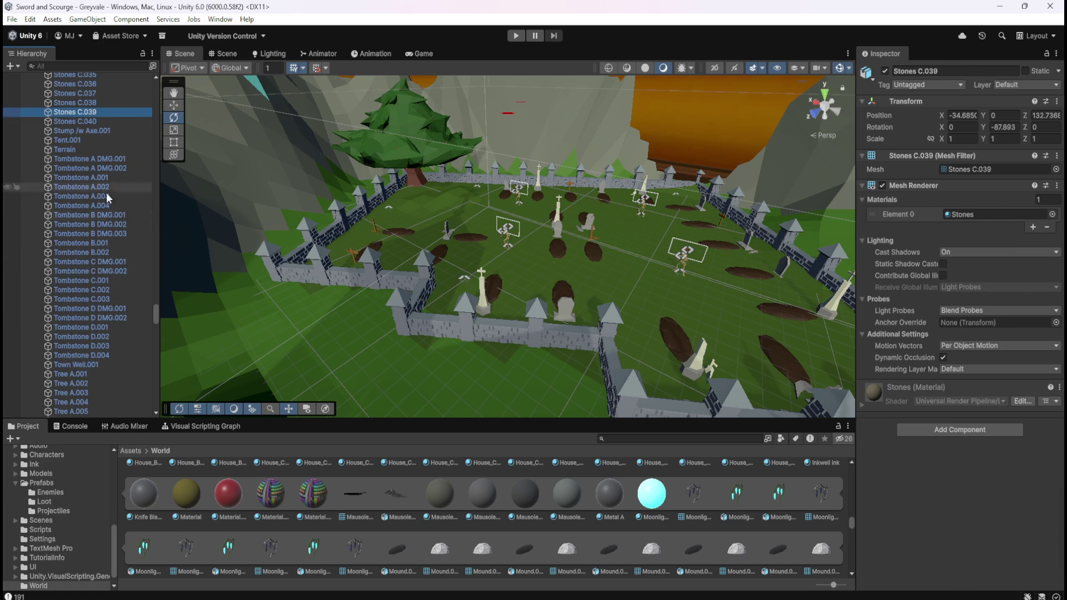
Step: Select the trees Tree A.011, Tree A.020 and Tree B.040 in the Hierarchy
{"action": "scroll", "coordinate": [110, 311], "scroll_direction": "down", "scroll_amount": 5}
{"action": "left_click", "coordinate": [103, 328]}
{"action": "scroll", "coordinate": [100, 345], "scroll_direction": "down", "scroll_amount": 3}
{"action": "left_click", "coordinate": [99, 342]}
{"action": "scroll", "coordinate": [100, 344], "scroll_direction": "down", "scroll_amount": 15}
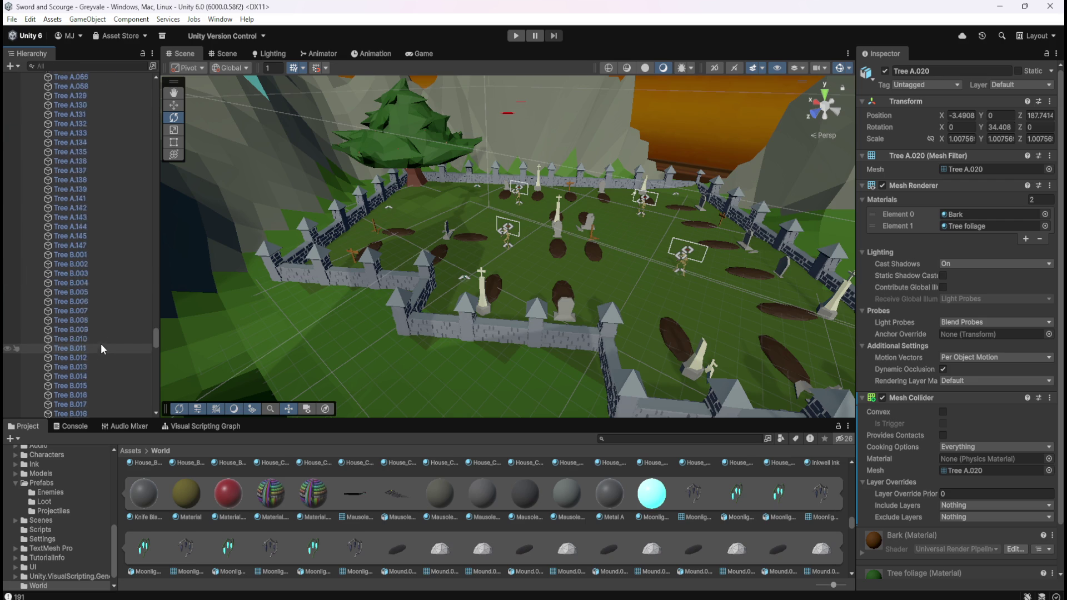
{"action": "left_click", "coordinate": [101, 340]}
{"action": "scroll", "coordinate": [101, 341], "scroll_direction": "down", "scroll_amount": 20}
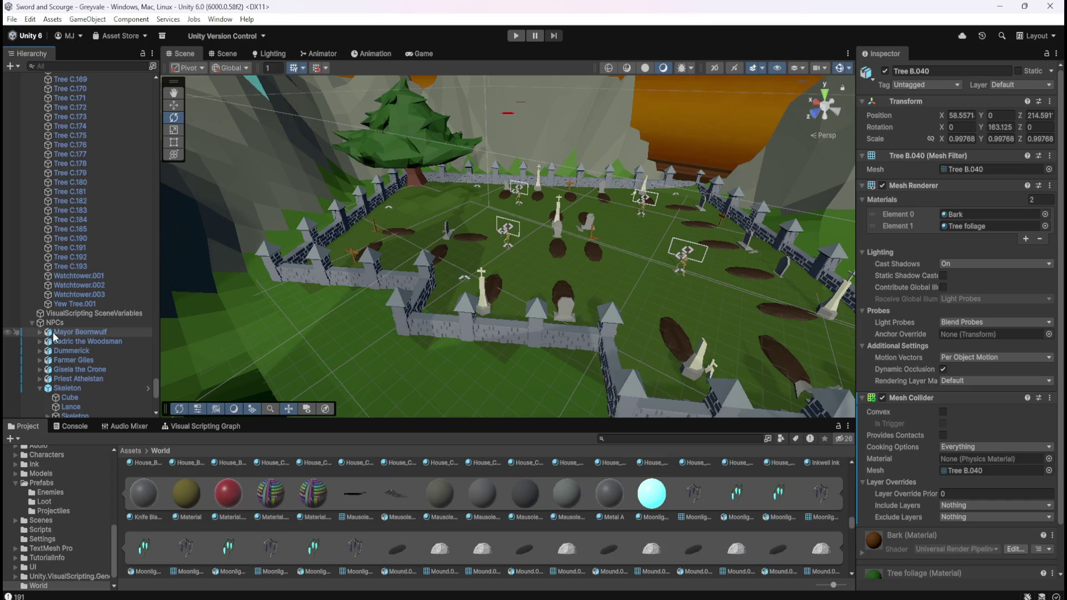
Step: Inspect the Skeleton NPC and its model child and spine bone, then collapse its children
{"action": "left_click", "coordinate": [70, 388]}
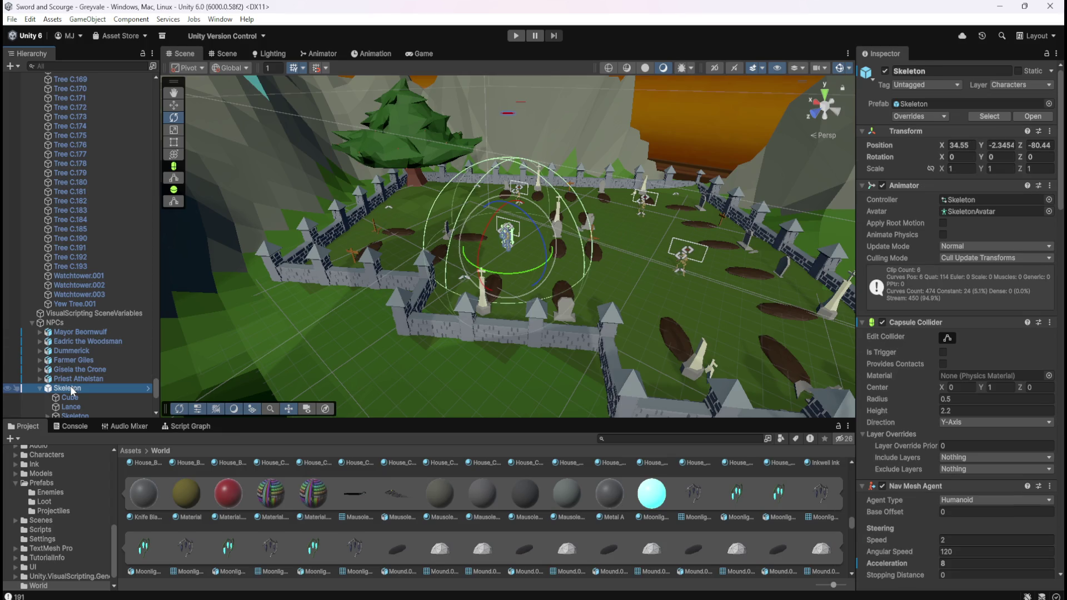
{"action": "scroll", "coordinate": [892, 365], "scroll_direction": "down", "scroll_amount": 3}
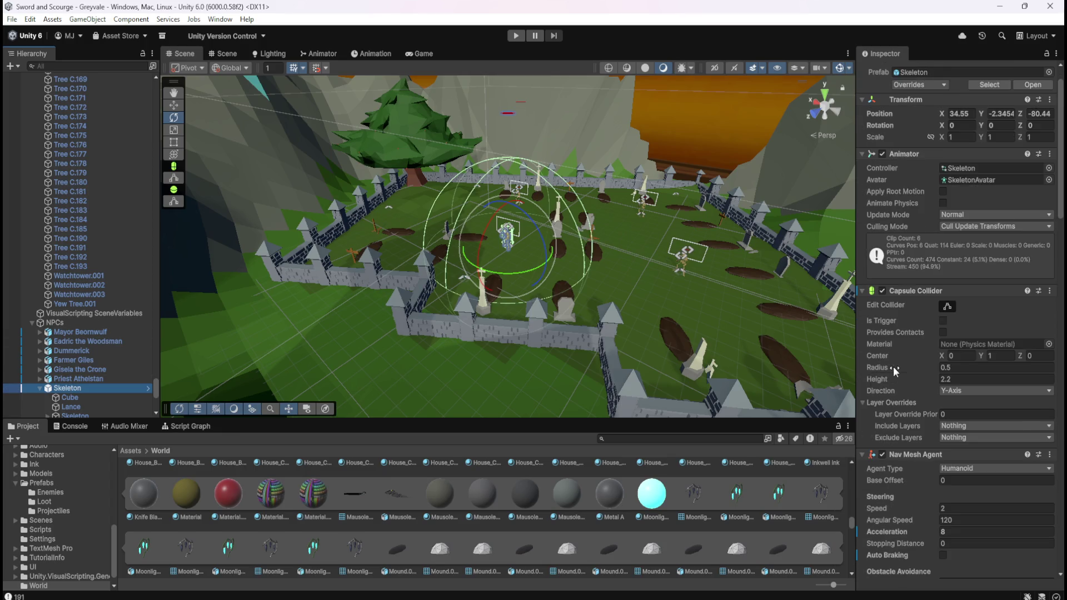
{"action": "scroll", "coordinate": [93, 366], "scroll_direction": "down", "scroll_amount": 3}
{"action": "left_click", "coordinate": [95, 347]}
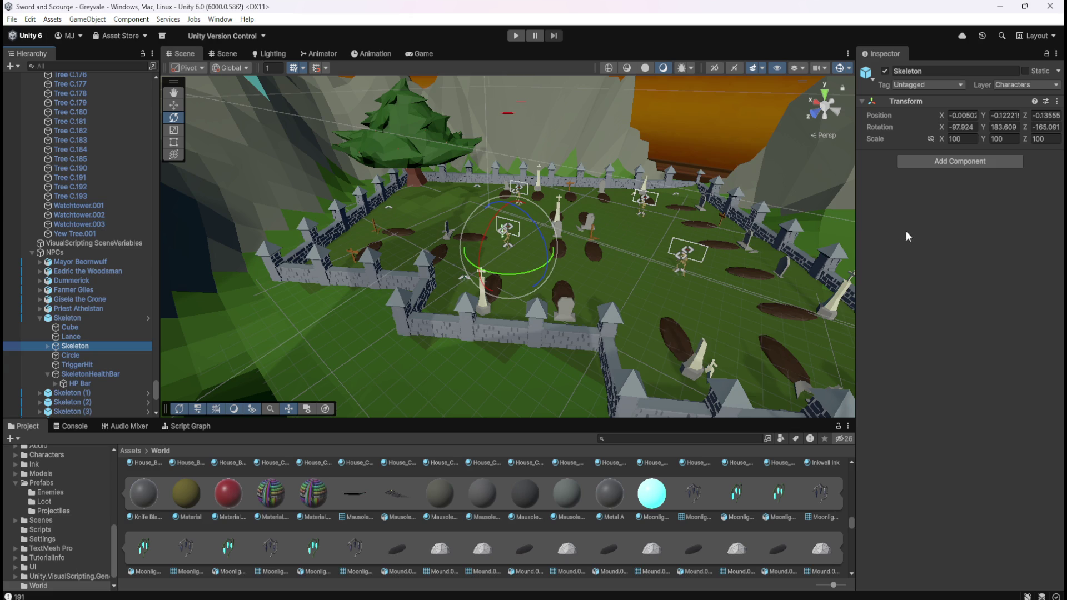
{"action": "left_click", "coordinate": [48, 346]}
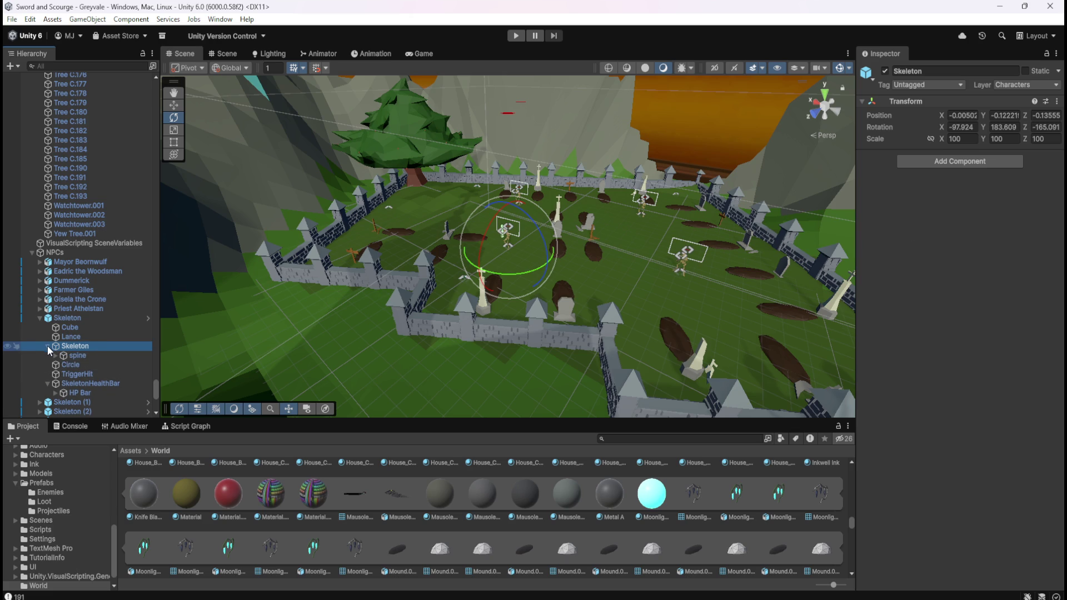
{"action": "left_click", "coordinate": [48, 346]}
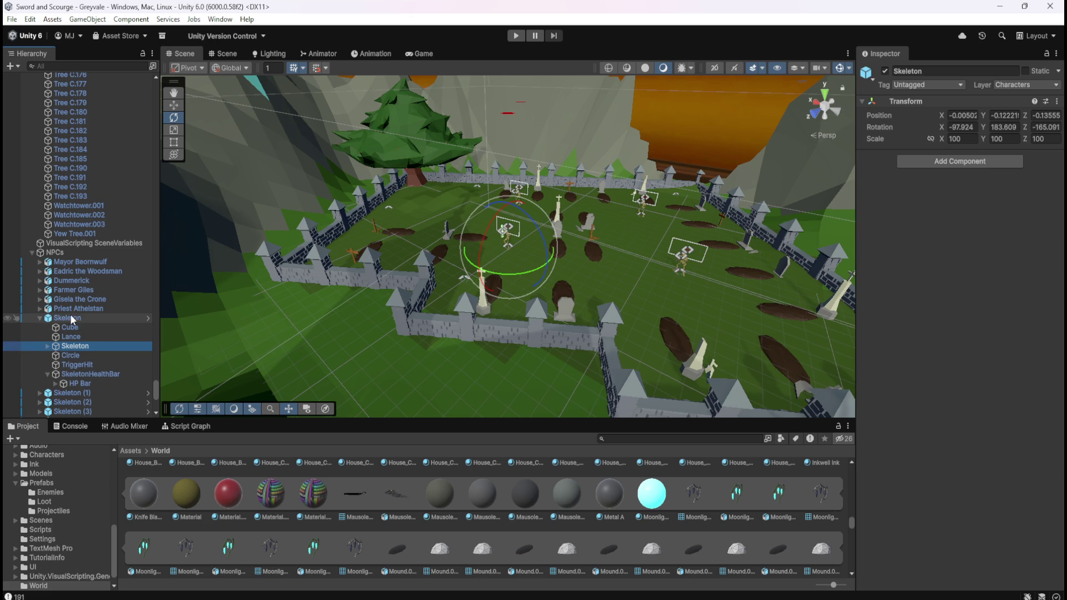
{"action": "left_click", "coordinate": [40, 318]}
Step: Collapse the World Assets and NPCs groups in the Hierarchy
{"action": "scroll", "coordinate": [89, 311], "scroll_direction": "up", "scroll_amount": 5}
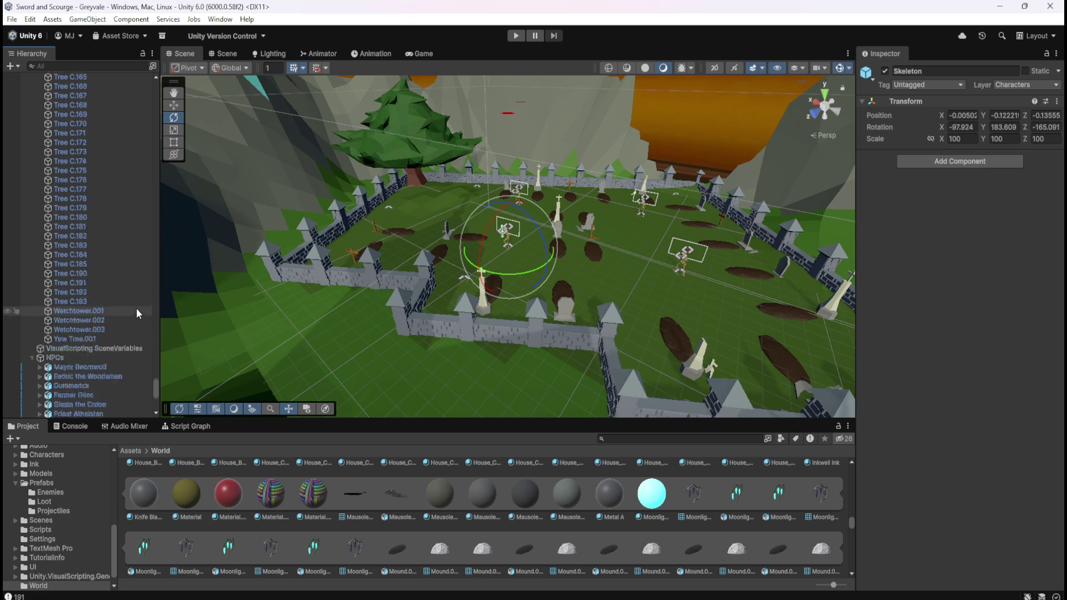
{"action": "left_click_drag", "start_coordinate": [156, 383], "coordinate": [167, 93]}
{"action": "left_click", "coordinate": [32, 127]}
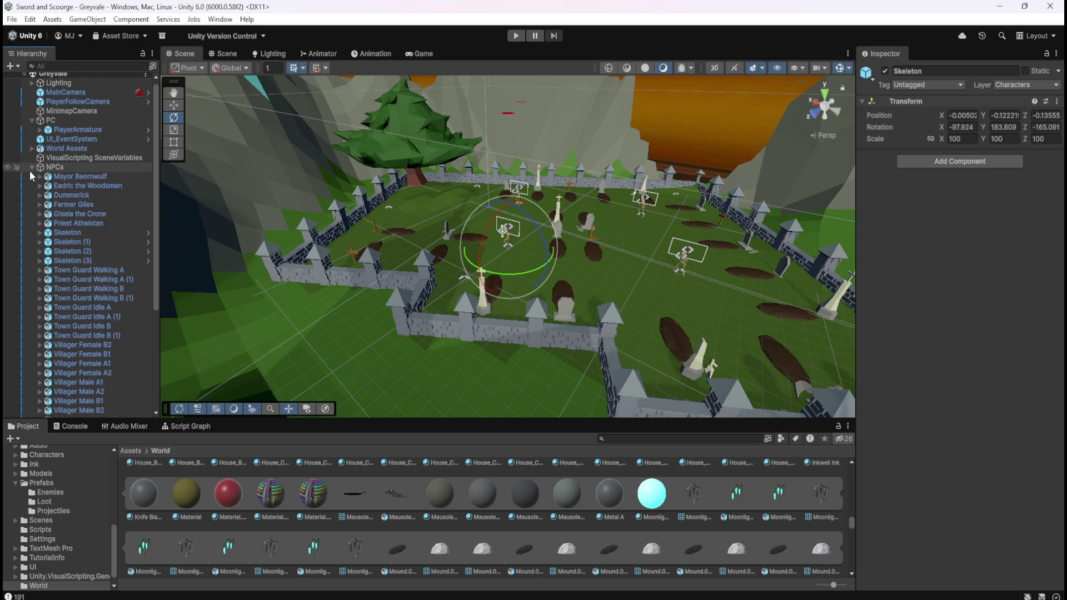
{"action": "left_click", "coordinate": [31, 166]}
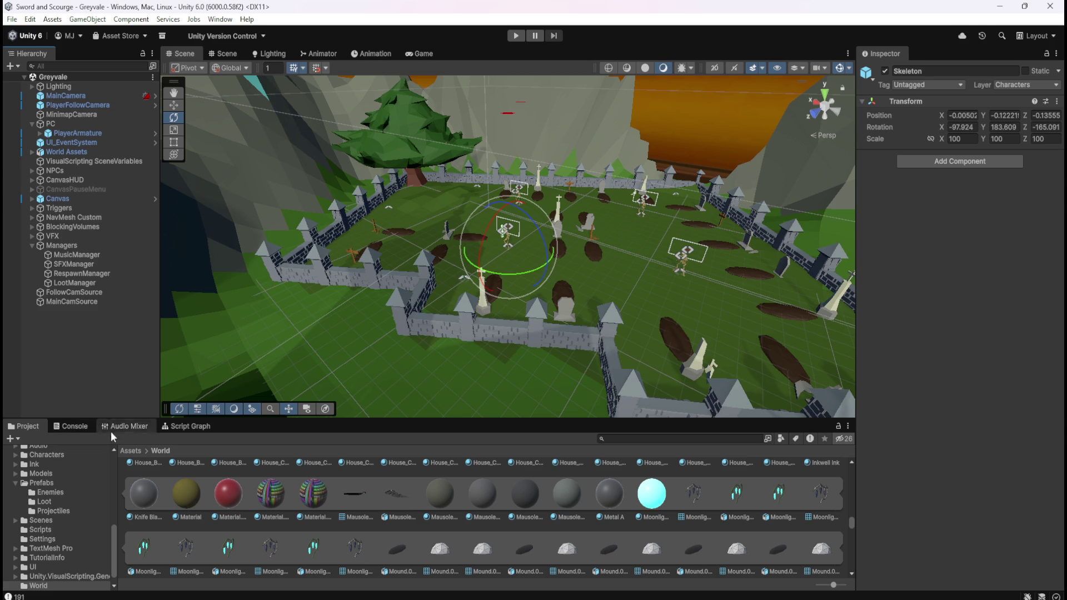
{"action": "left_click", "coordinate": [132, 451]}
Step: Open Assets > Prefabs > Loot and review each loot prefab, ending on Gem Emerald and Gem Topaz
{"action": "double_click", "coordinate": [392, 481]}
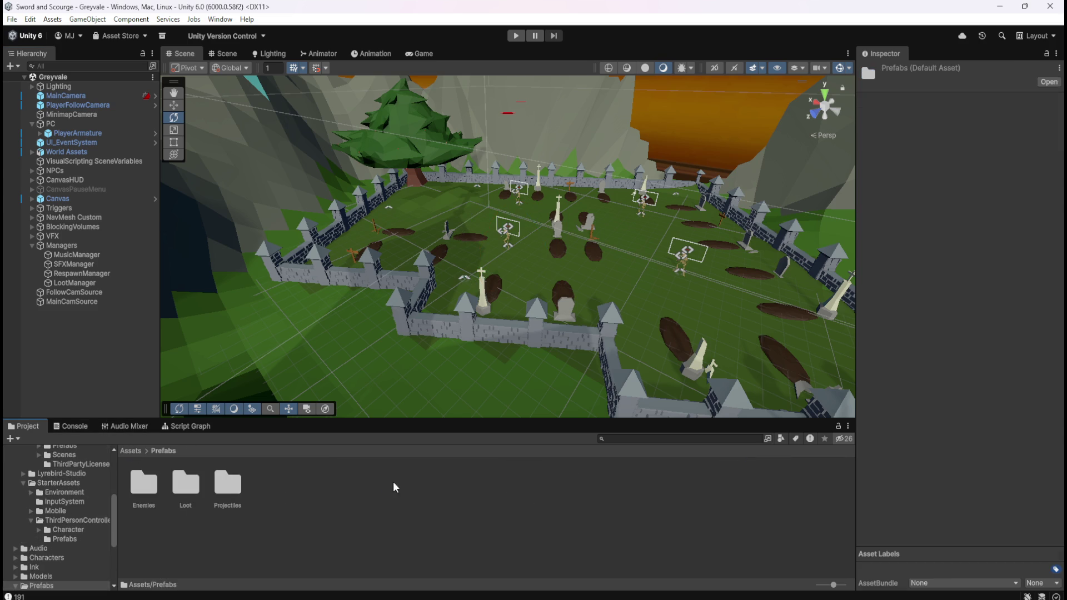
{"action": "double_click", "coordinate": [173, 484]}
{"action": "left_click", "coordinate": [160, 483]}
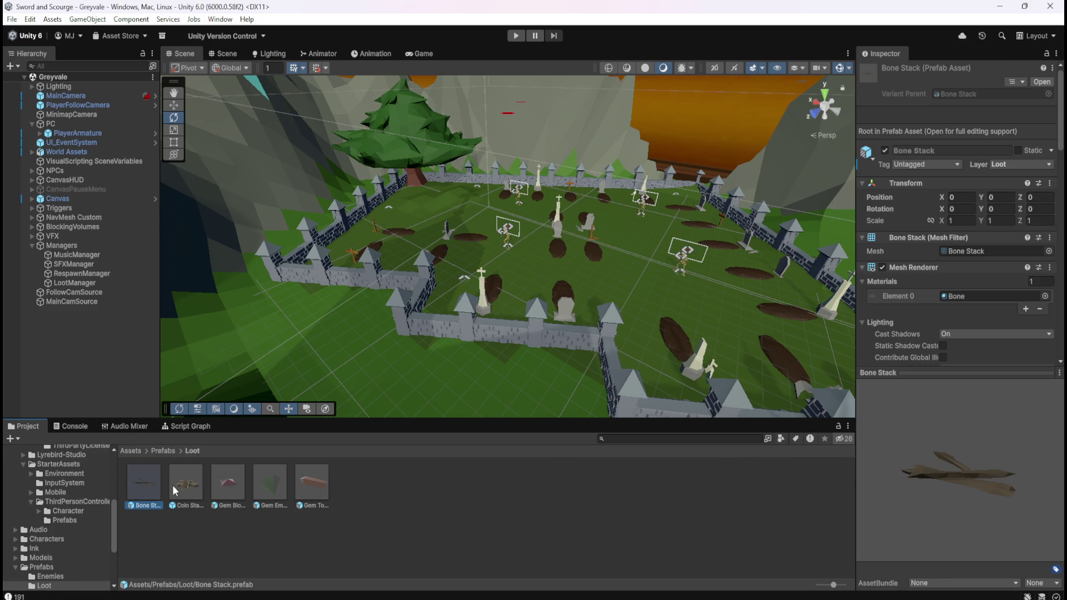
{"action": "scroll", "coordinate": [933, 340], "scroll_direction": "down", "scroll_amount": 10}
{"action": "scroll", "coordinate": [933, 340], "scroll_direction": "down", "scroll_amount": 4}
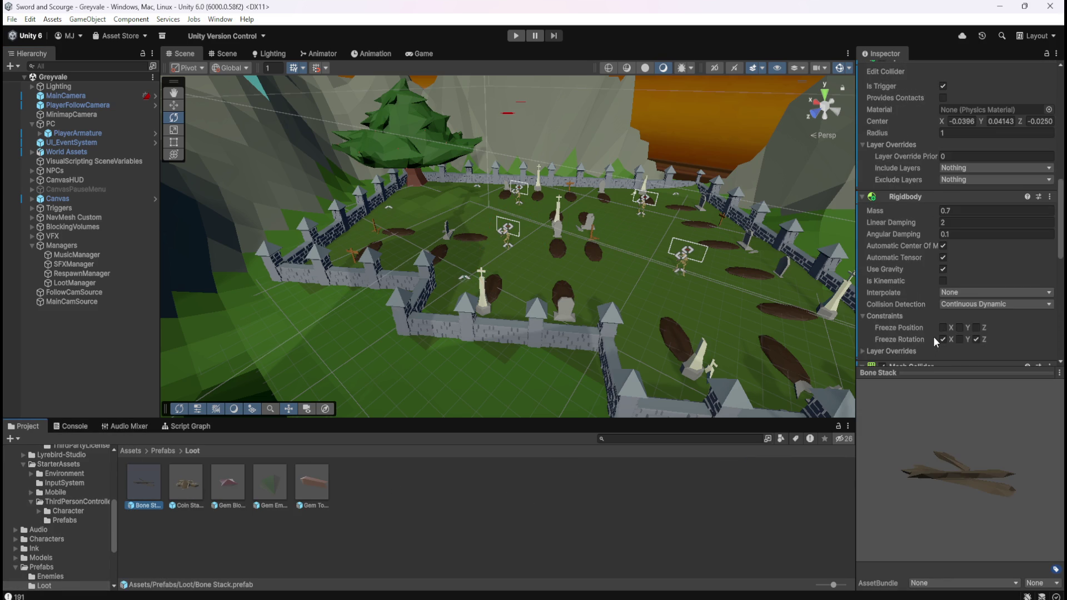
{"action": "left_click", "coordinate": [222, 484]}
{"action": "left_click", "coordinate": [268, 486]}
{"action": "left_click", "coordinate": [311, 488]}
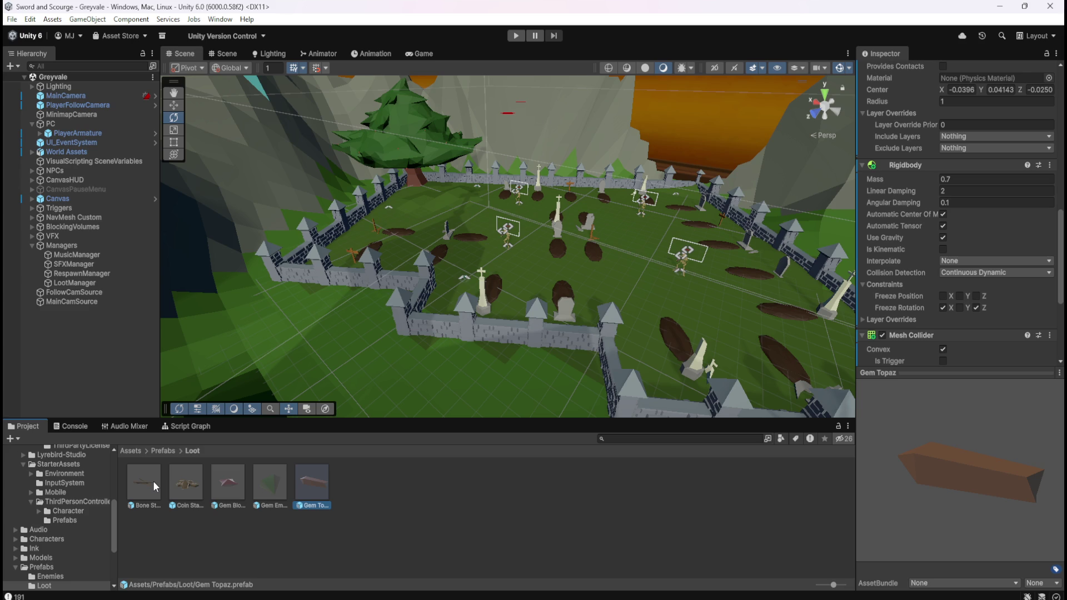
Step: Zoom the Scene view out and pan to frame the village, mountains and forest
{"action": "scroll", "coordinate": [532, 248], "scroll_direction": "down", "scroll_amount": 10}
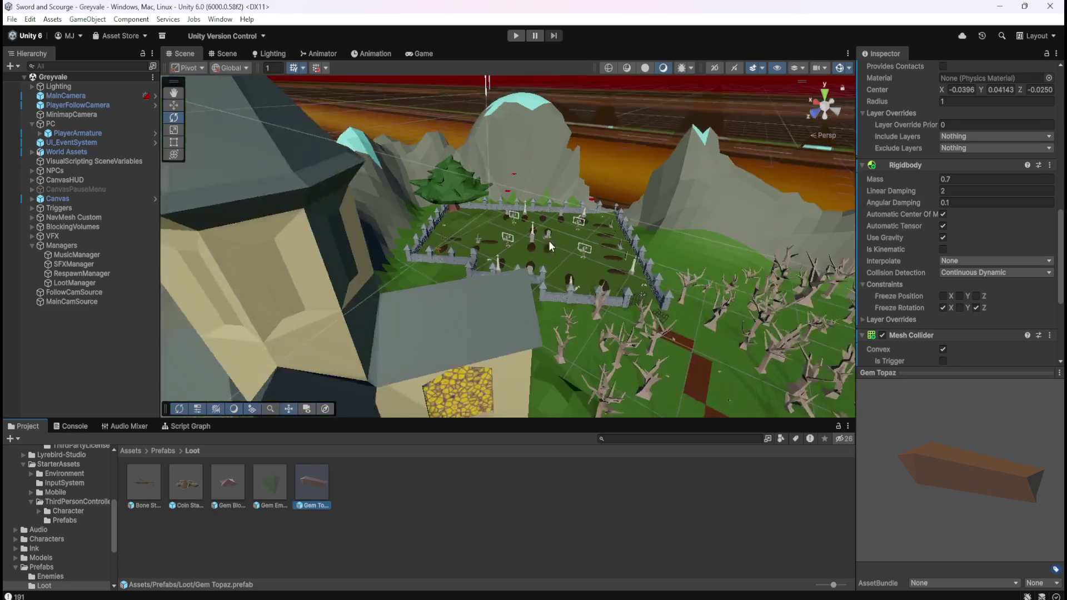
{"action": "scroll", "coordinate": [559, 236], "scroll_direction": "down", "scroll_amount": 10}
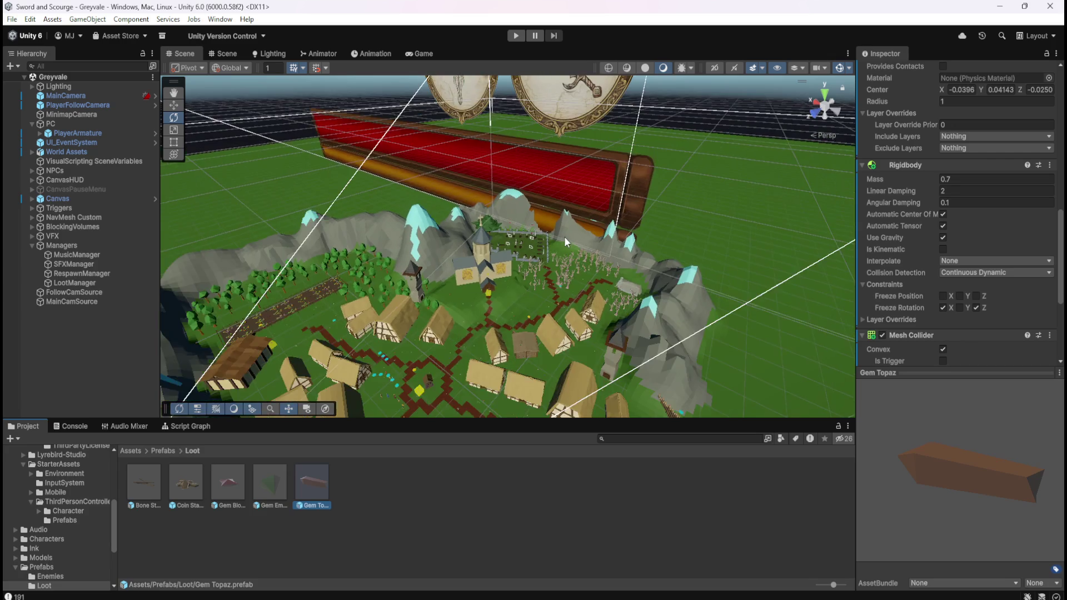
{"action": "scroll", "coordinate": [564, 236], "scroll_direction": "down", "scroll_amount": 10}
{"action": "mouse_move", "coordinate": [578, 329]}
{"action": "left_mouse_down"}
{"action": "mouse_move", "coordinate": [596, 285]}
{"action": "mouse_move", "coordinate": [585, 279]}
{"action": "left_mouse_up"}
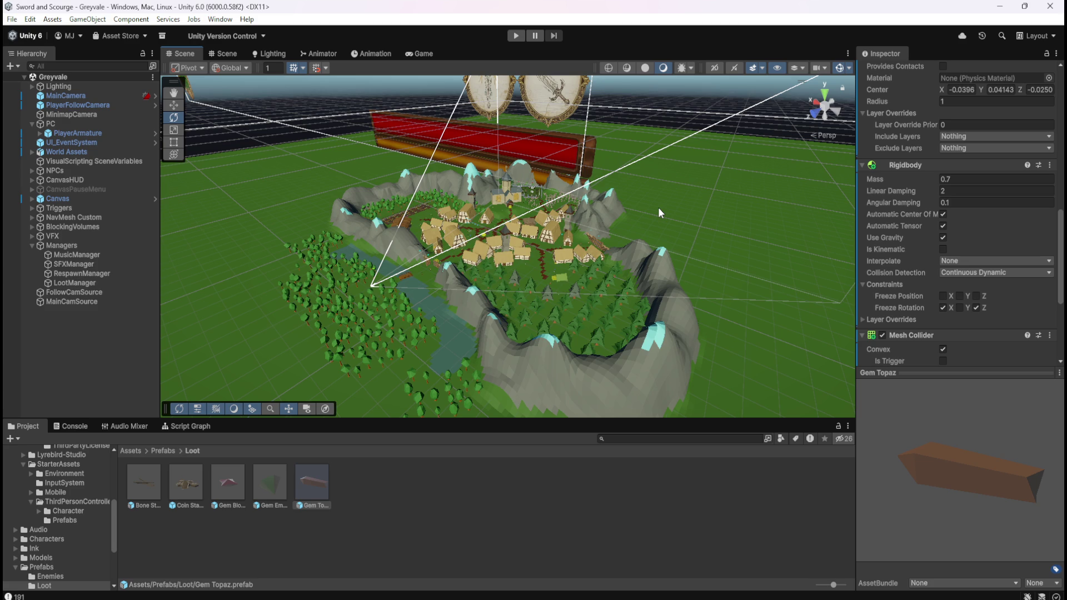
{"action": "left_click", "coordinate": [28, 152]}
{"action": "scroll", "coordinate": [94, 239], "scroll_direction": "down", "scroll_amount": 5}
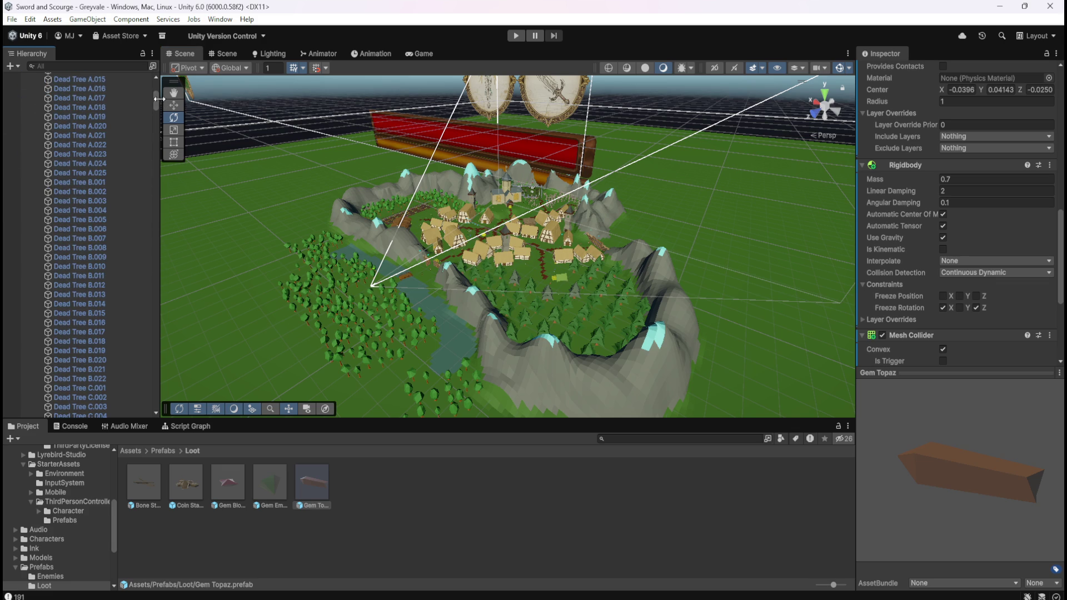
{"action": "mouse_move", "coordinate": [155, 102]}
{"action": "left_mouse_down"}
{"action": "mouse_move", "coordinate": [145, 261]}
{"action": "mouse_move", "coordinate": [155, 308]}
{"action": "mouse_move", "coordinate": [155, 83]}
{"action": "left_mouse_up"}
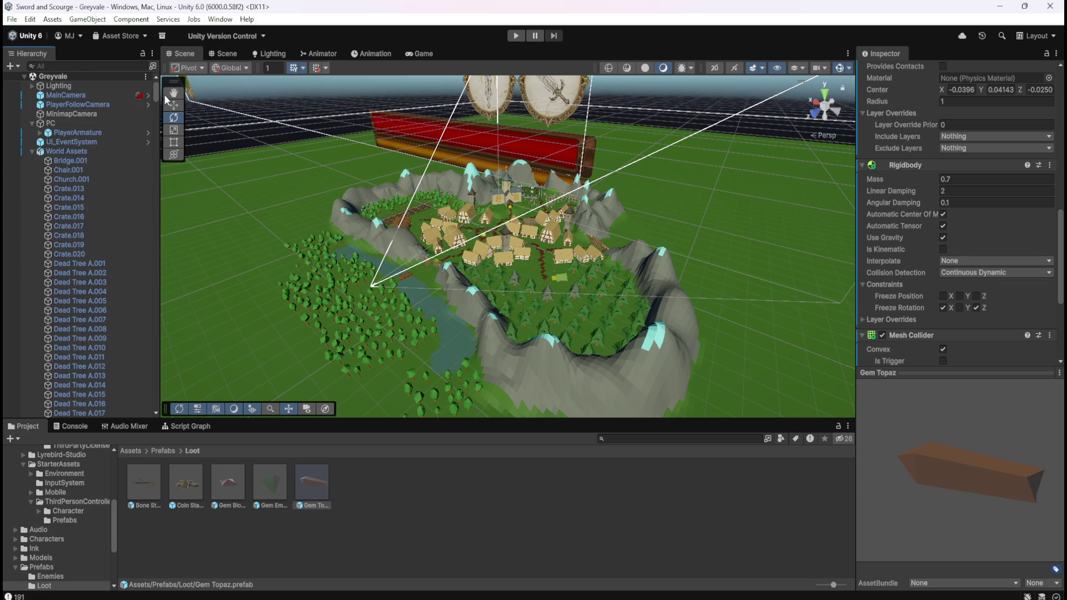
{"action": "left_click", "coordinate": [32, 153]}
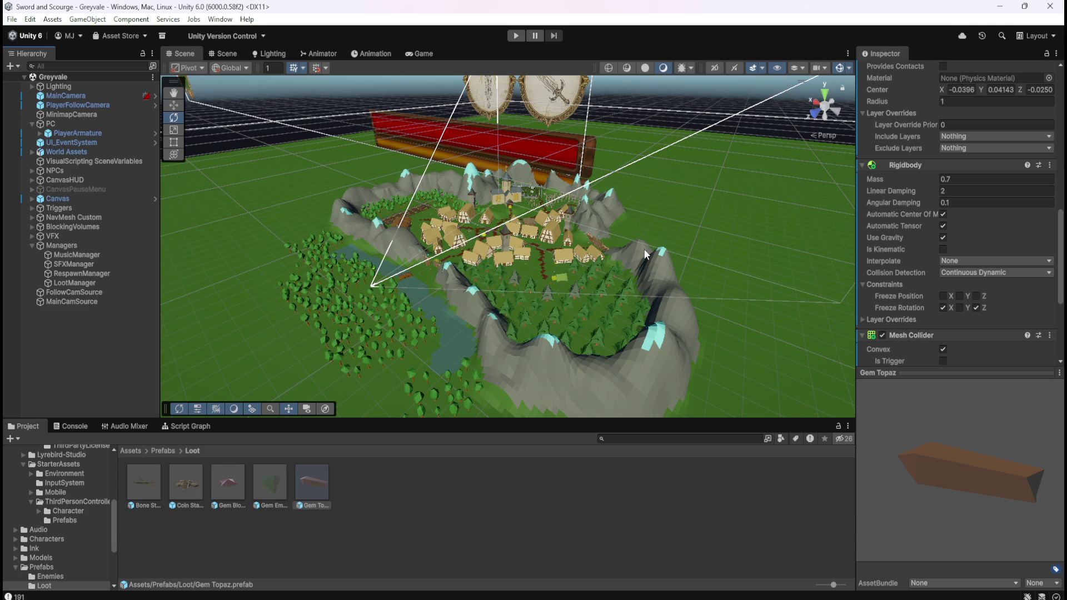
Step: Orbit and pan the Scene view so the village and signboards fill the centre
{"action": "mouse_move", "coordinate": [461, 302]}
{"action": "left_mouse_down"}
{"action": "mouse_move", "coordinate": [461, 284]}
{"action": "mouse_move", "coordinate": [463, 300]}
{"action": "mouse_move", "coordinate": [443, 288]}
{"action": "left_mouse_up"}
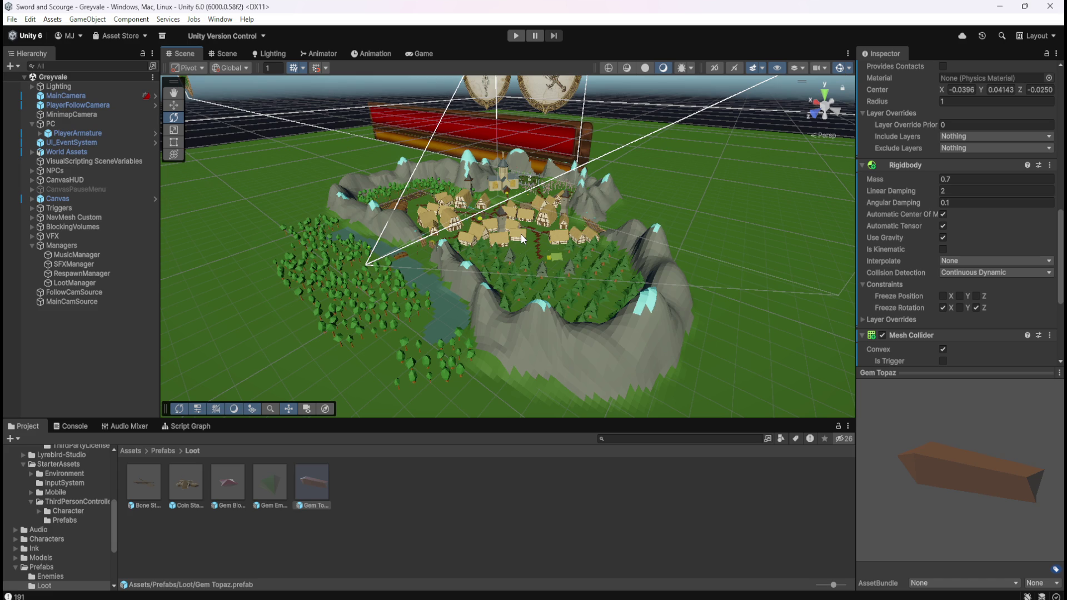
{"action": "left_click_drag", "start_coordinate": [496, 226], "coordinate": [576, 271]}
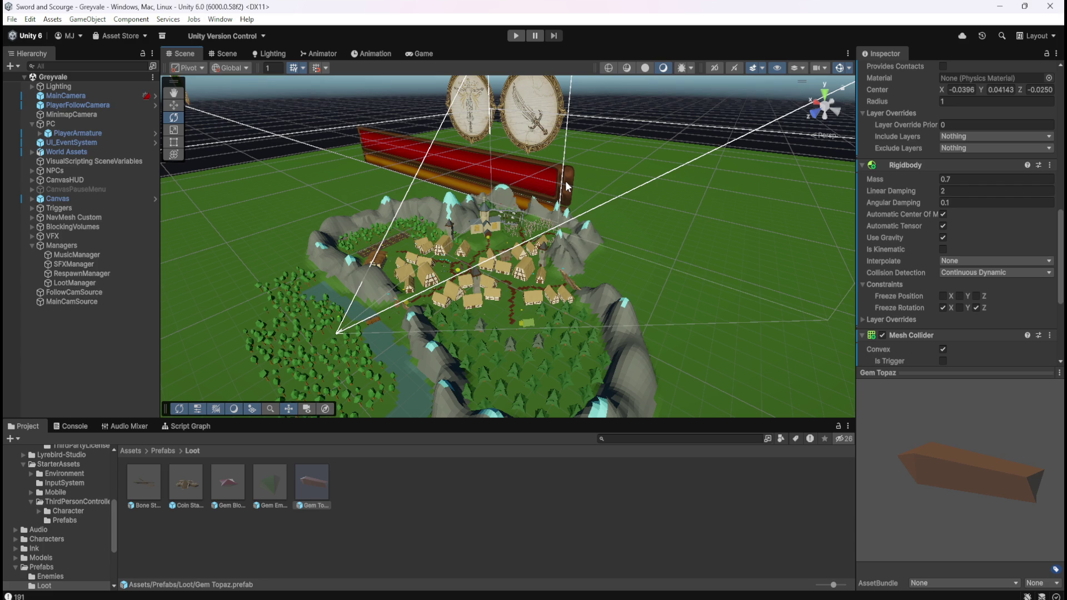
{"action": "mouse_move", "coordinate": [515, 247]}
{"action": "left_mouse_down"}
{"action": "mouse_move", "coordinate": [569, 300]}
{"action": "mouse_move", "coordinate": [548, 318]}
{"action": "left_mouse_up"}
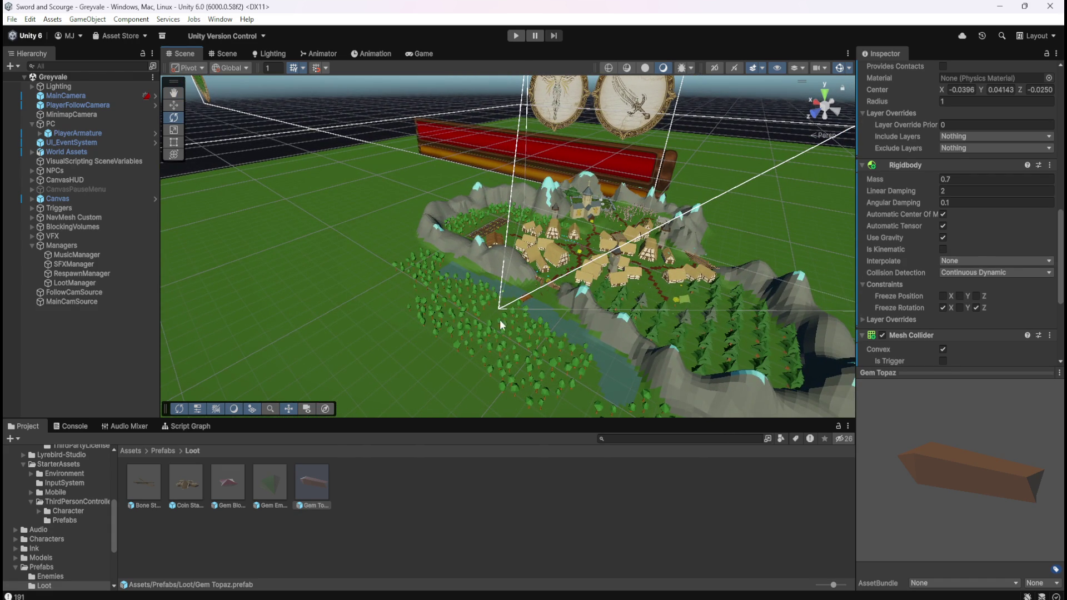
Step: Zoom and pan the Scene view across the forest and terrain, returning to the rotate tool
{"action": "scroll", "coordinate": [485, 368], "scroll_direction": "up", "scroll_amount": 4}
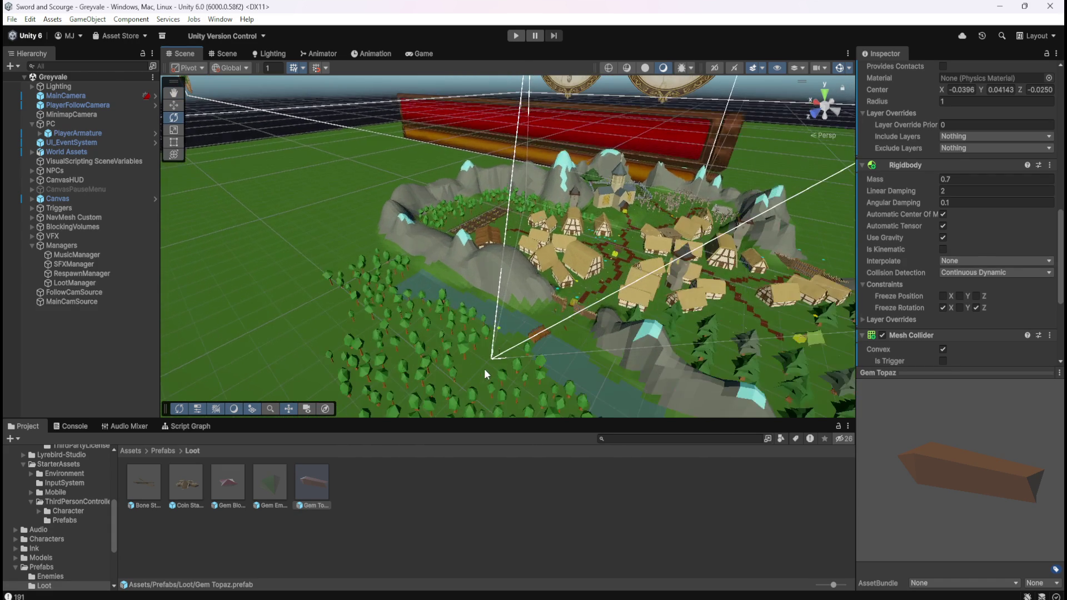
{"action": "scroll", "coordinate": [485, 368], "scroll_direction": "up", "scroll_amount": 3}
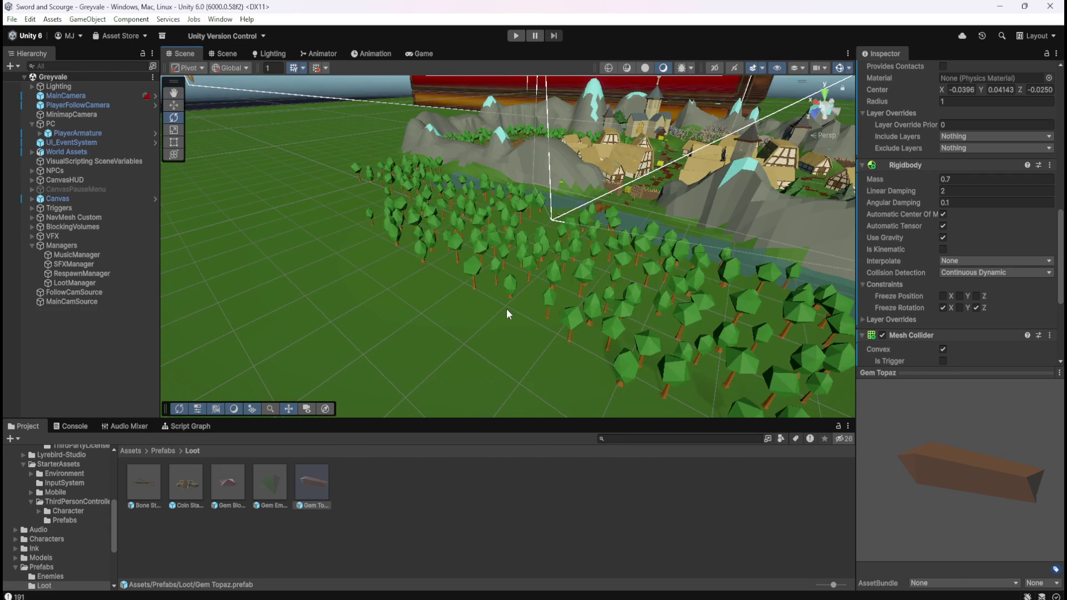
{"action": "scroll", "coordinate": [506, 309], "scroll_direction": "up", "scroll_amount": 2}
{"action": "scroll", "coordinate": [434, 321], "scroll_direction": "down", "scroll_amount": 3}
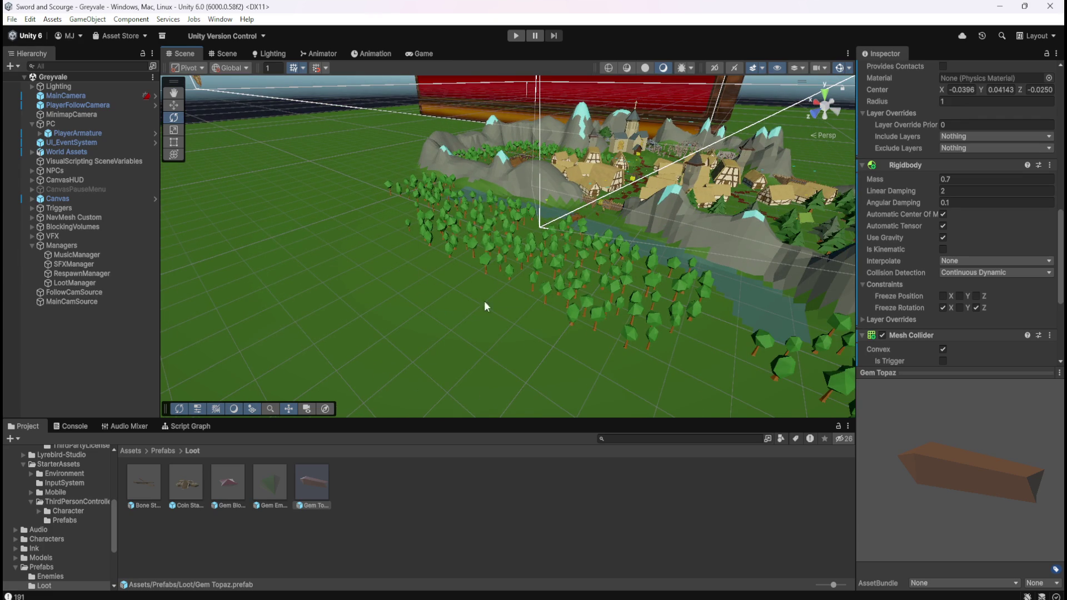
{"action": "scroll", "coordinate": [510, 344], "scroll_direction": "down", "scroll_amount": 2}
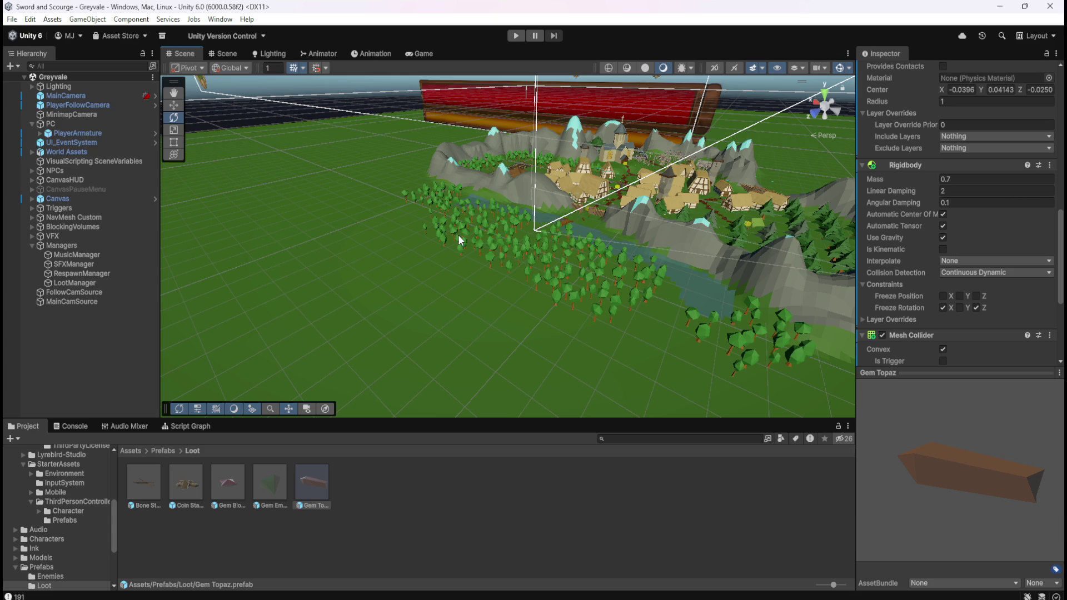
{"action": "mouse_move", "coordinate": [575, 283]}
{"action": "left_mouse_down"}
{"action": "mouse_move", "coordinate": [498, 280]}
{"action": "mouse_move", "coordinate": [512, 284]}
{"action": "left_mouse_up"}
{"action": "key", "text": "e"}
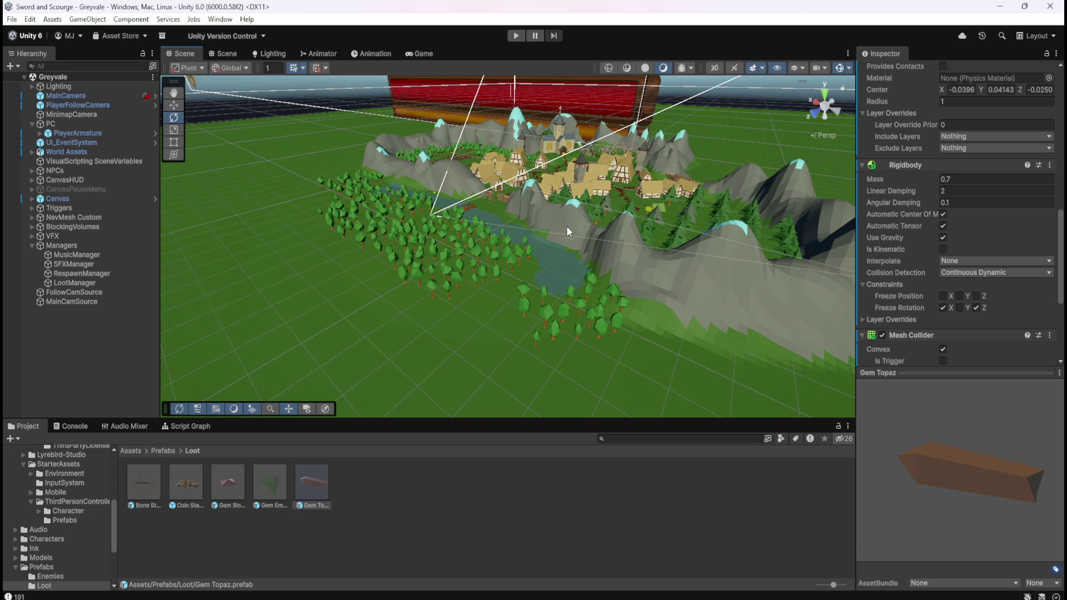
Step: Orbit and zoom down onto the church and its graveyard, viewed from above
{"action": "left_click_drag", "start_coordinate": [566, 226], "coordinate": [558, 297]}
{"action": "scroll", "coordinate": [558, 297], "scroll_direction": "up", "scroll_amount": 3}
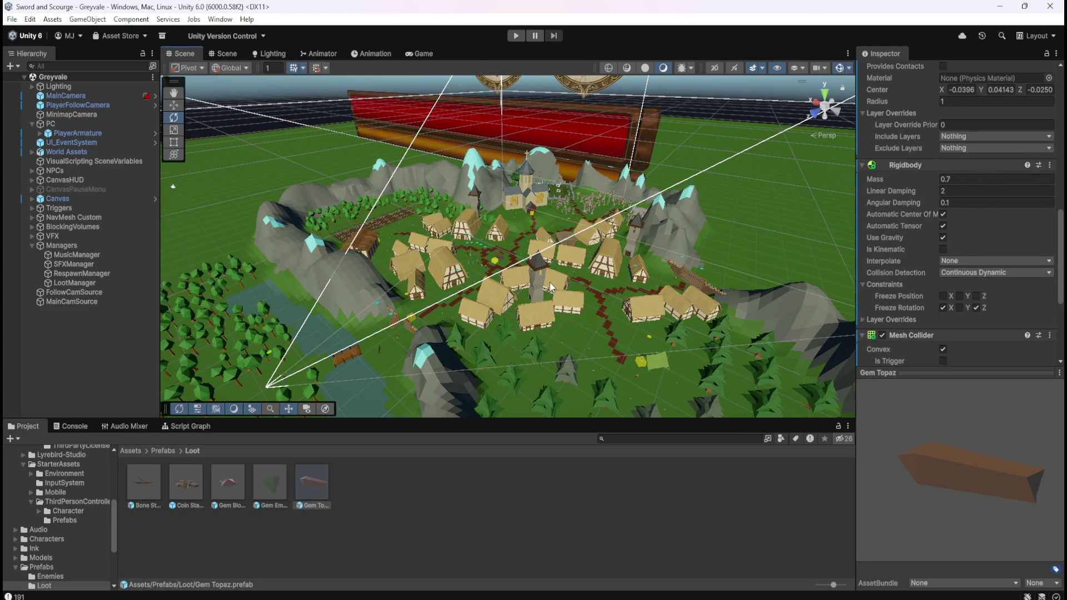
{"action": "scroll", "coordinate": [548, 284], "scroll_direction": "up", "scroll_amount": 3}
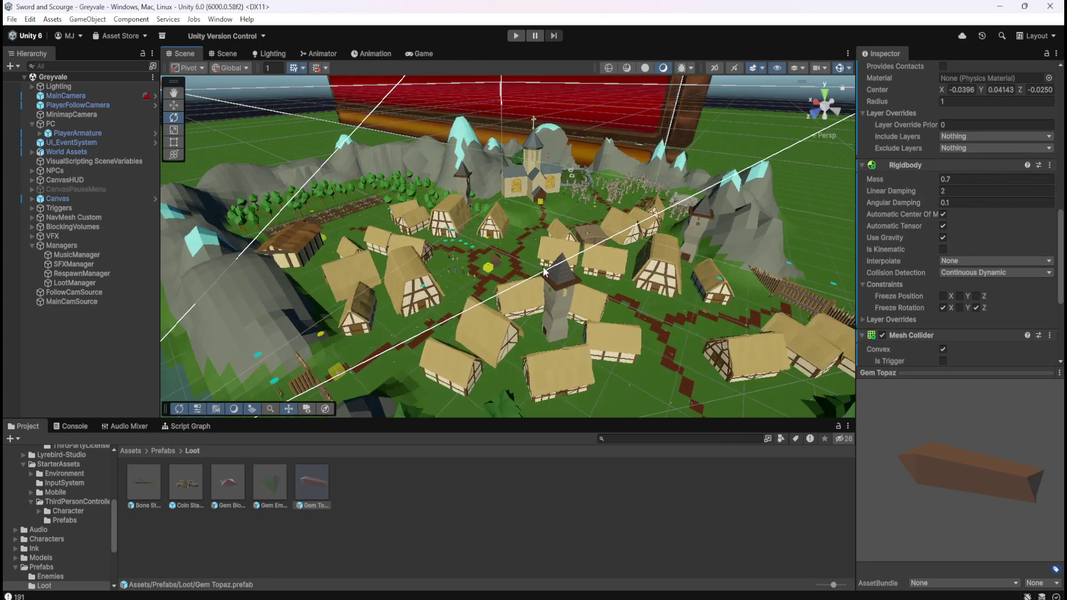
{"action": "scroll", "coordinate": [573, 235], "scroll_direction": "up", "scroll_amount": 5}
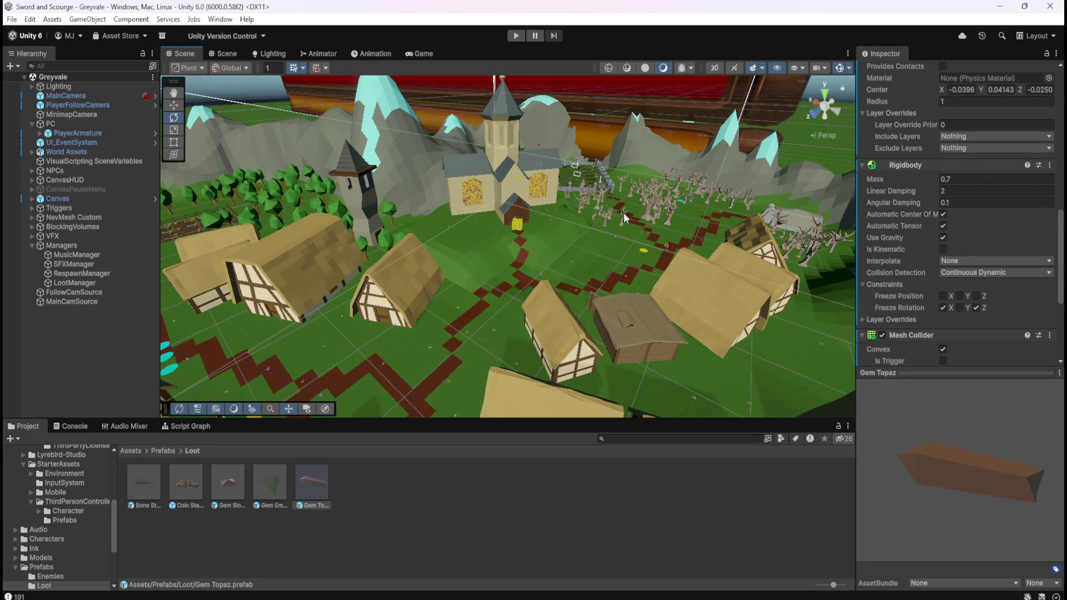
{"action": "left_click_drag", "start_coordinate": [575, 242], "coordinate": [599, 247]}
{"action": "scroll", "coordinate": [609, 228], "scroll_direction": "up", "scroll_amount": 2}
{"action": "scroll", "coordinate": [571, 228], "scroll_direction": "up", "scroll_amount": 4}
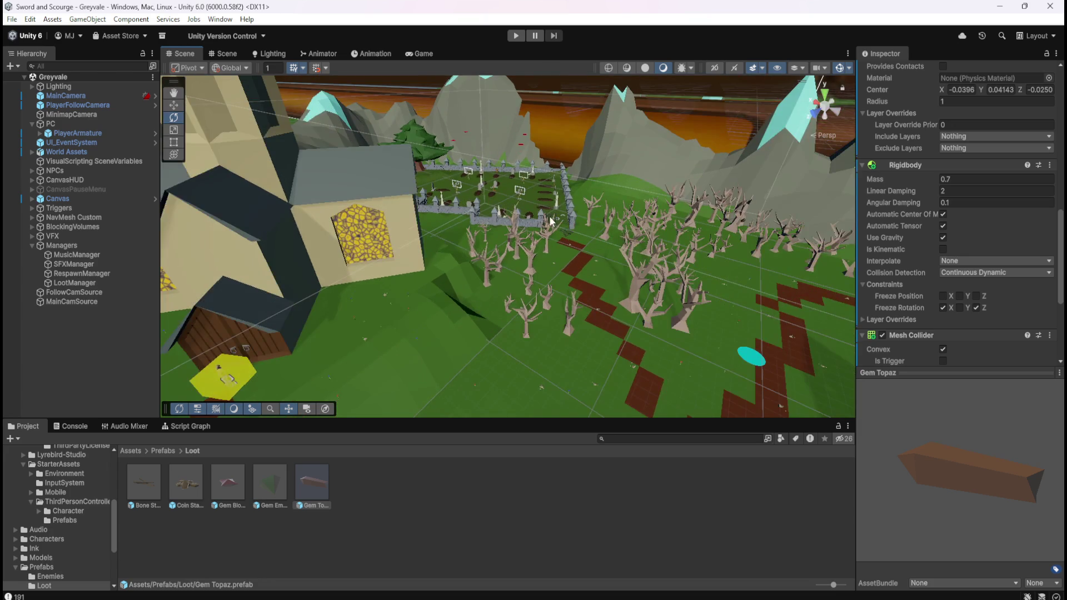
{"action": "left_click_drag", "start_coordinate": [550, 221], "coordinate": [540, 259]}
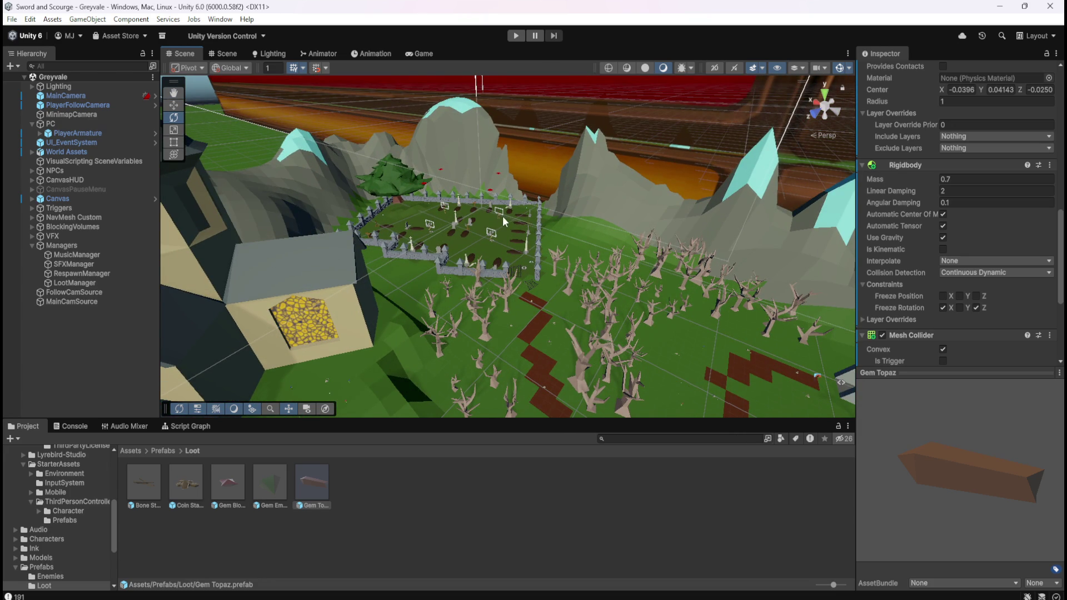
Step: Preview each Loot prefab through Gem Topaz, then select Bone Stack
{"action": "left_click", "coordinate": [145, 479]}
{"action": "left_click", "coordinate": [228, 481]}
{"action": "left_click", "coordinate": [280, 488]}
{"action": "left_click", "coordinate": [319, 484]}
{"action": "left_click", "coordinate": [160, 486]}
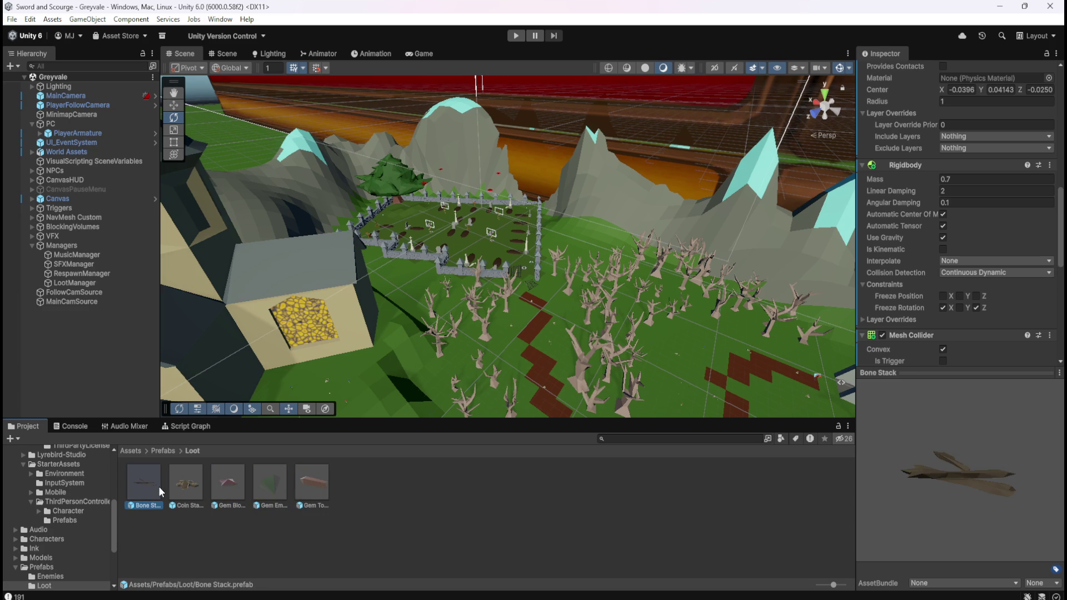
Step: Review Bone Stack's Script Graph maximized, including the On Start node, then restore its size
{"action": "left_click", "coordinate": [192, 425]}
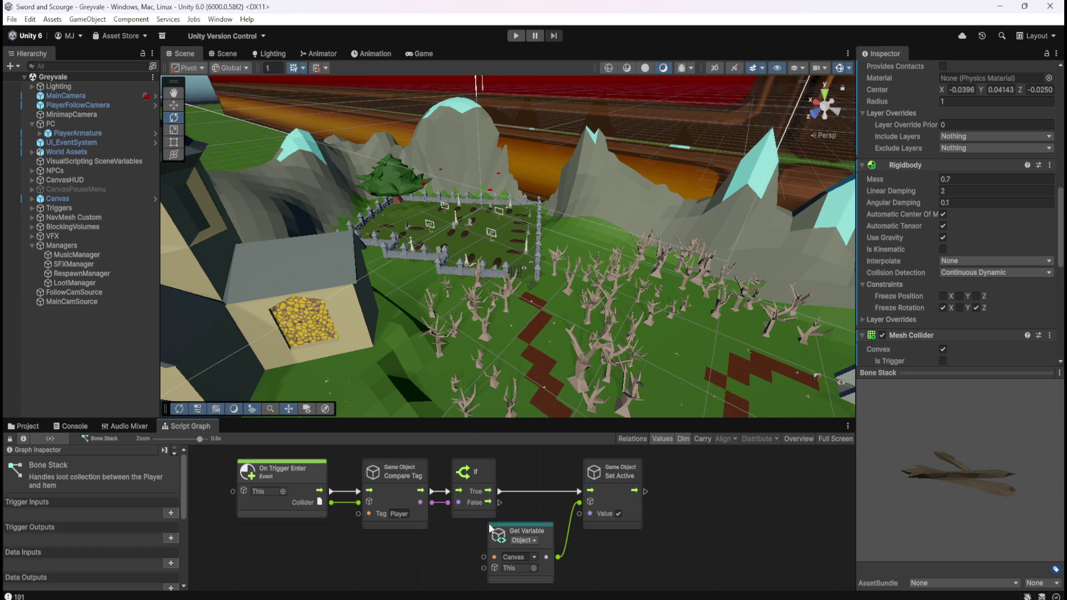
{"action": "key", "text": "shift+space"}
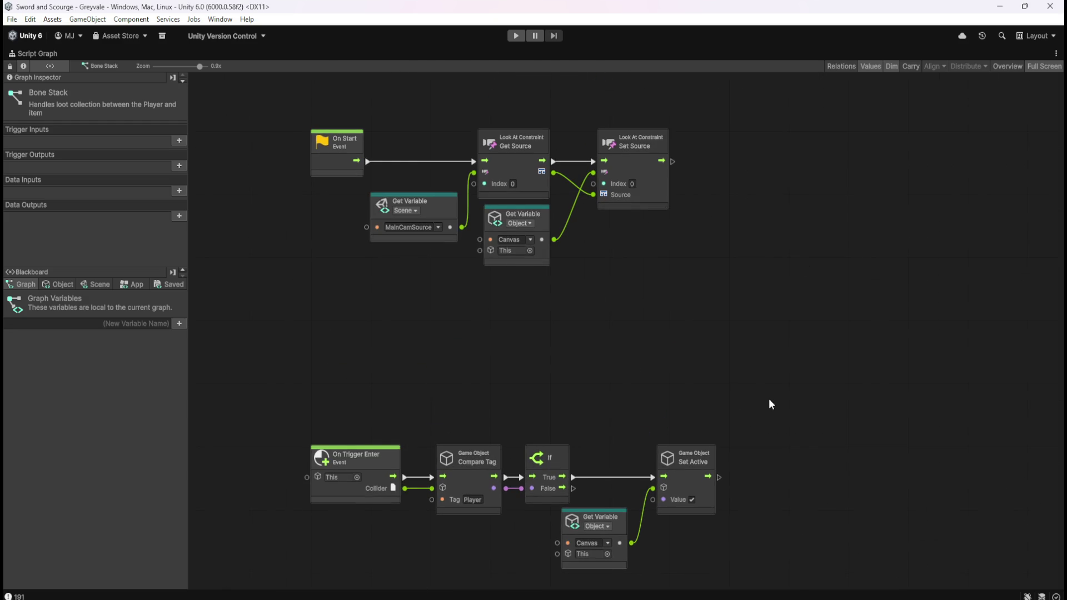
{"action": "left_click", "coordinate": [355, 166]}
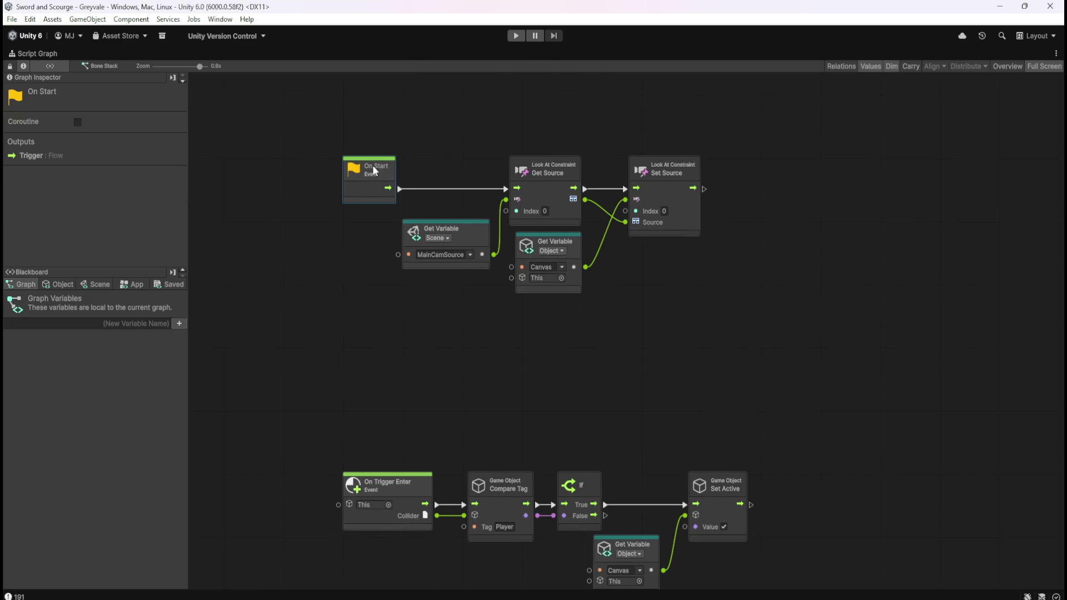
{"action": "left_click", "coordinate": [685, 355]}
{"action": "scroll", "coordinate": [815, 287], "scroll_direction": "down", "scroll_amount": 5}
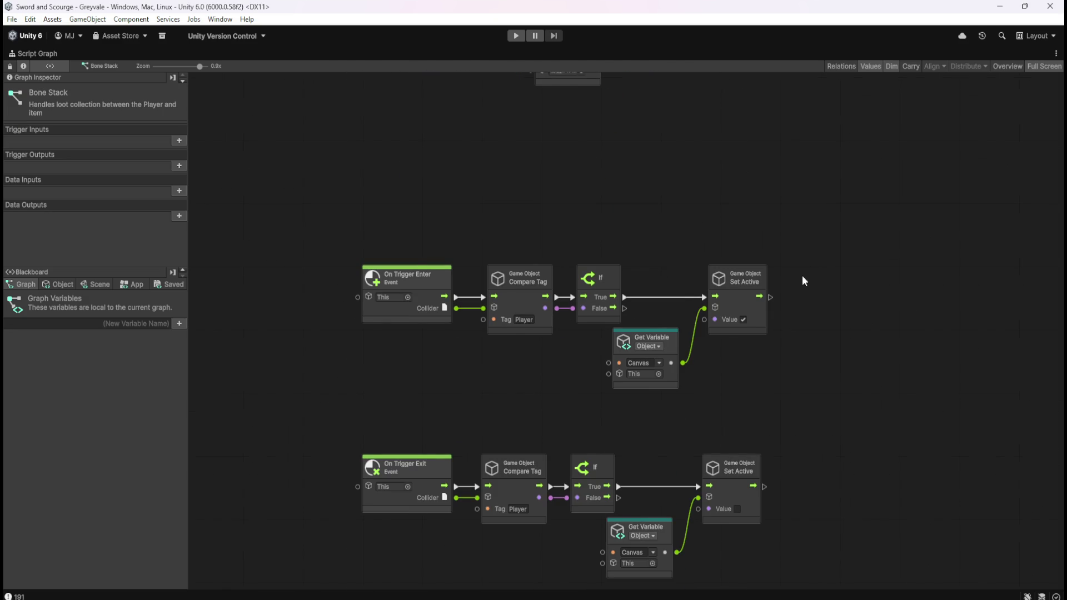
{"action": "scroll", "coordinate": [804, 178], "scroll_direction": "up", "scroll_amount": 5}
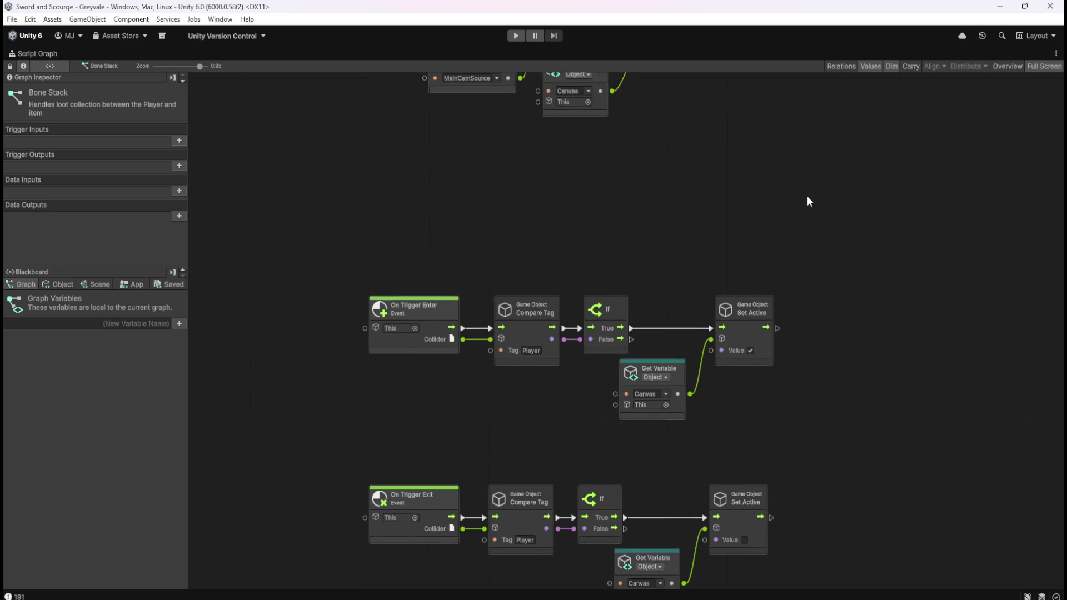
{"action": "key", "text": "shift+space"}
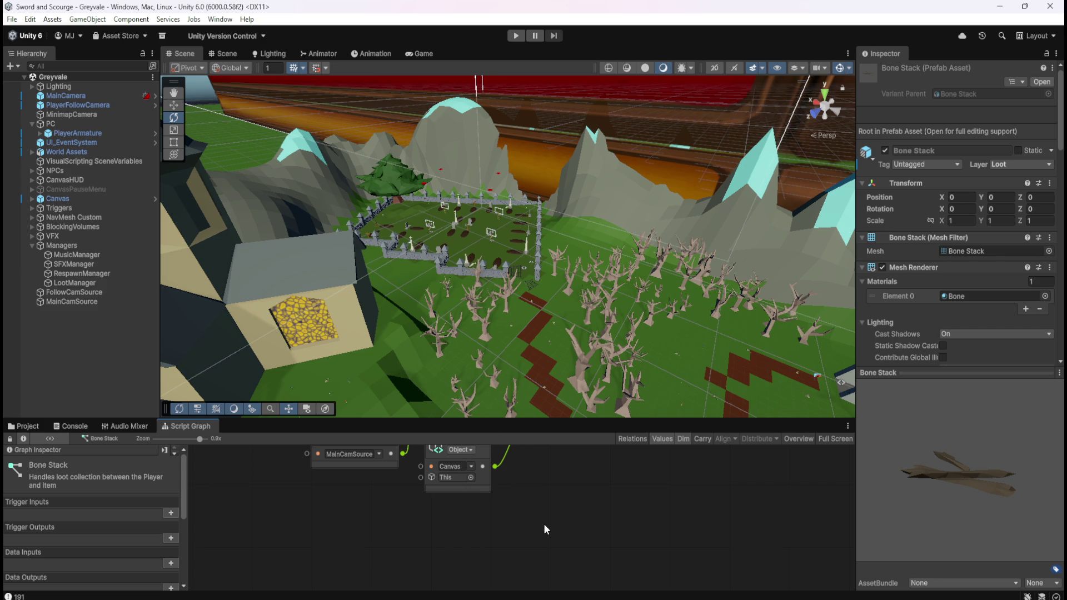
Step: Maximize and restore the Bone Stack script graph, then return to the Loot prefabs
{"action": "key", "text": "super+n"}
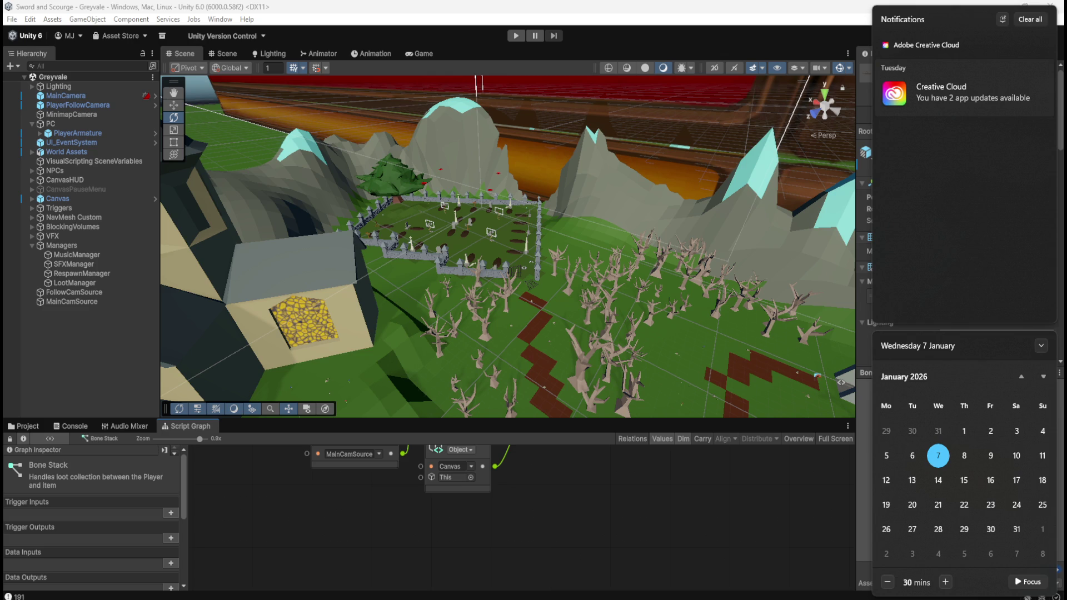
{"action": "key", "text": "Escape"}
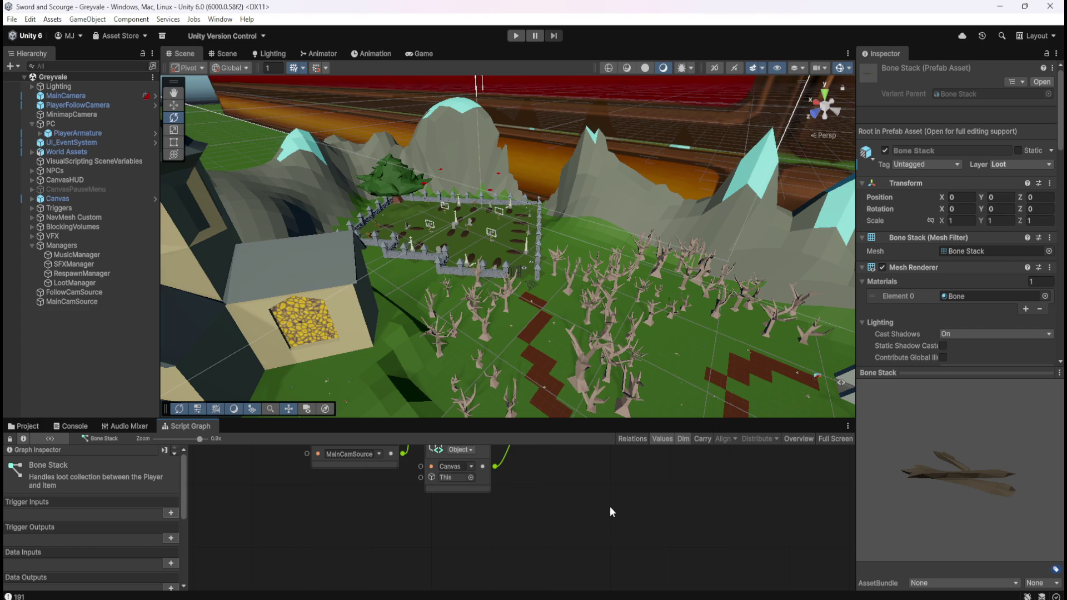
{"action": "key", "text": "shift+space"}
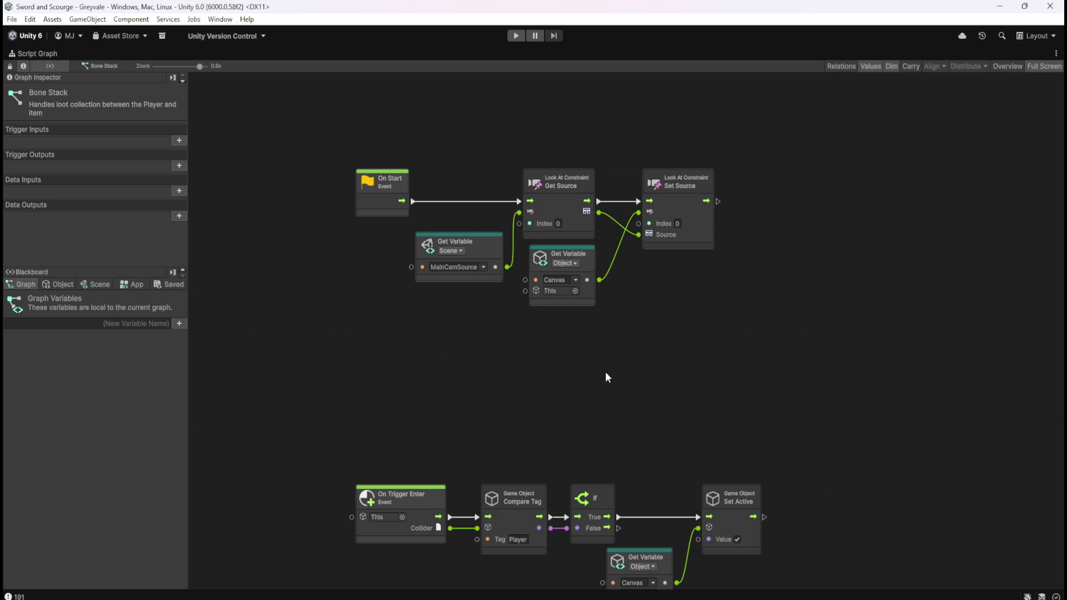
{"action": "key", "text": "shift+space"}
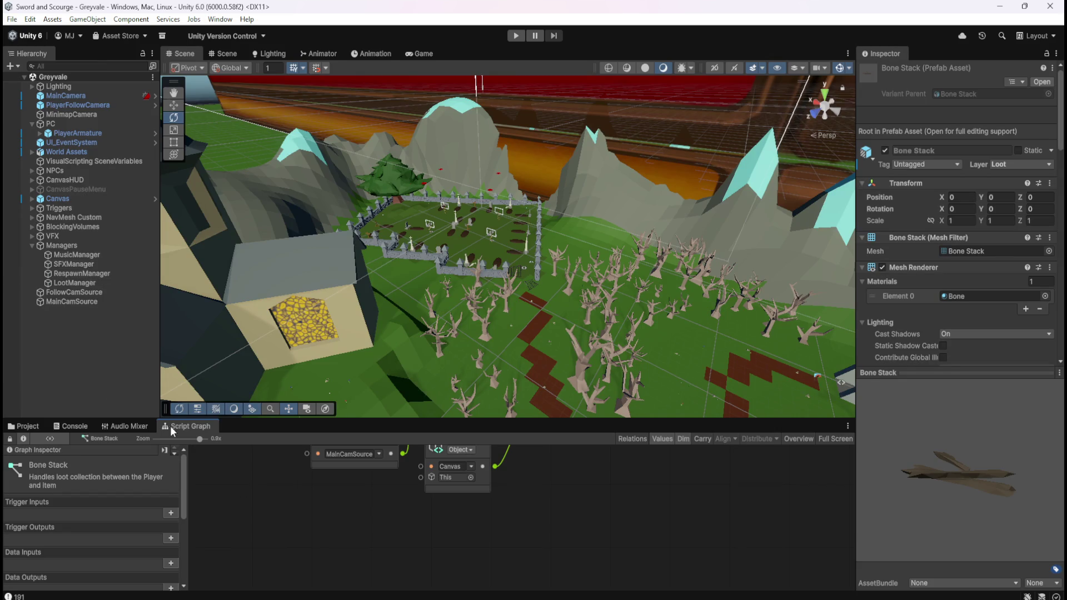
{"action": "left_click", "coordinate": [27, 427]}
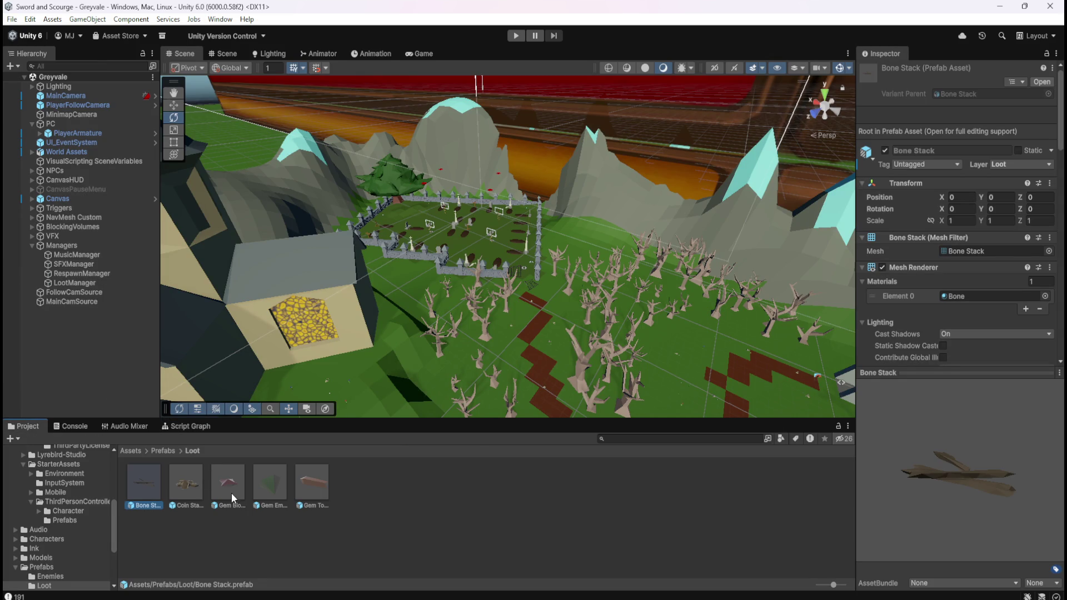
Step: Open the Bone Stack prefab and inspect its label canvas settings for comparison
{"action": "double_click", "coordinate": [141, 476]}
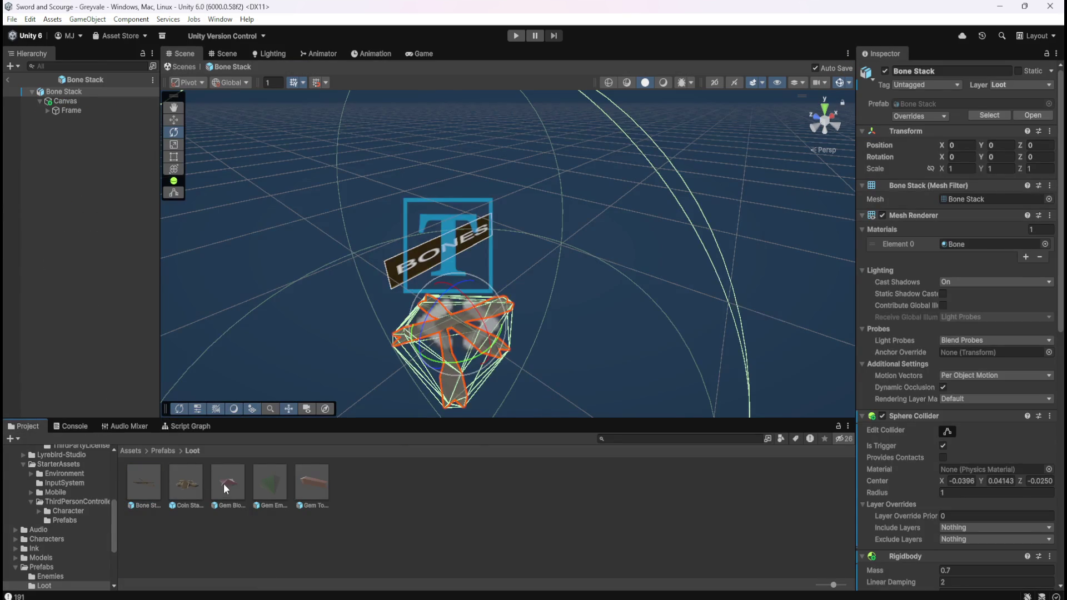
{"action": "double_click", "coordinate": [224, 483]}
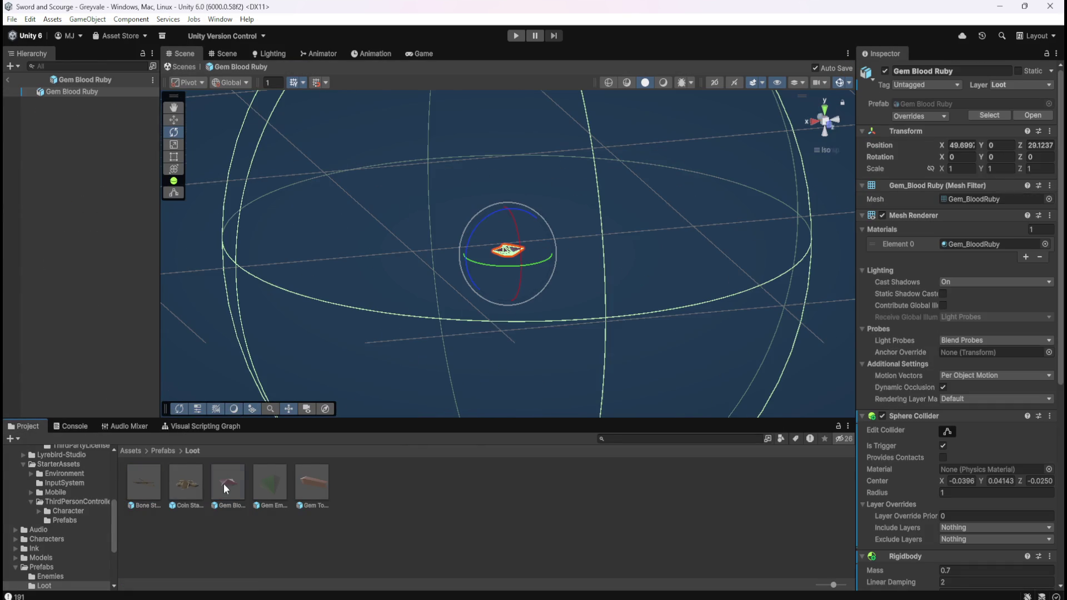
{"action": "double_click", "coordinate": [146, 482]}
{"action": "left_click", "coordinate": [81, 101]}
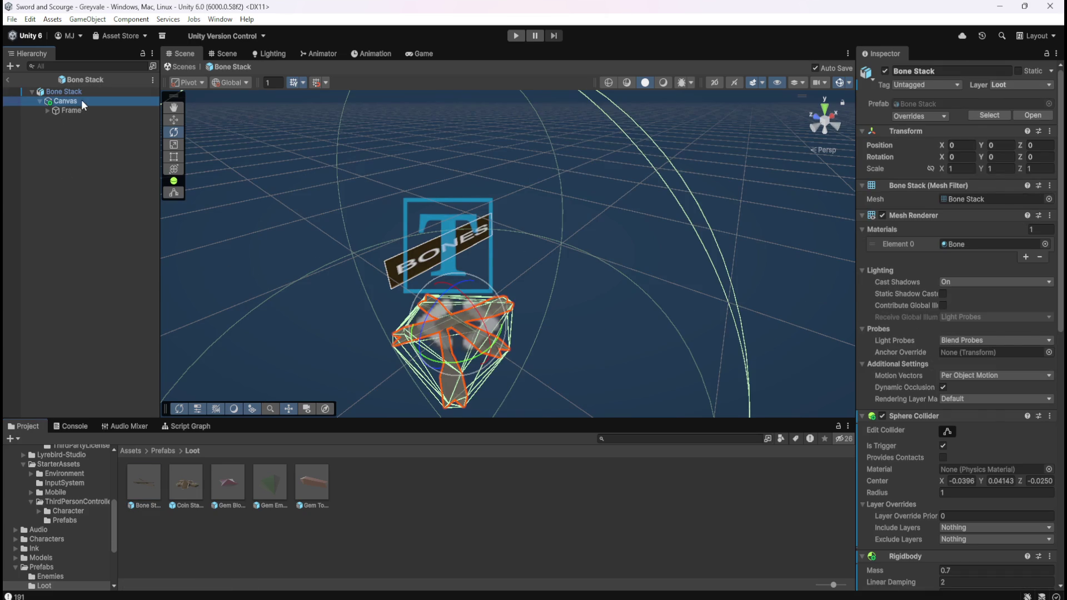
{"action": "left_click", "coordinate": [89, 138]}
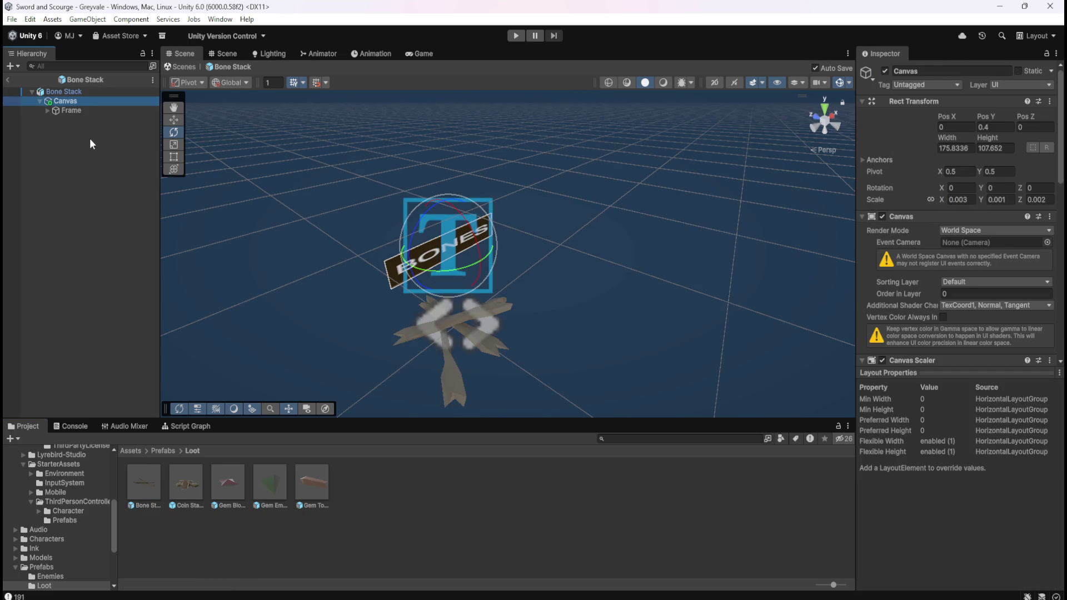
{"action": "left_click", "coordinate": [73, 104]}
Step: Open Gem Blood Ruby in Prefab Mode and look over its root and label canvas
{"action": "double_click", "coordinate": [222, 479]}
{"action": "left_click", "coordinate": [75, 128]}
{"action": "left_click", "coordinate": [75, 92]}
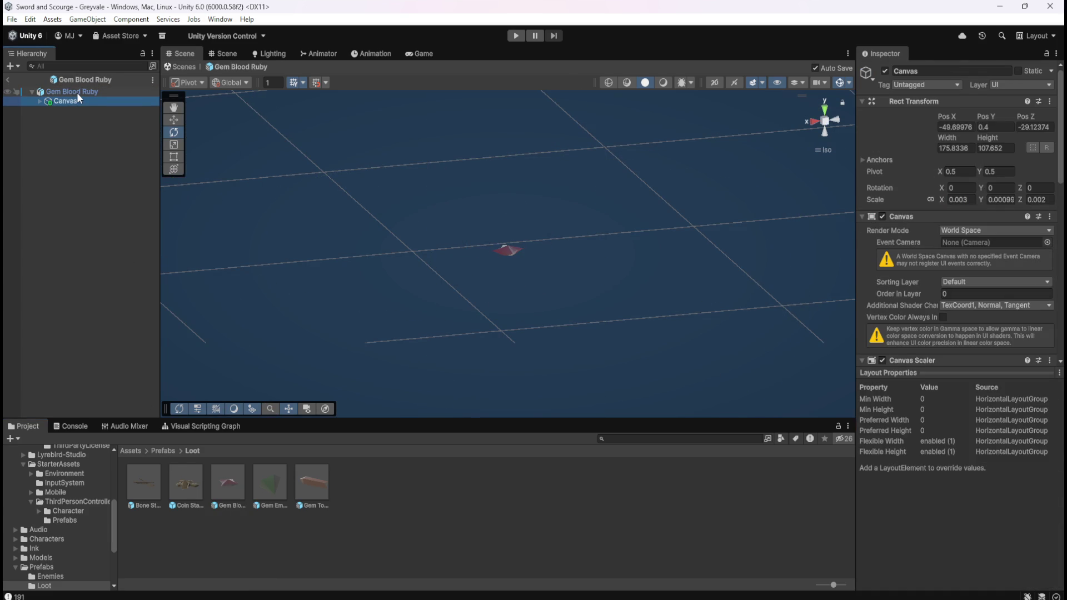
{"action": "left_click", "coordinate": [81, 91]}
{"action": "left_click", "coordinate": [72, 99]}
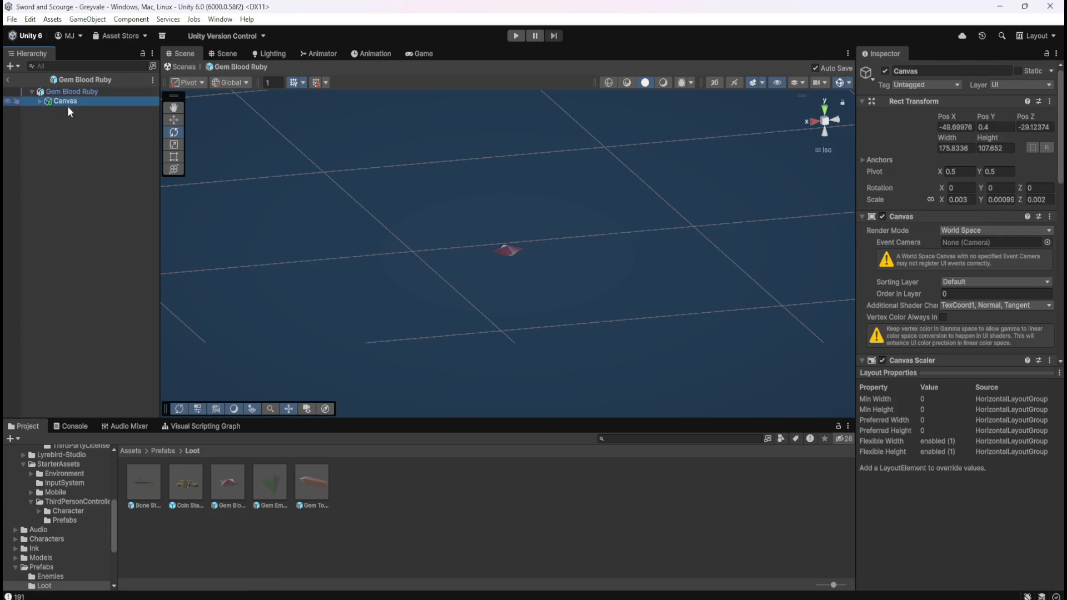
{"action": "scroll", "coordinate": [512, 268], "scroll_direction": "down", "scroll_amount": 5}
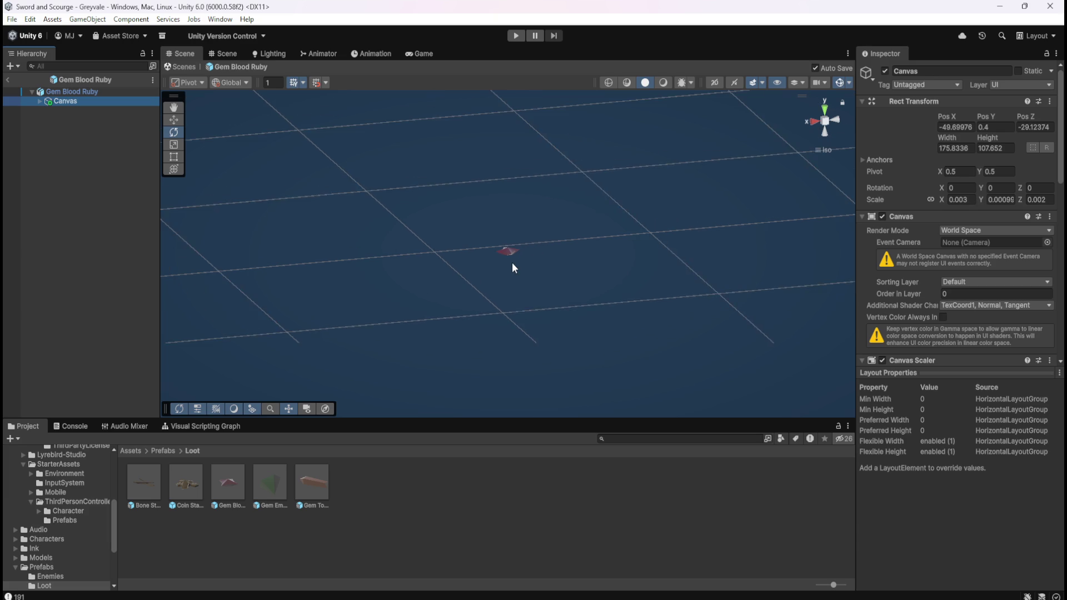
{"action": "scroll", "coordinate": [512, 262], "scroll_direction": "up", "scroll_amount": 10}
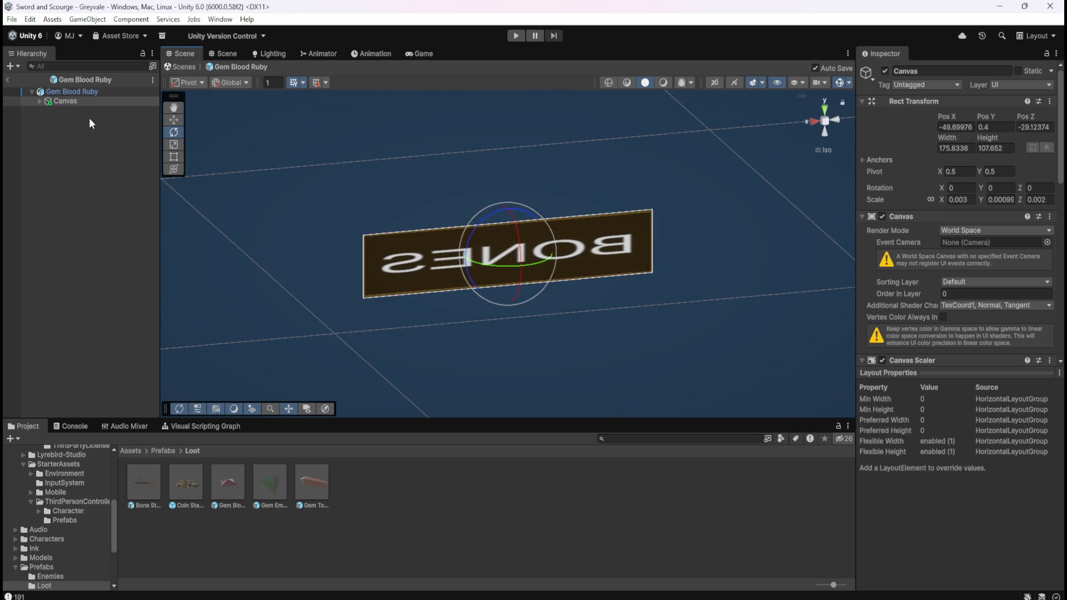
Step: Set the Gem Blood Ruby root Position X and Z to 0
{"action": "left_click", "coordinate": [84, 92]}
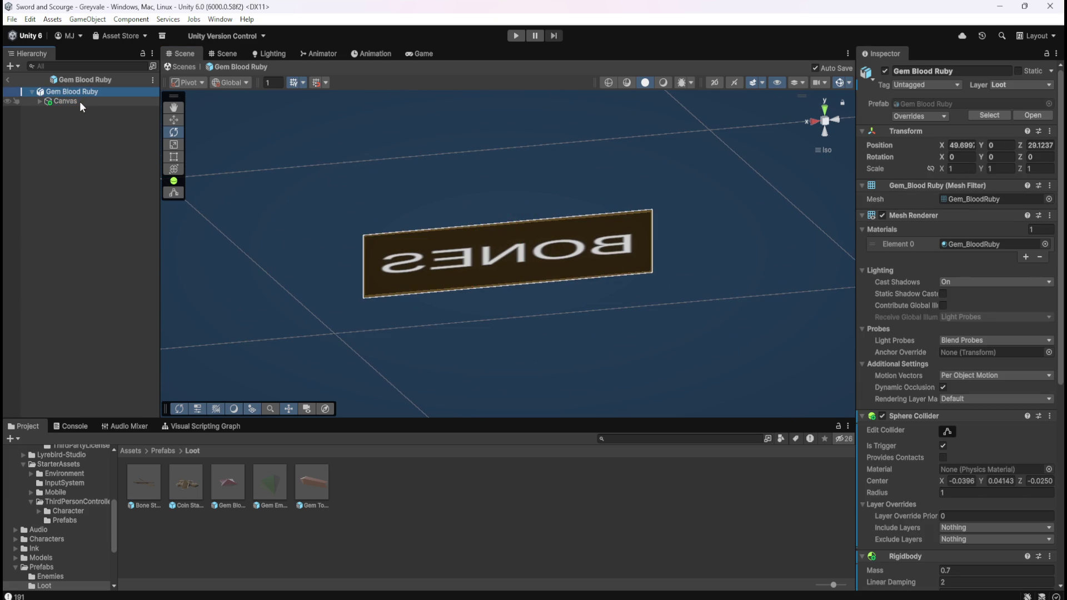
{"action": "left_click", "coordinate": [959, 144]}
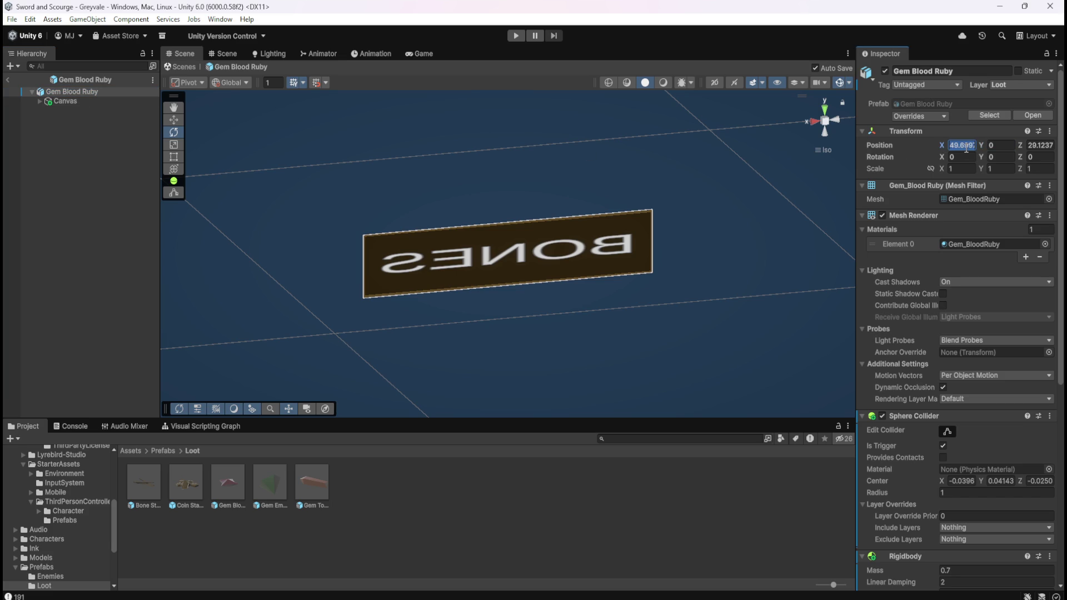
{"action": "type", "text": "0"}
{"action": "key", "text": "Tab"}
{"action": "key", "text": "Tab"}
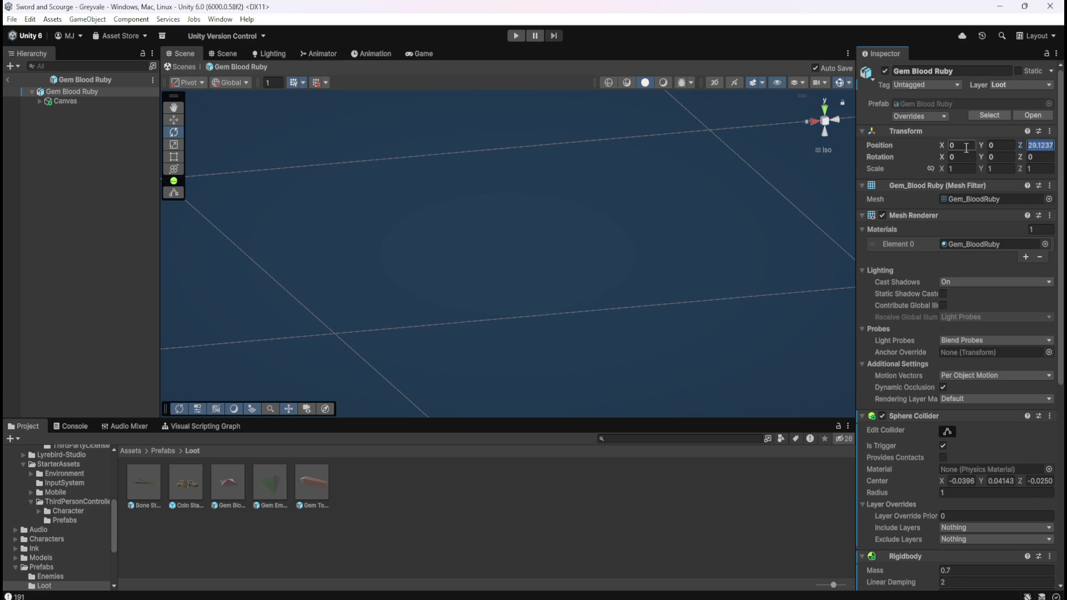
{"action": "type", "text": "0"}
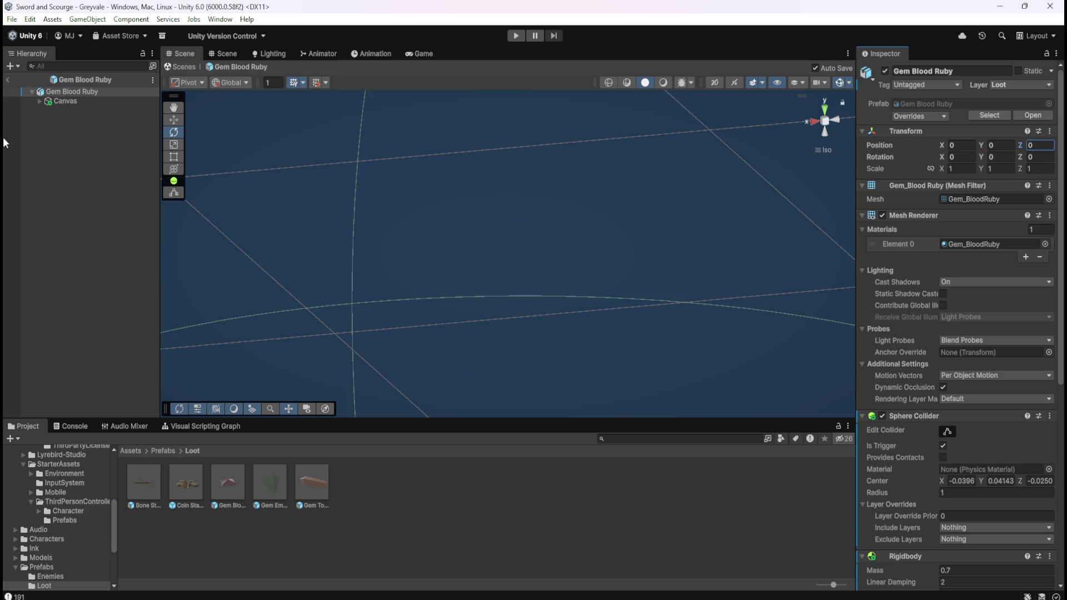
Step: Set the label Canvas Pos X and Z to 0 and frame it in view
{"action": "left_click", "coordinate": [85, 102]}
{"action": "key", "text": "f"}
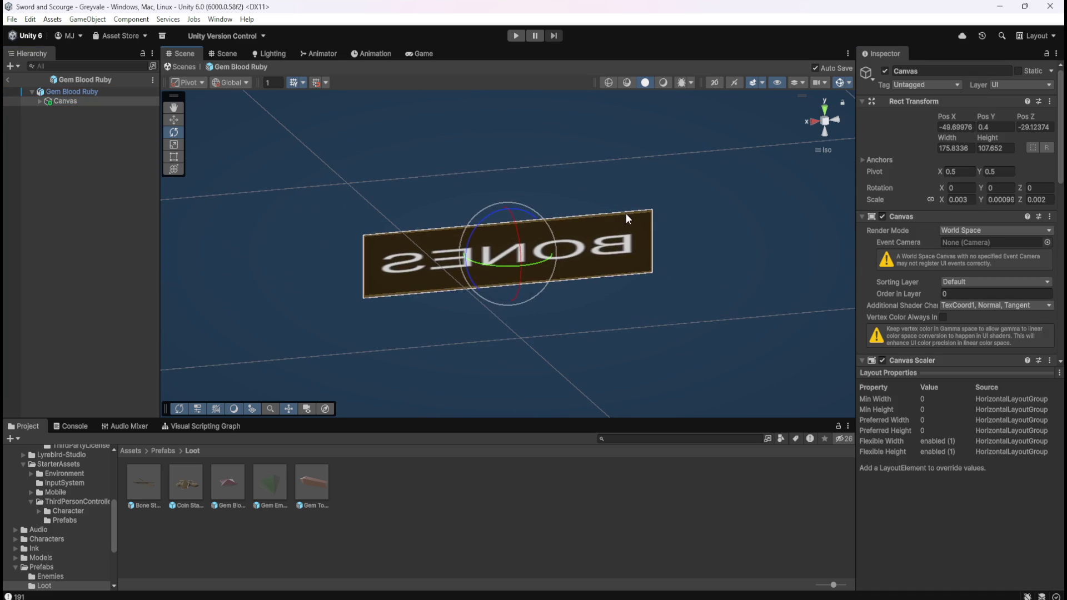
{"action": "left_click", "coordinate": [965, 128]}
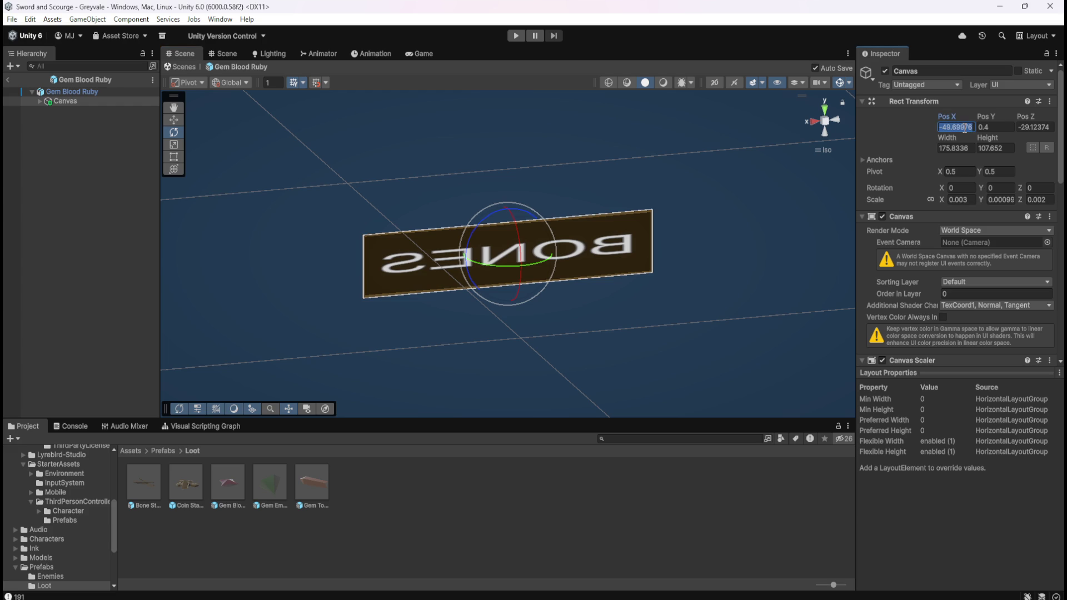
{"action": "type", "text": "0"}
{"action": "key", "text": "Tab"}
{"action": "key", "text": "Tab"}
{"action": "type", "text": "0"}
{"action": "key", "text": "Return"}
{"action": "key", "text": "f"}
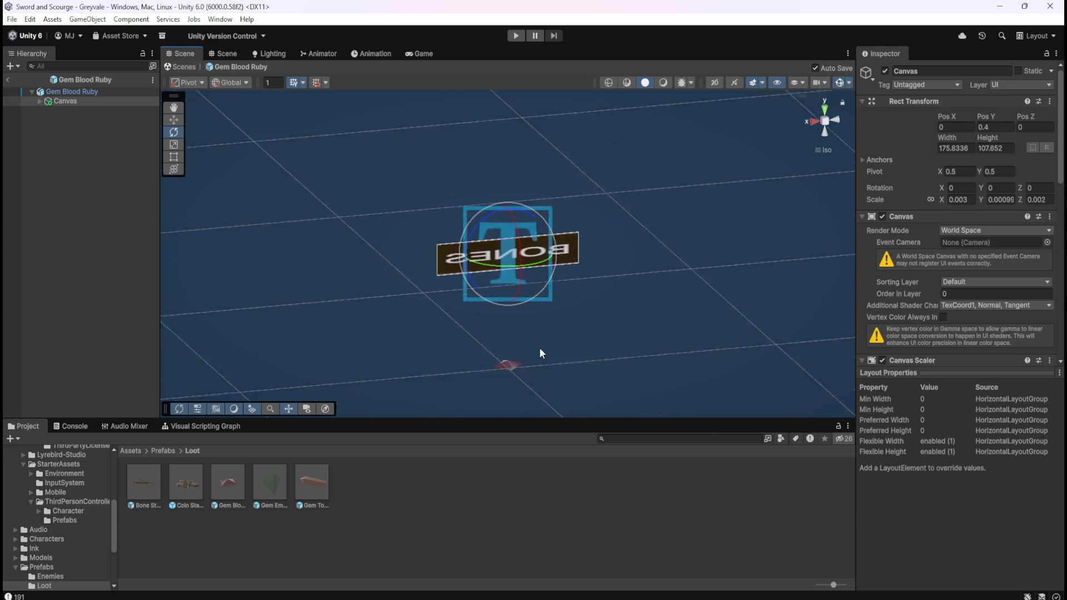
Step: View the BONES label flat from the front in 2D
{"action": "scroll", "coordinate": [539, 348], "scroll_direction": "up", "scroll_amount": 5}
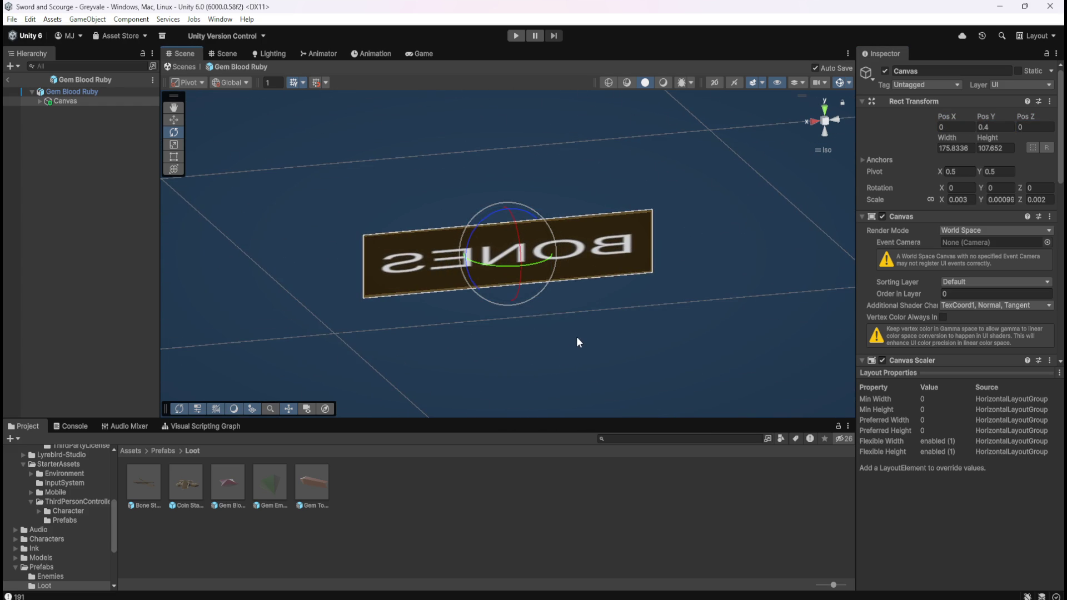
{"action": "scroll", "coordinate": [576, 336], "scroll_direction": "down", "scroll_amount": 3}
{"action": "scroll", "coordinate": [581, 326], "scroll_direction": "down", "scroll_amount": 2}
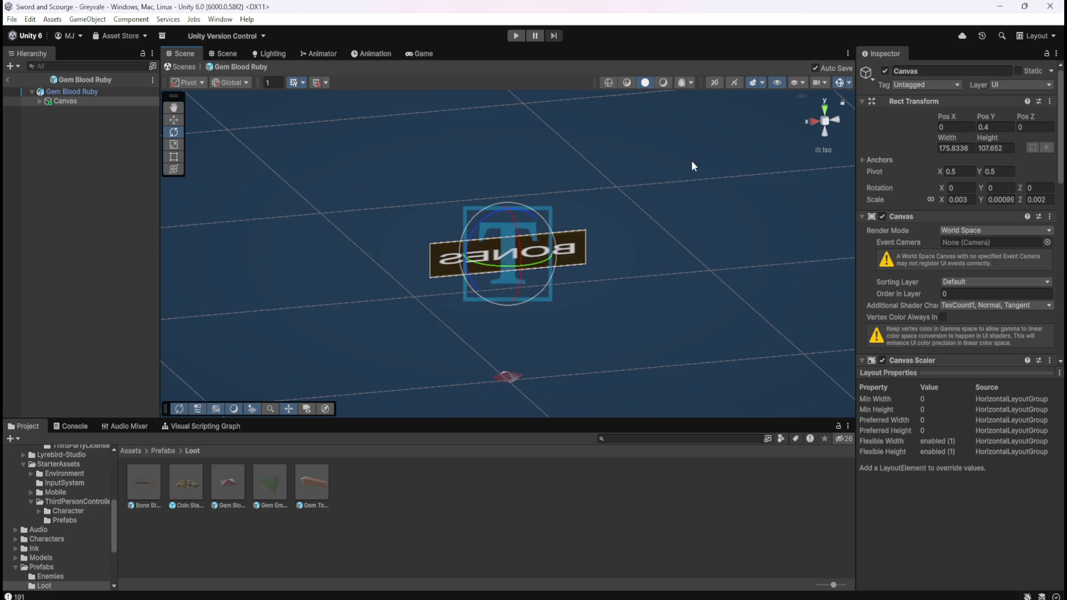
{"action": "left_click", "coordinate": [718, 82]}
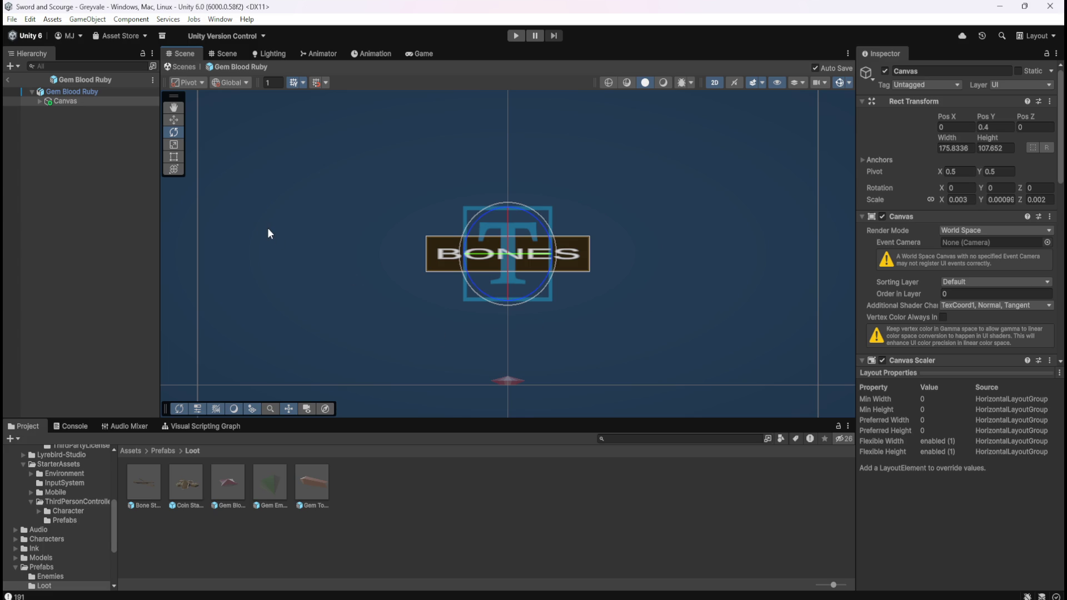
Step: Exit Prefab Mode back to the Greyvale scene and frame the village houses
{"action": "left_click", "coordinate": [8, 80]}
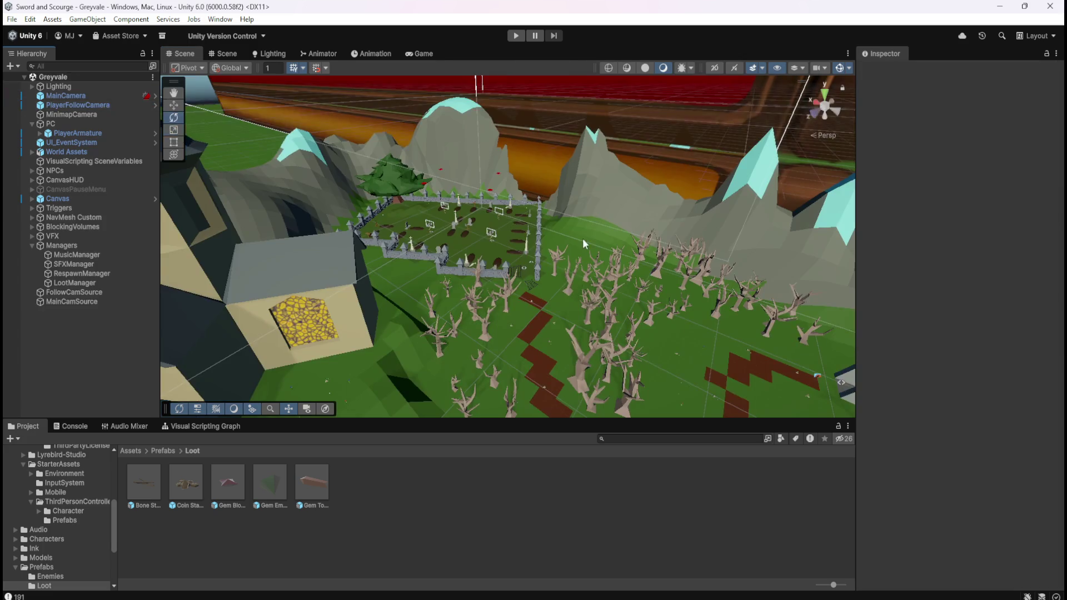
{"action": "mouse_move", "coordinate": [544, 332]}
{"action": "left_mouse_down"}
{"action": "mouse_move", "coordinate": [575, 212]}
{"action": "mouse_move", "coordinate": [564, 231]}
{"action": "left_mouse_up"}
{"action": "scroll", "coordinate": [564, 230], "scroll_direction": "down", "scroll_amount": 10}
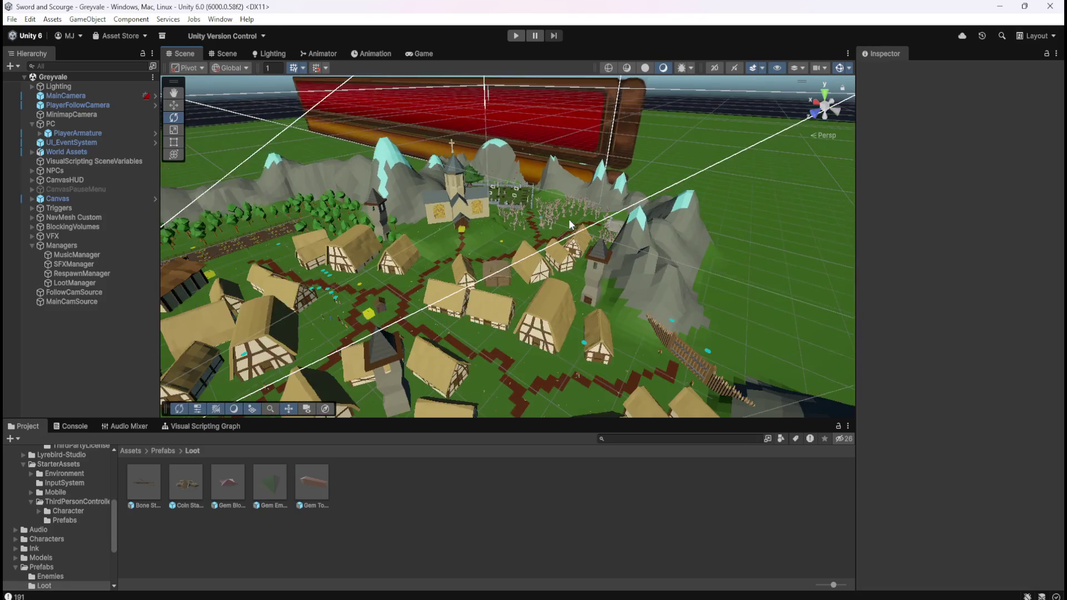
{"action": "scroll", "coordinate": [565, 236], "scroll_direction": "down", "scroll_amount": 10}
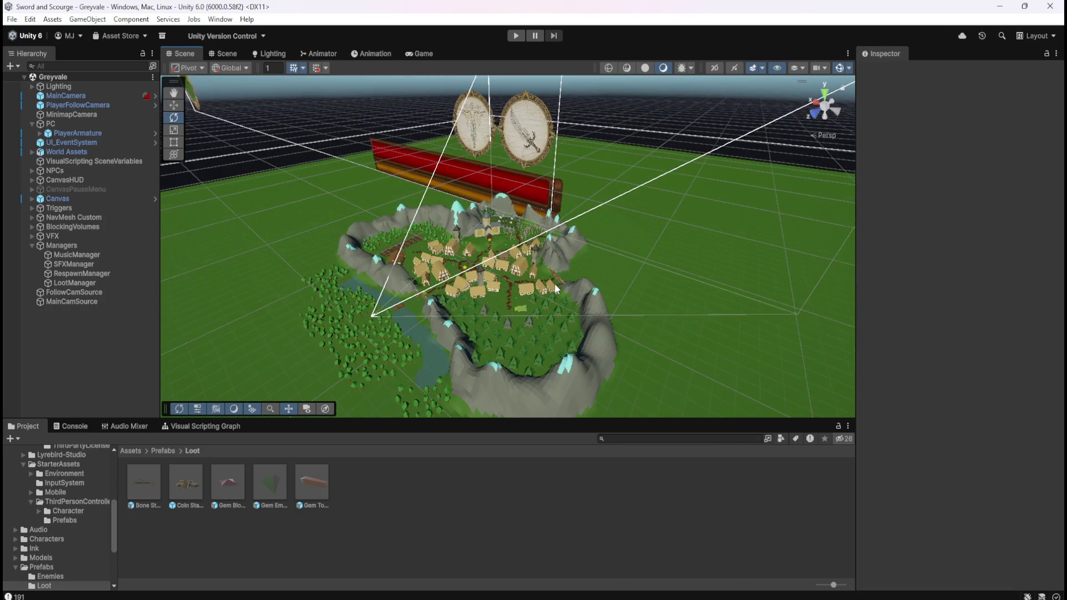
{"action": "scroll", "coordinate": [567, 256], "scroll_direction": "up", "scroll_amount": 5}
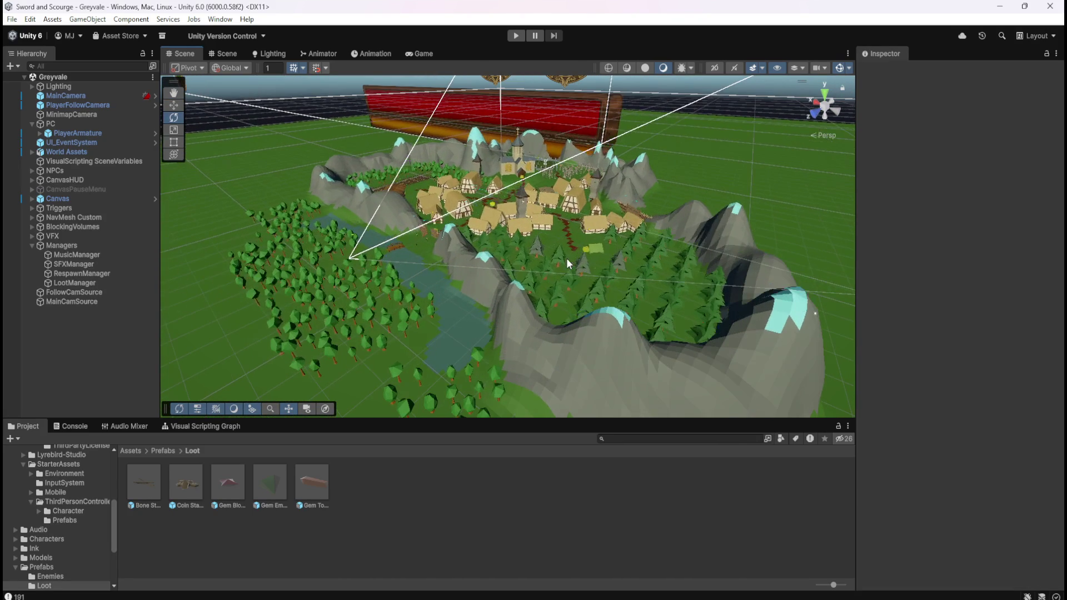
{"action": "scroll", "coordinate": [566, 258], "scroll_direction": "up", "scroll_amount": 8}
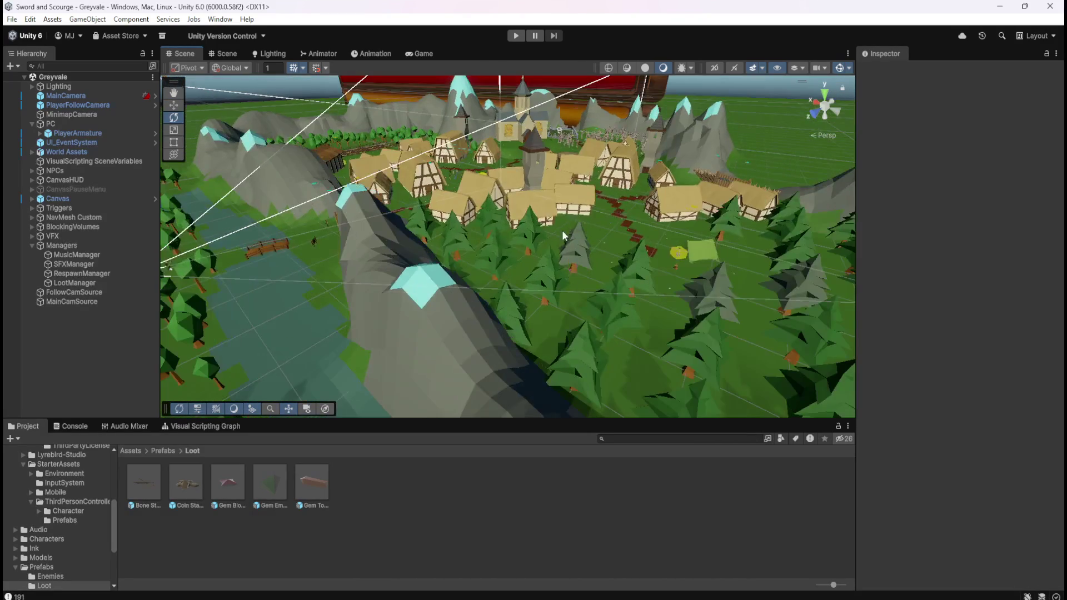
{"action": "scroll", "coordinate": [565, 232], "scroll_direction": "down", "scroll_amount": 4}
{"action": "scroll", "coordinate": [589, 256], "scroll_direction": "up", "scroll_amount": 3}
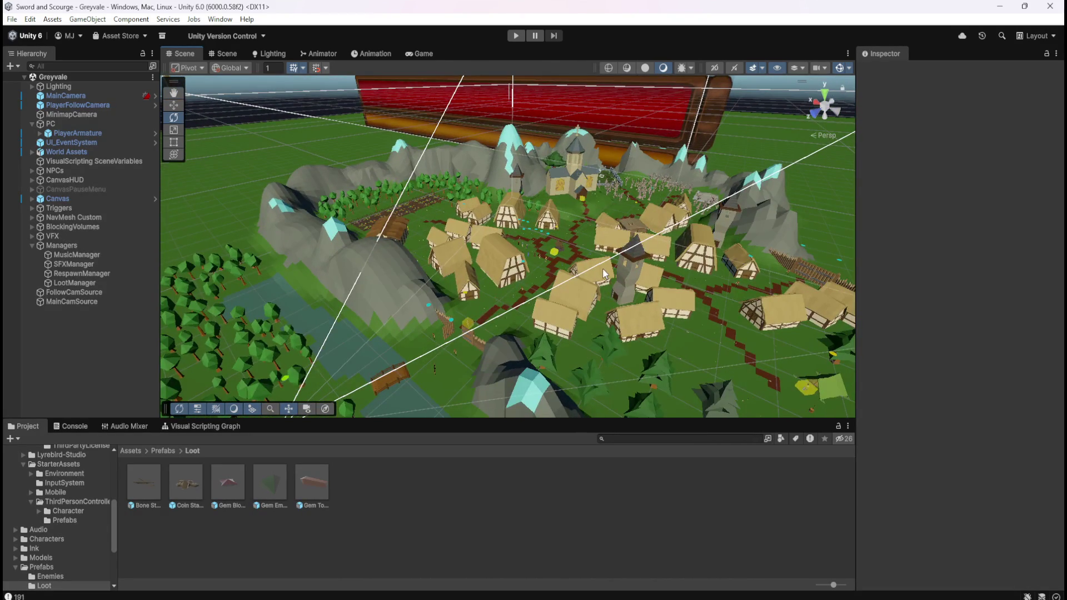
{"action": "scroll", "coordinate": [603, 259], "scroll_direction": "down", "scroll_amount": 3}
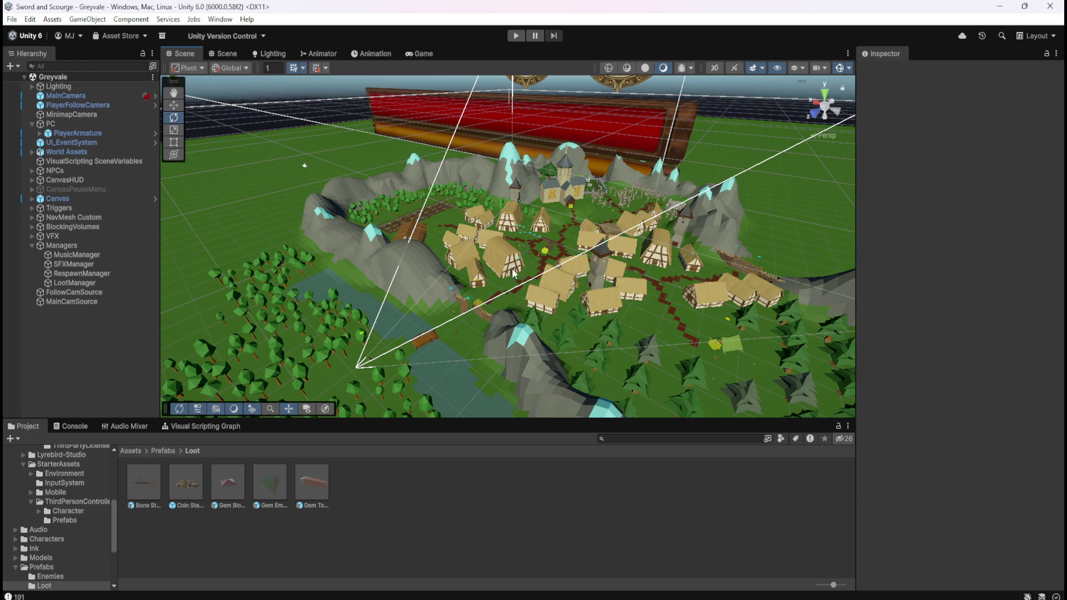
Step: Zoom out and orbit the Scene view around the whole island
{"action": "scroll", "coordinate": [485, 240], "scroll_direction": "down", "scroll_amount": 4}
{"action": "scroll", "coordinate": [484, 237], "scroll_direction": "down", "scroll_amount": 4}
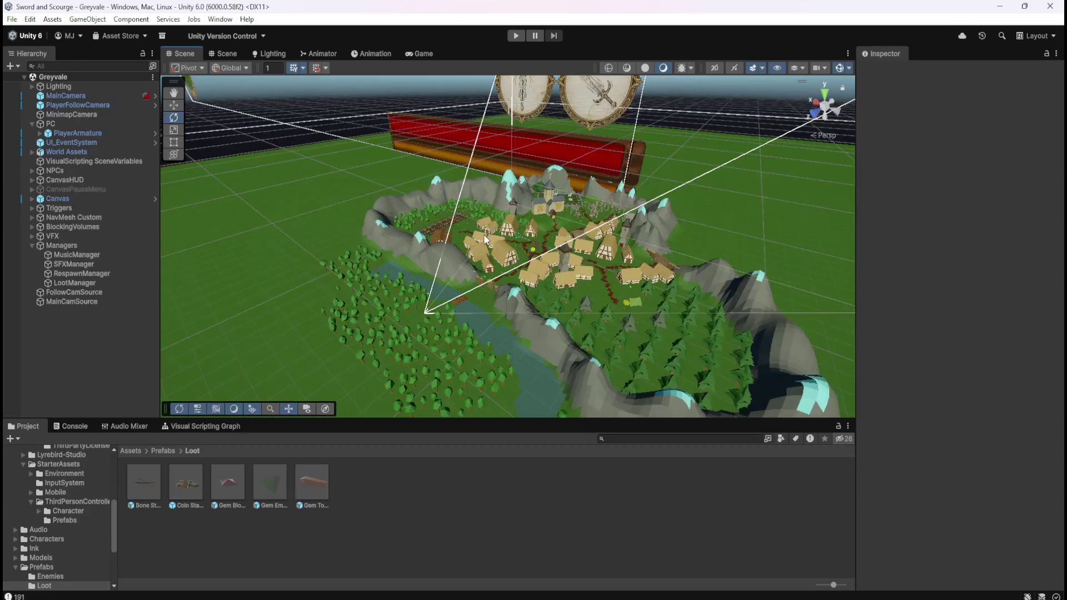
{"action": "left_click_drag", "start_coordinate": [609, 290], "coordinate": [578, 280]}
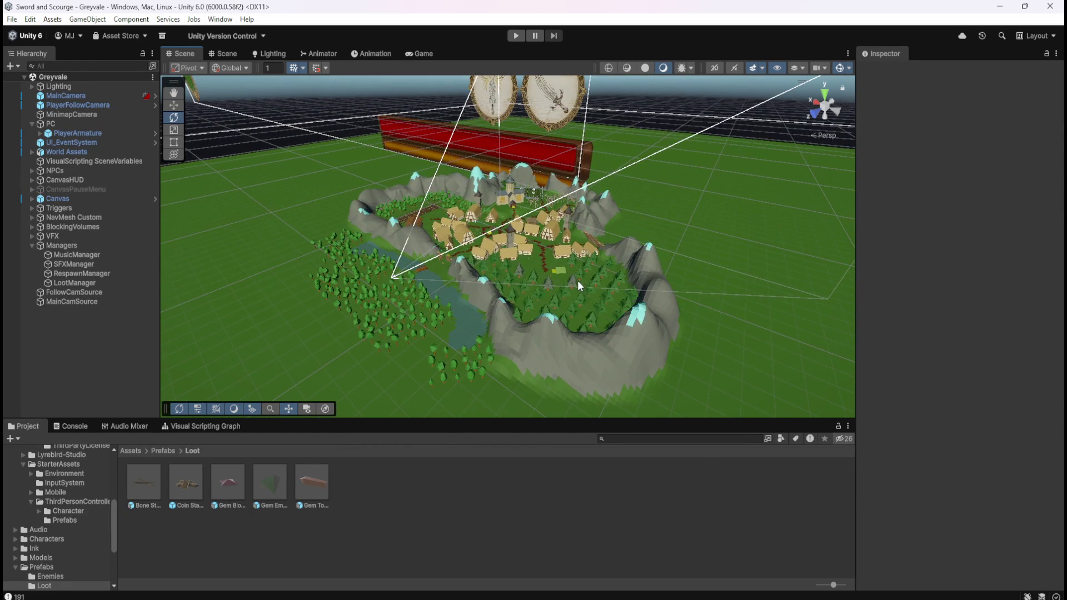
{"action": "scroll", "coordinate": [582, 305], "scroll_direction": "up", "scroll_amount": 2}
{"action": "scroll", "coordinate": [589, 318], "scroll_direction": "up", "scroll_amount": 2}
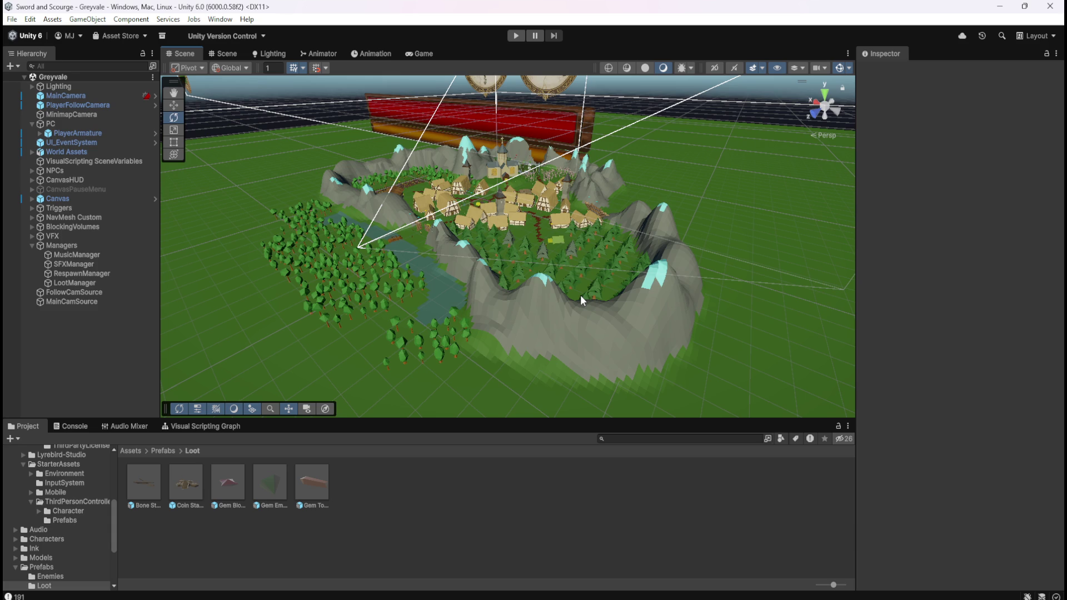
Step: Open Assets > World and inspect World Test 001's import settings and materials
{"action": "left_click", "coordinate": [136, 452]}
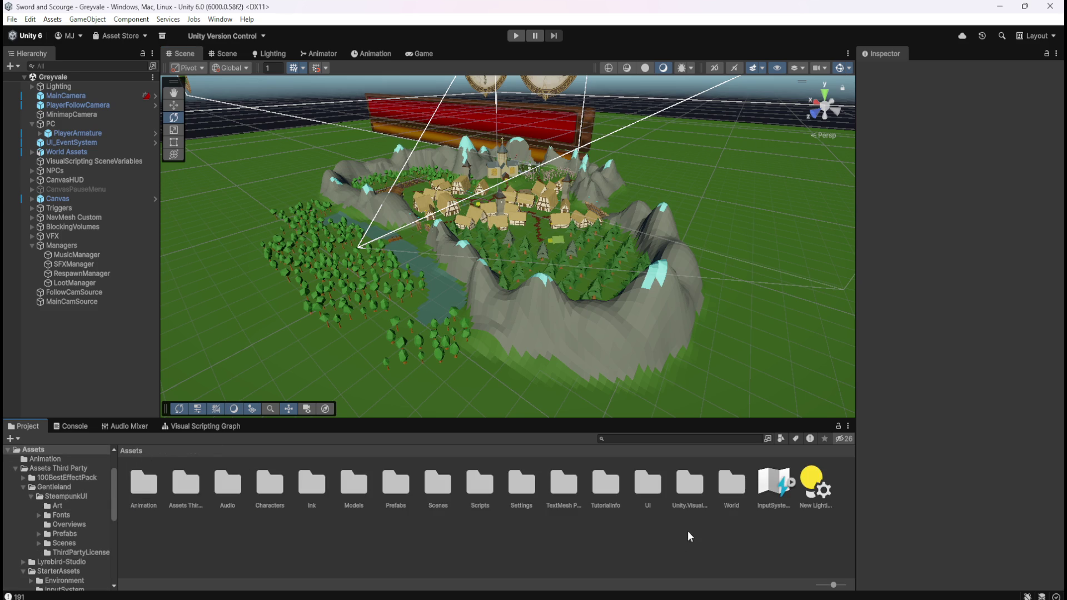
{"action": "double_click", "coordinate": [736, 479]}
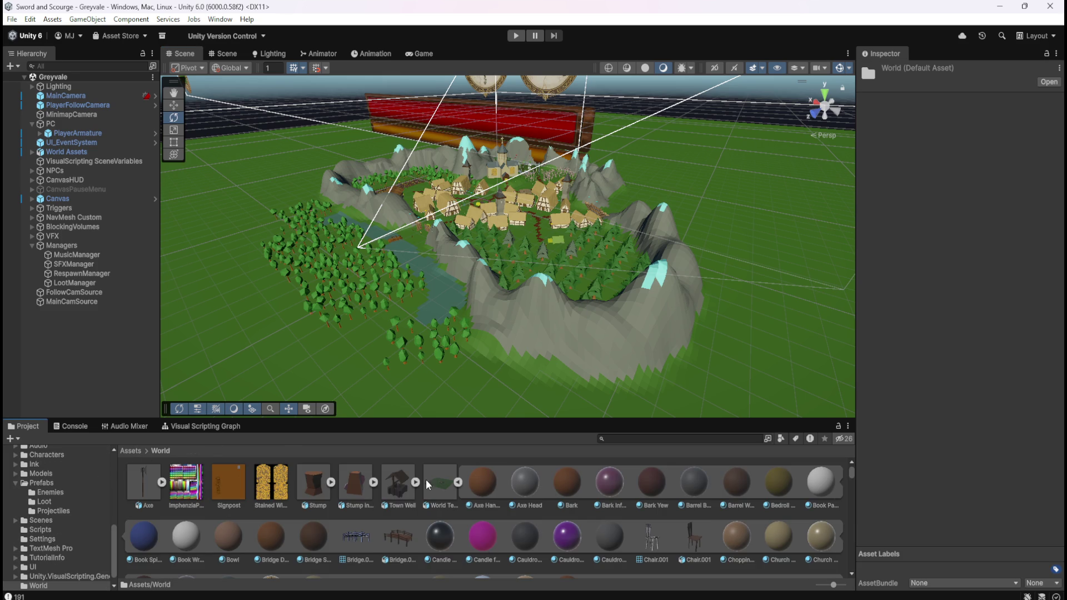
{"action": "left_click", "coordinate": [457, 481]}
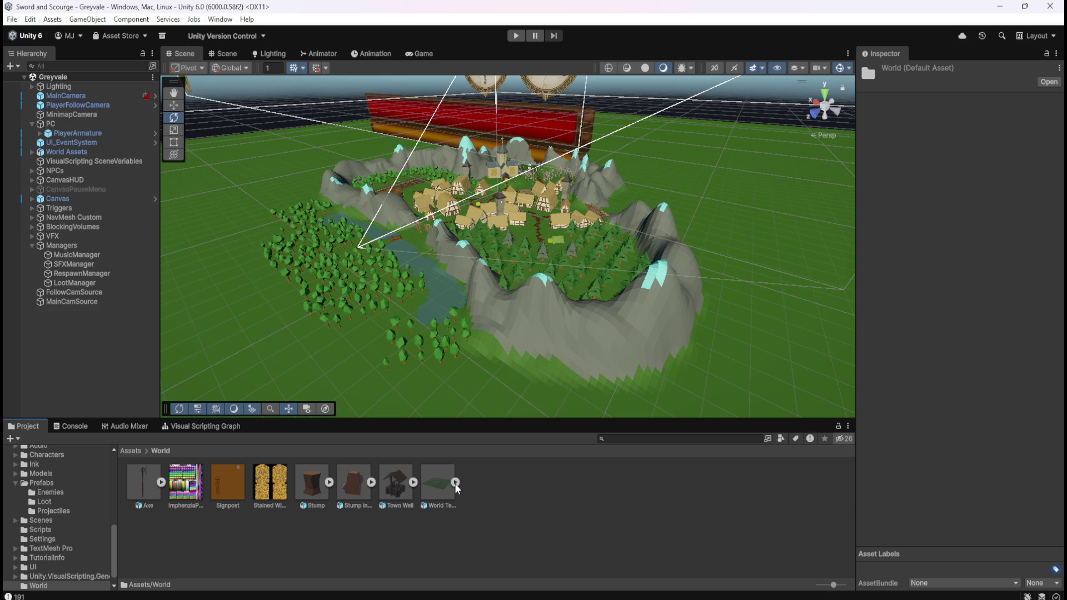
{"action": "left_click", "coordinate": [444, 496]}
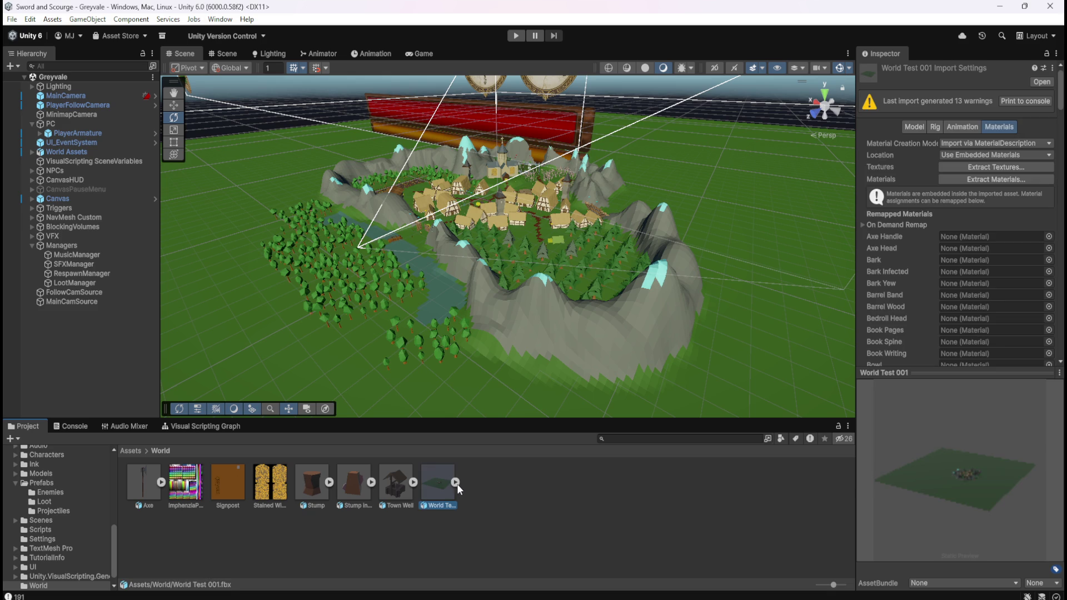
{"action": "left_click", "coordinate": [456, 482]}
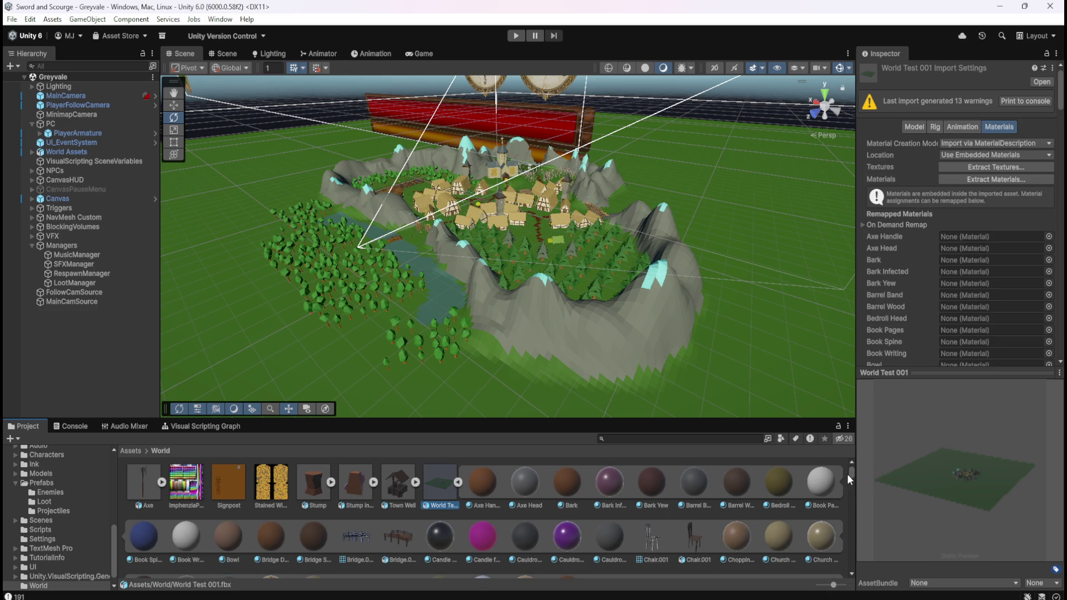
{"action": "mouse_move", "coordinate": [850, 474]}
{"action": "left_mouse_down"}
{"action": "mouse_move", "coordinate": [853, 566]}
{"action": "mouse_move", "coordinate": [849, 462]}
{"action": "left_mouse_up"}
{"action": "left_click", "coordinate": [457, 482]}
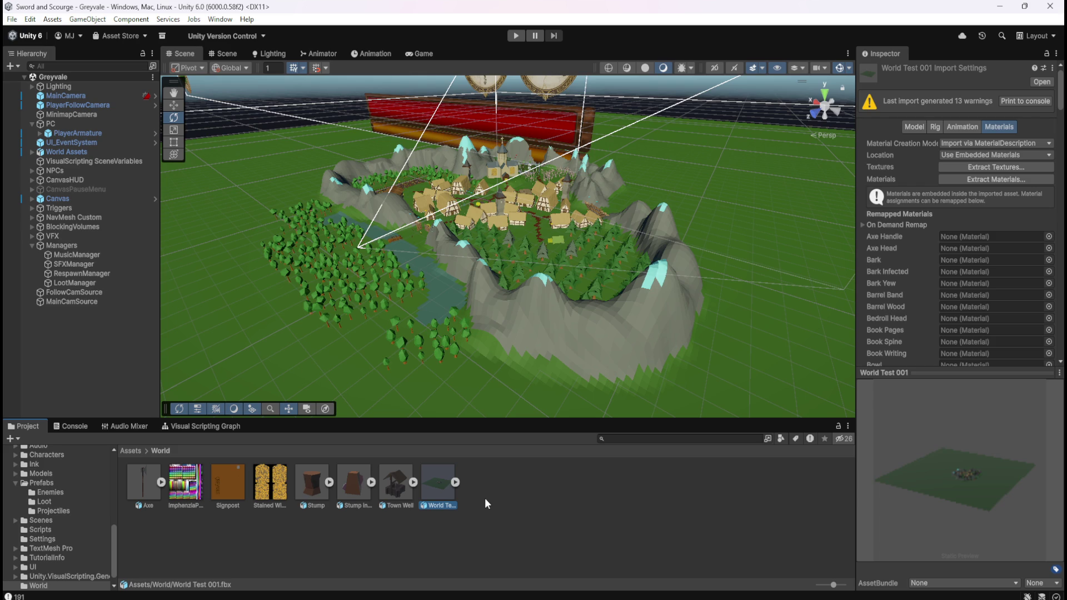
{"action": "scroll", "coordinate": [465, 239], "scroll_direction": "up", "scroll_amount": 4}
{"action": "scroll", "coordinate": [475, 235], "scroll_direction": "down", "scroll_amount": 5}
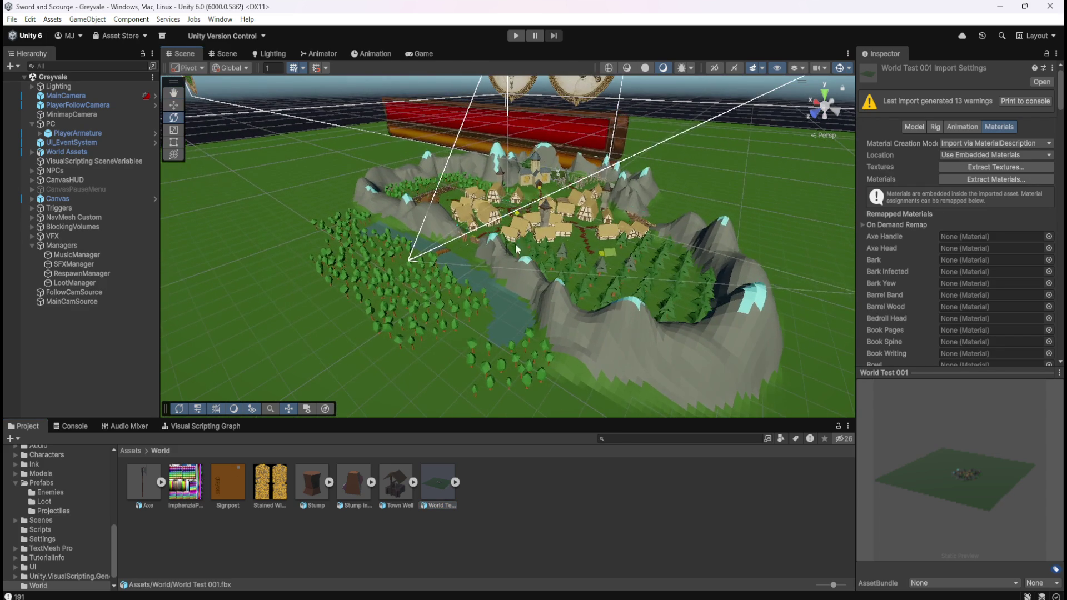
{"action": "scroll", "coordinate": [556, 245], "scroll_direction": "down", "scroll_amount": 2}
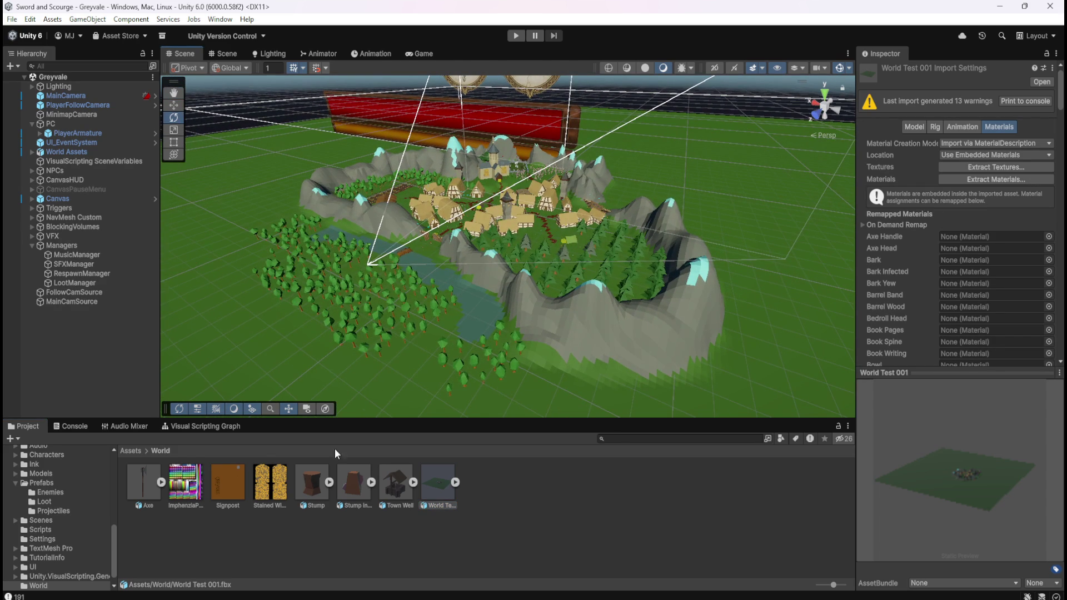
Step: Go to Assets > Prefabs > Loot and open Gem Blood Ruby in Prefab Mode
{"action": "left_click", "coordinate": [128, 452]}
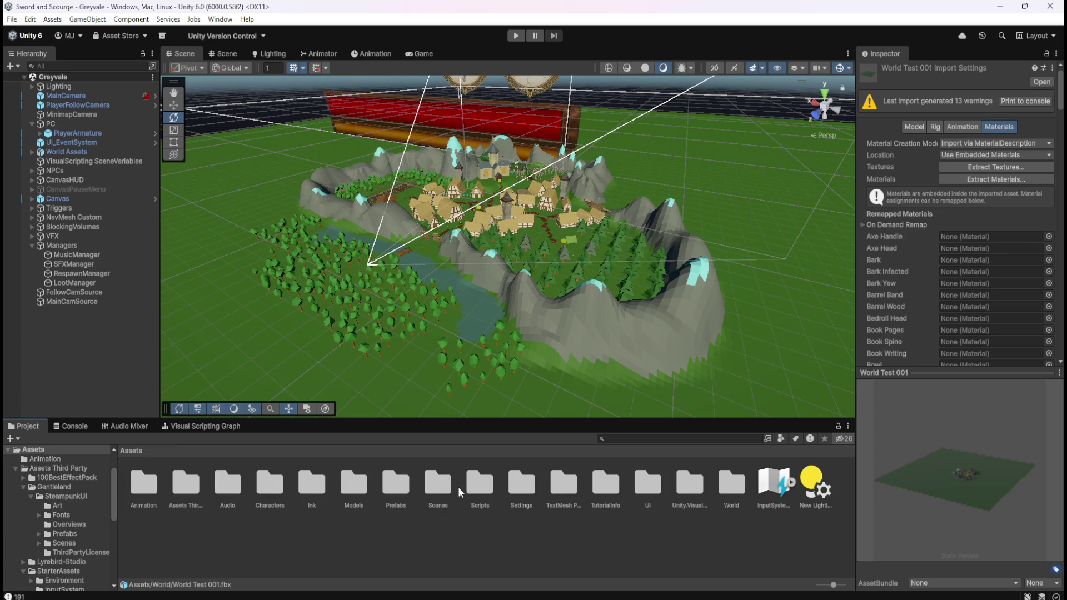
{"action": "double_click", "coordinate": [391, 484]}
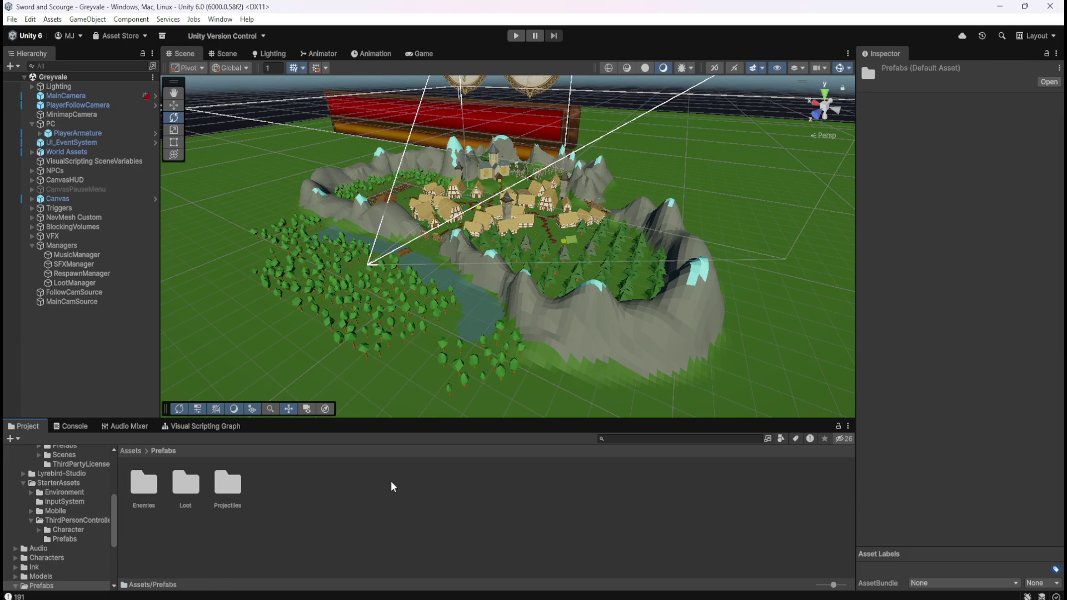
{"action": "double_click", "coordinate": [193, 488]}
{"action": "double_click", "coordinate": [220, 482]}
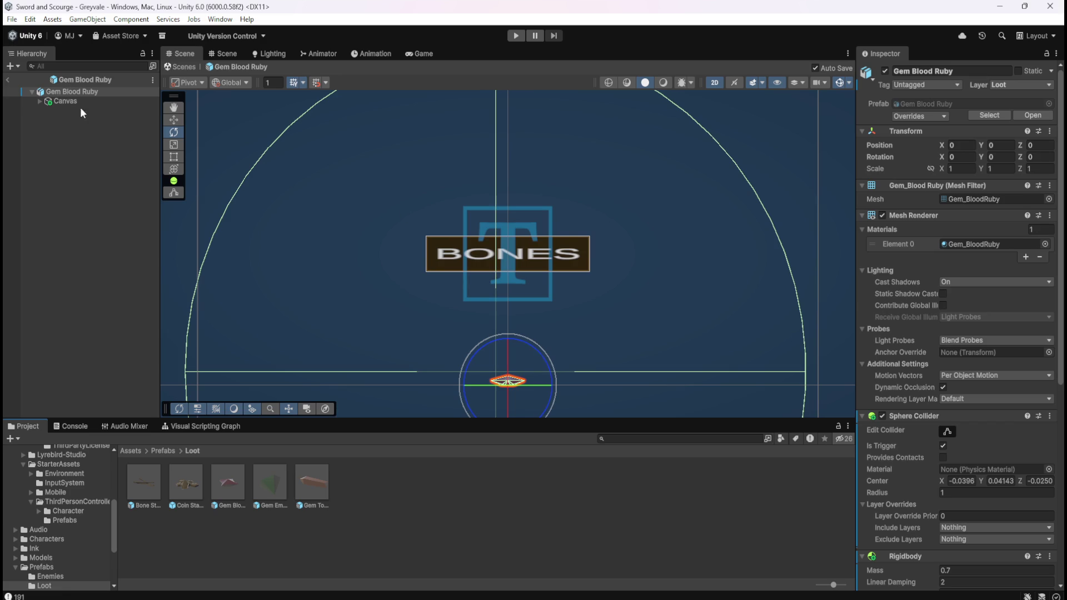
Step: Under Canvas > Frame, change the Name object's TextMeshPro text from BONES to BLOOD RUBY
{"action": "left_click", "coordinate": [59, 101]}
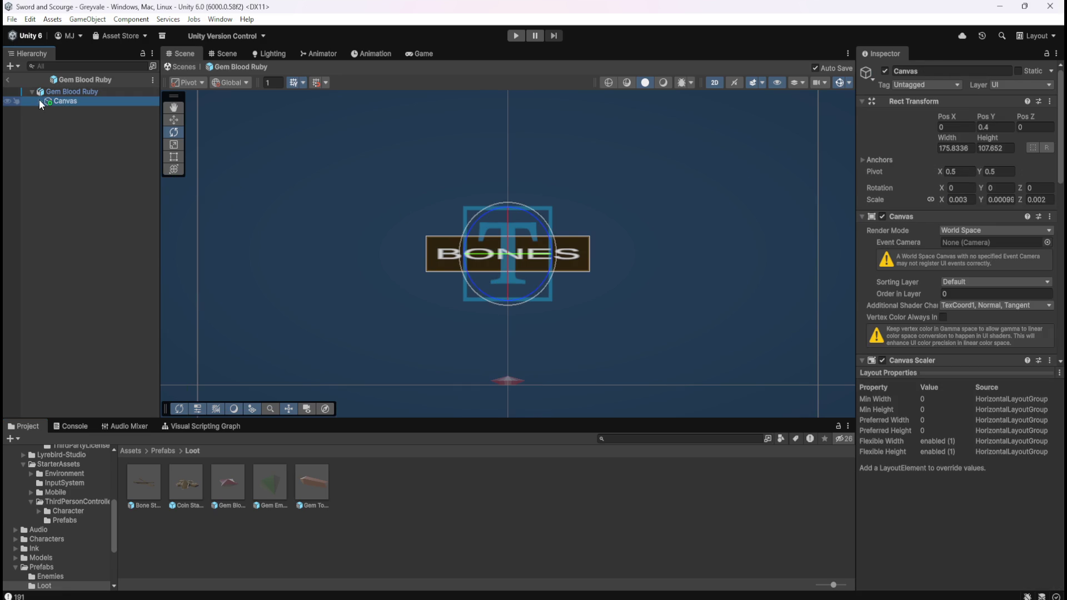
{"action": "left_click", "coordinate": [39, 100]}
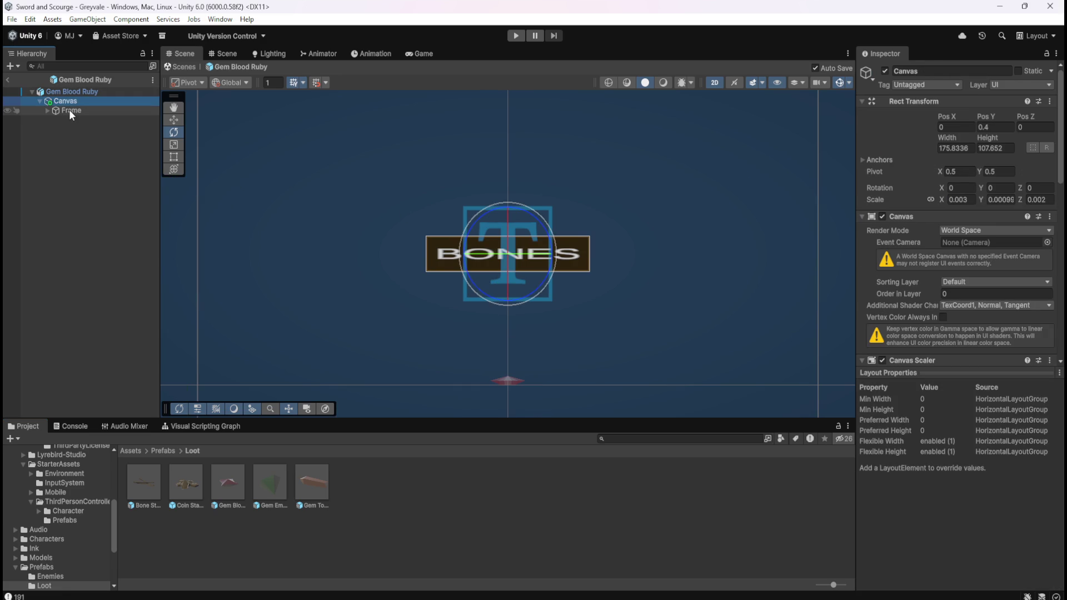
{"action": "left_click", "coordinate": [47, 111]}
{"action": "left_click", "coordinate": [92, 121]}
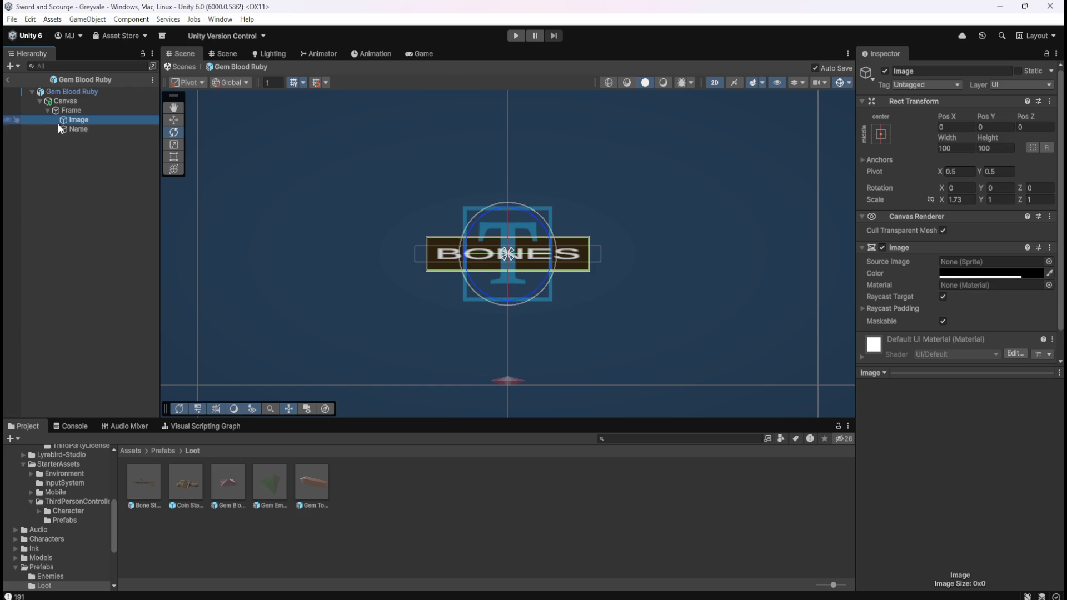
{"action": "left_click", "coordinate": [88, 130]}
{"action": "left_click", "coordinate": [937, 293]}
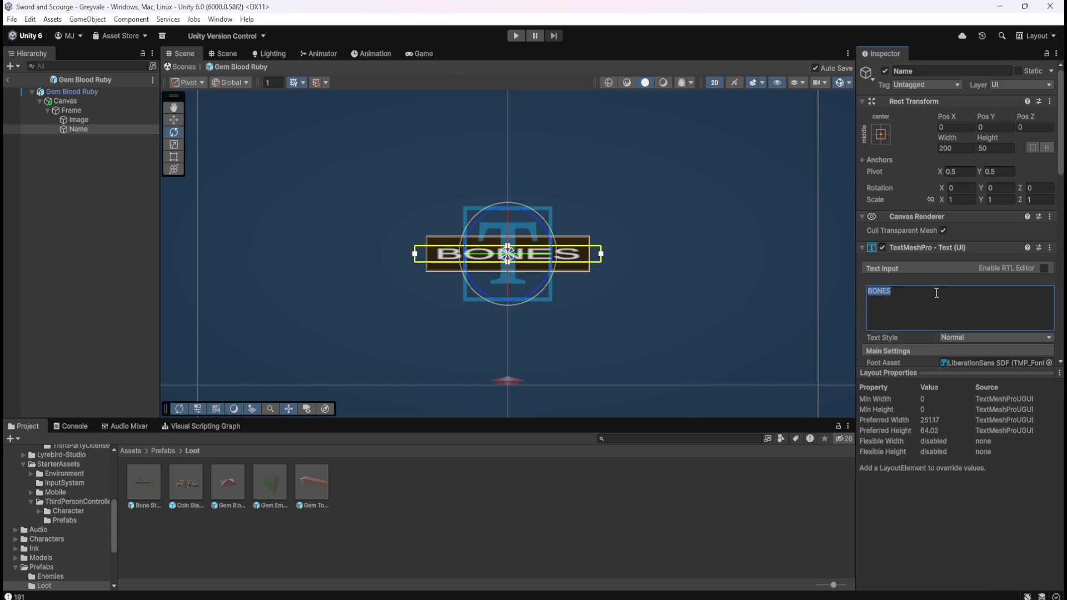
{"action": "type", "text": "BLOO"}
{"action": "type", "text": "D RUBY"}
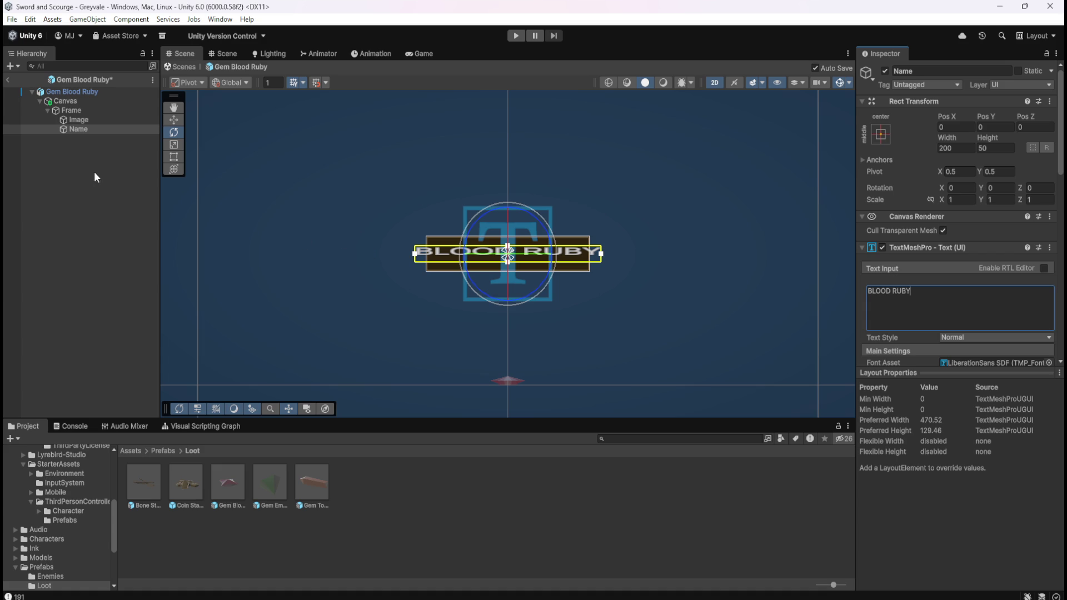
Step: Review the Frame, Image, Canvas and root Gem Blood Ruby object settings
{"action": "left_click", "coordinate": [86, 109]}
{"action": "scroll", "coordinate": [902, 289], "scroll_direction": "down", "scroll_amount": 3}
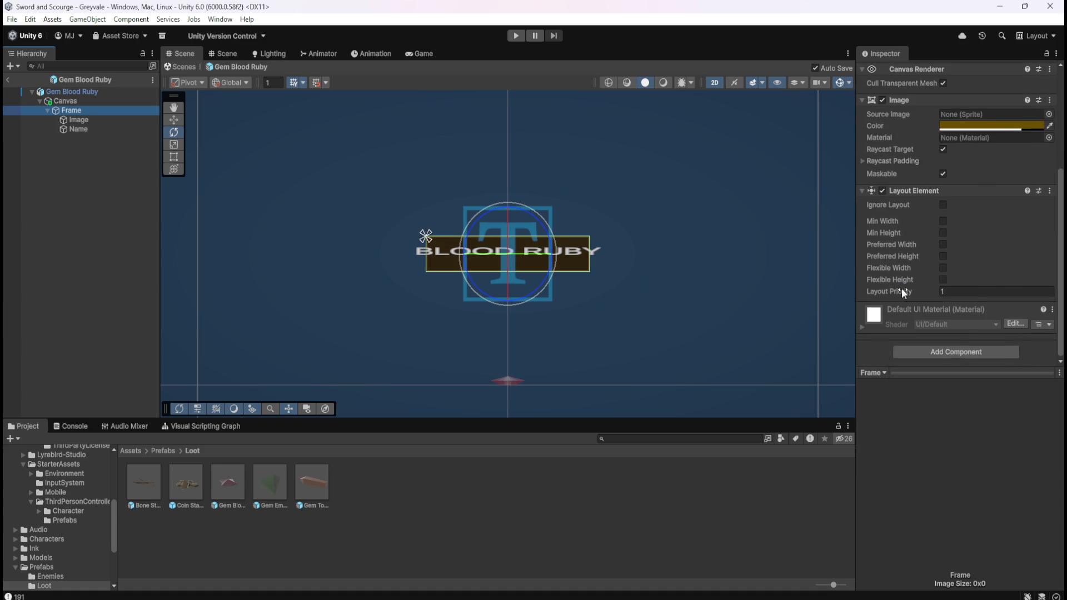
{"action": "left_click", "coordinate": [85, 120]}
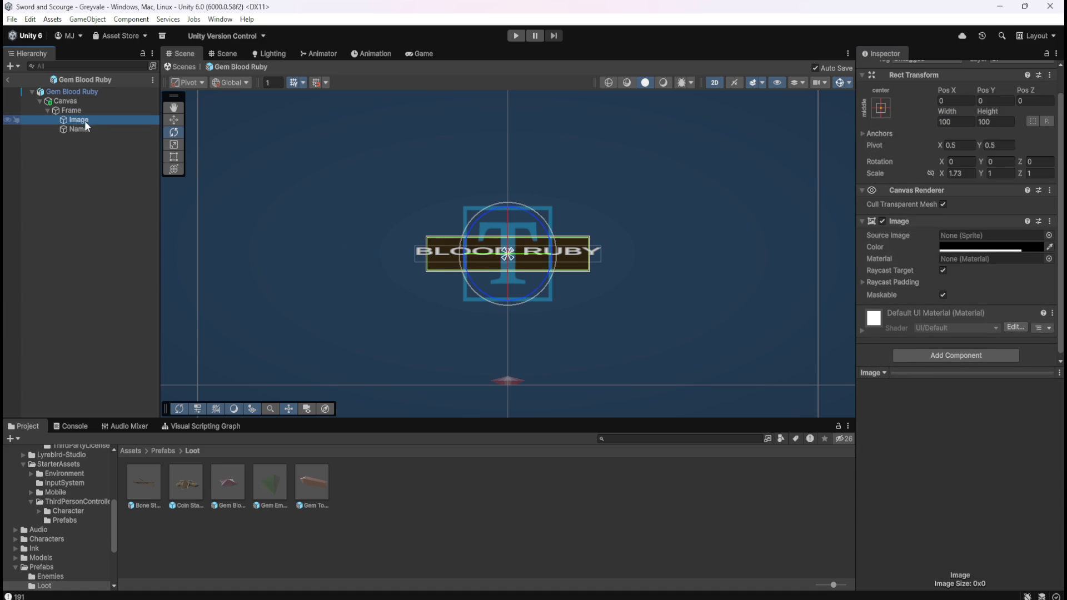
{"action": "left_click", "coordinate": [82, 109]}
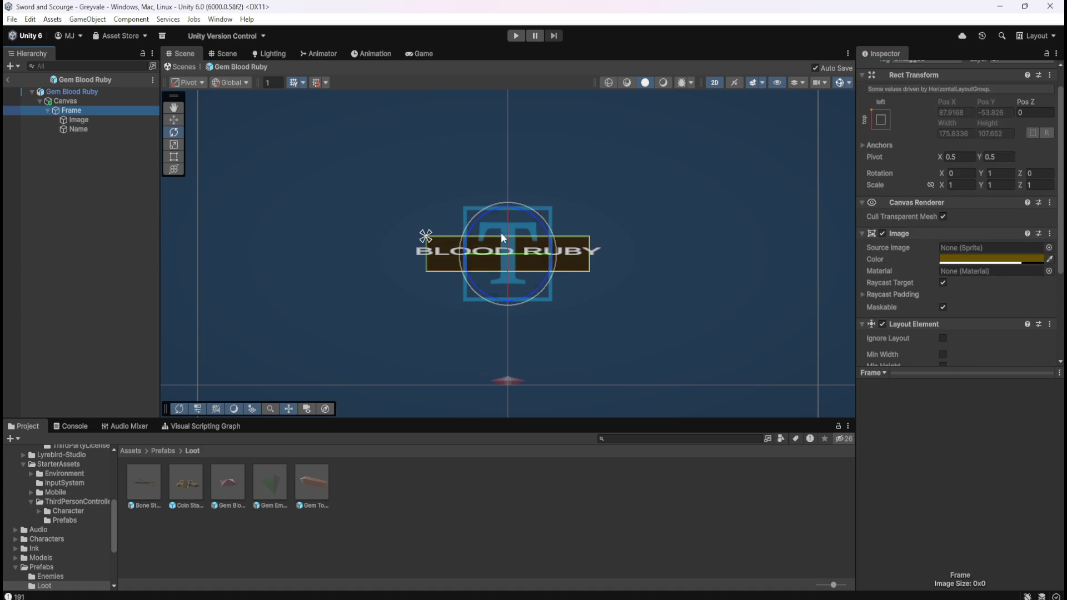
{"action": "left_click", "coordinate": [94, 102]}
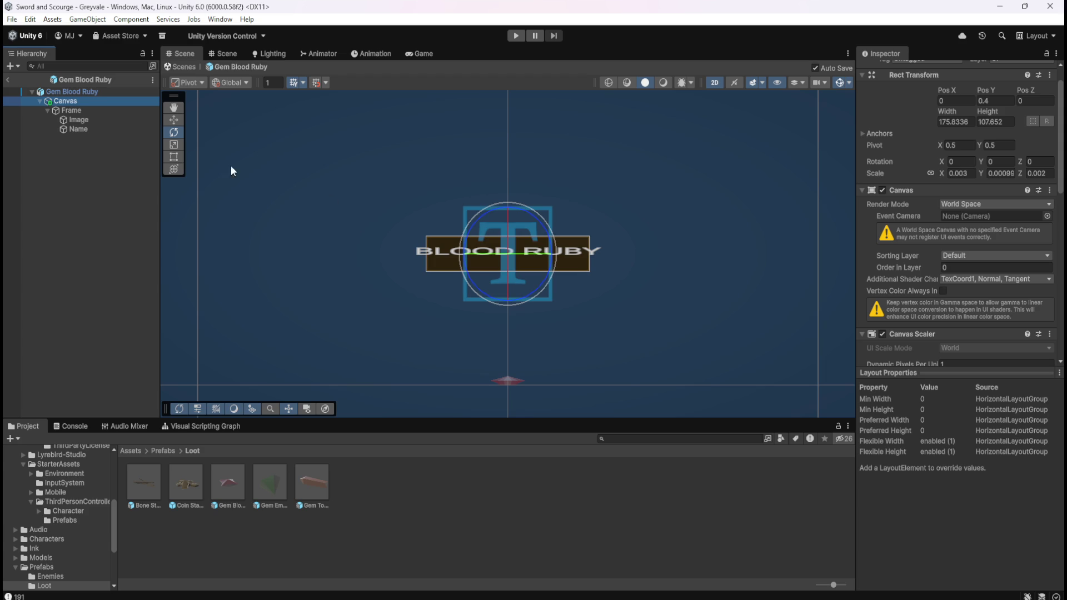
{"action": "left_click", "coordinate": [96, 93]}
{"action": "left_click", "coordinate": [88, 101]}
Step: Switch to the Move tool and zoom the Scene view on the label
{"action": "left_click", "coordinate": [175, 119]}
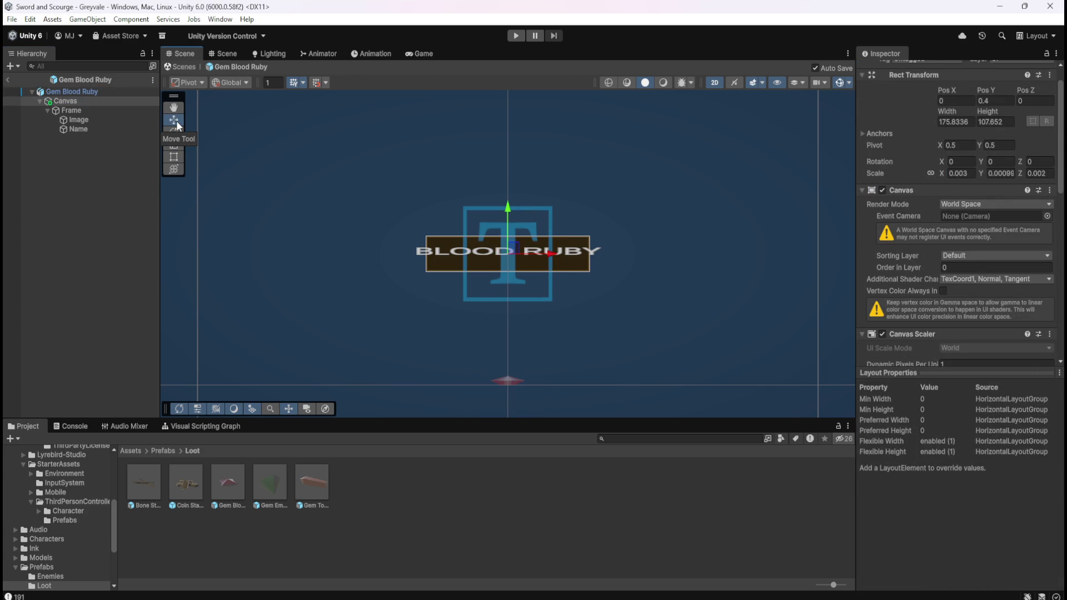
{"action": "scroll", "coordinate": [461, 244], "scroll_direction": "up", "scroll_amount": 2}
{"action": "scroll", "coordinate": [533, 239], "scroll_direction": "up", "scroll_amount": 1}
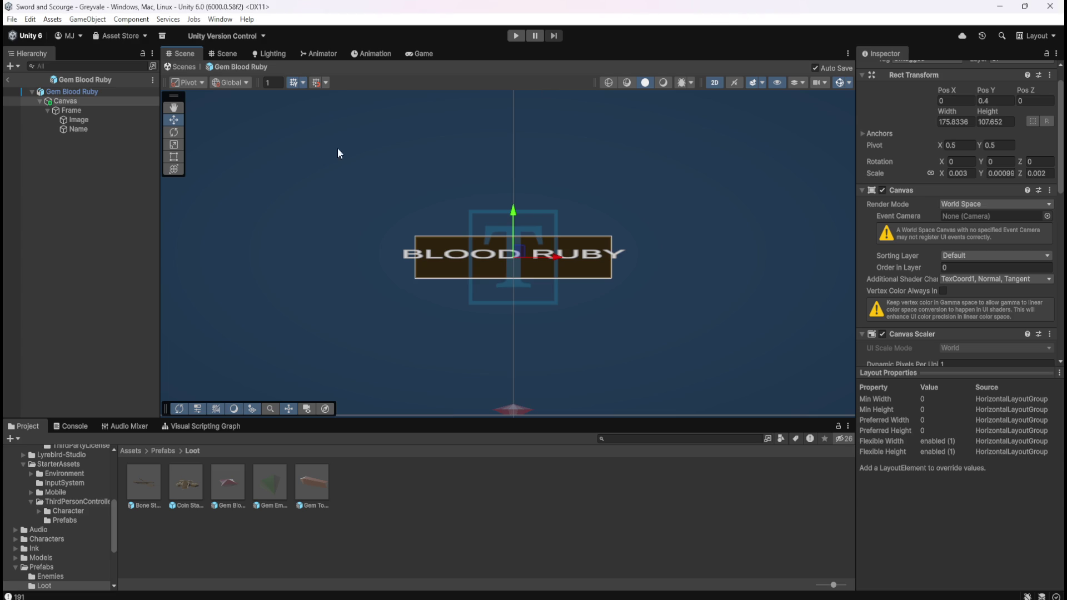
Step: Review the nameplate Canvas and Frame settings in the Inspector
{"action": "left_click", "coordinate": [62, 111]}
{"action": "left_click", "coordinate": [78, 100]}
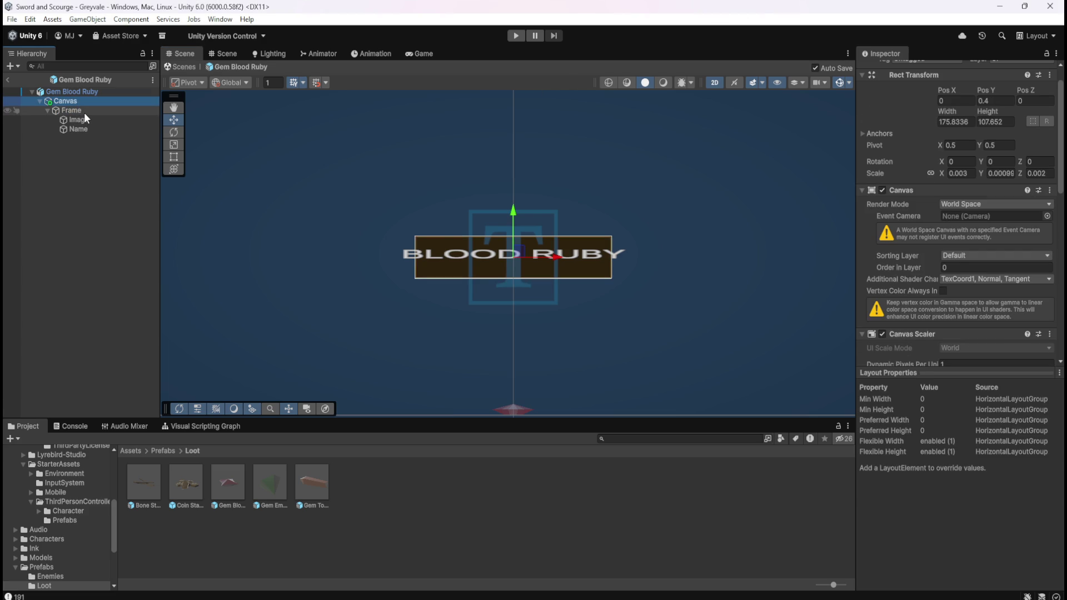
{"action": "scroll", "coordinate": [906, 309], "scroll_direction": "down", "scroll_amount": 8}
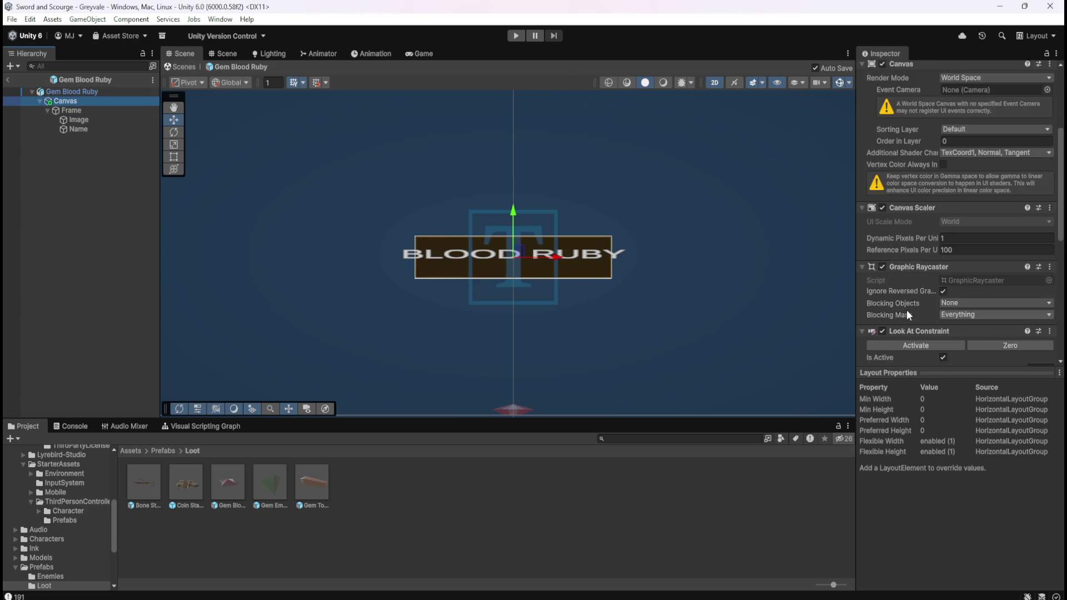
{"action": "scroll", "coordinate": [916, 318], "scroll_direction": "down", "scroll_amount": 6}
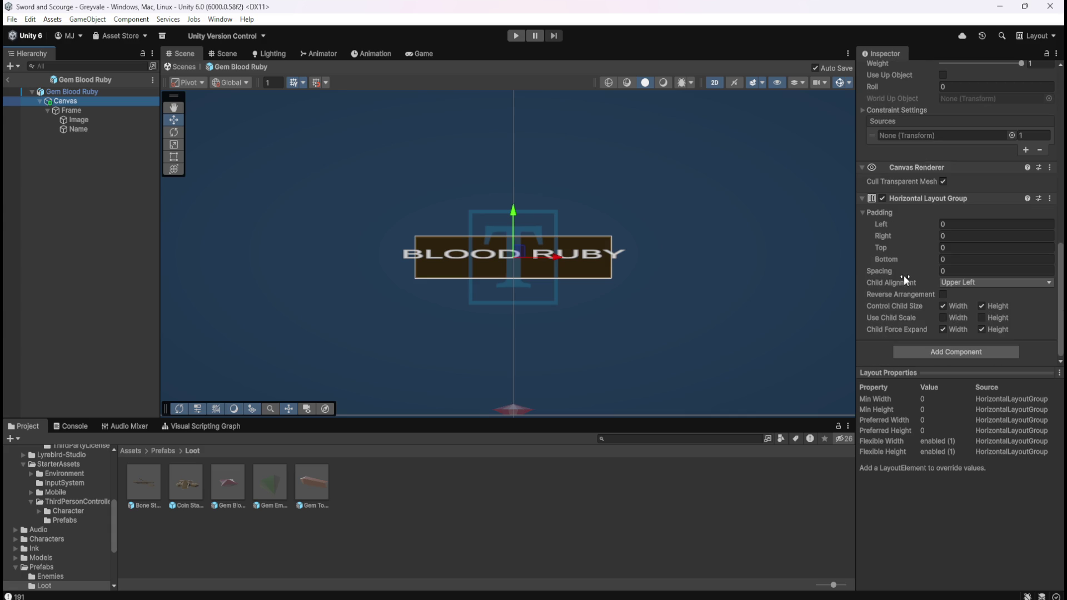
{"action": "left_click", "coordinate": [79, 110]}
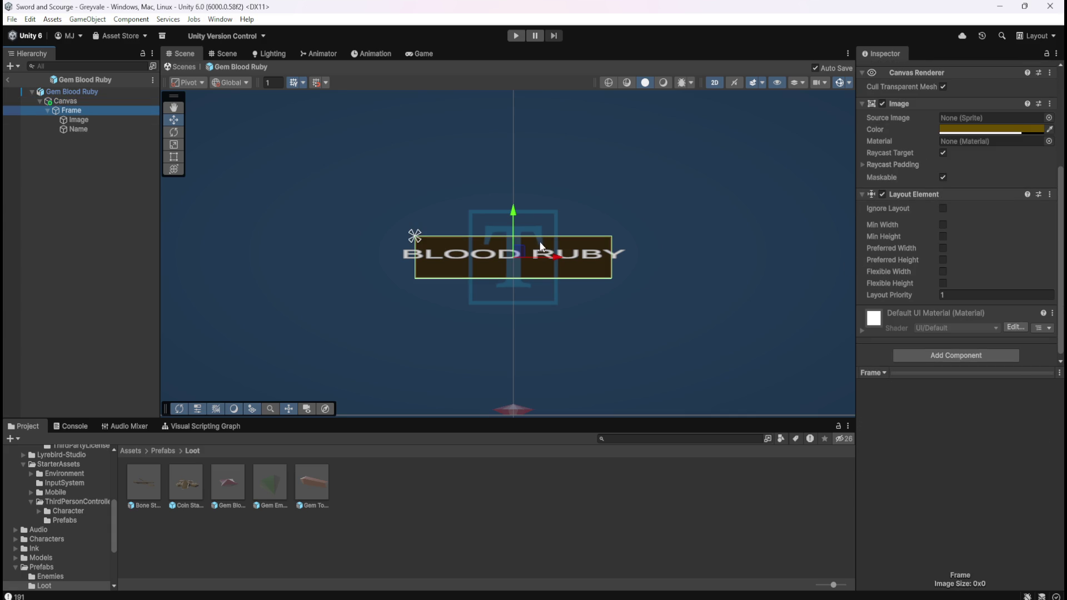
Step: Inspect the inner Image and the Name text objects of the nameplate
{"action": "left_click", "coordinate": [177, 145]}
{"action": "left_click", "coordinate": [173, 107]}
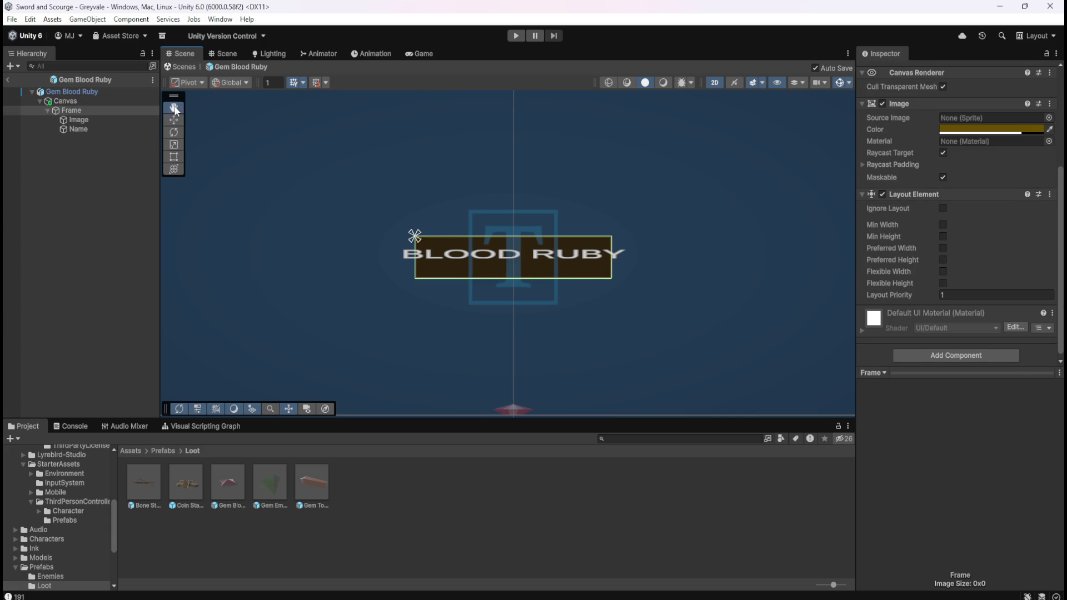
{"action": "left_click", "coordinate": [84, 120]}
{"action": "left_click", "coordinate": [86, 127]}
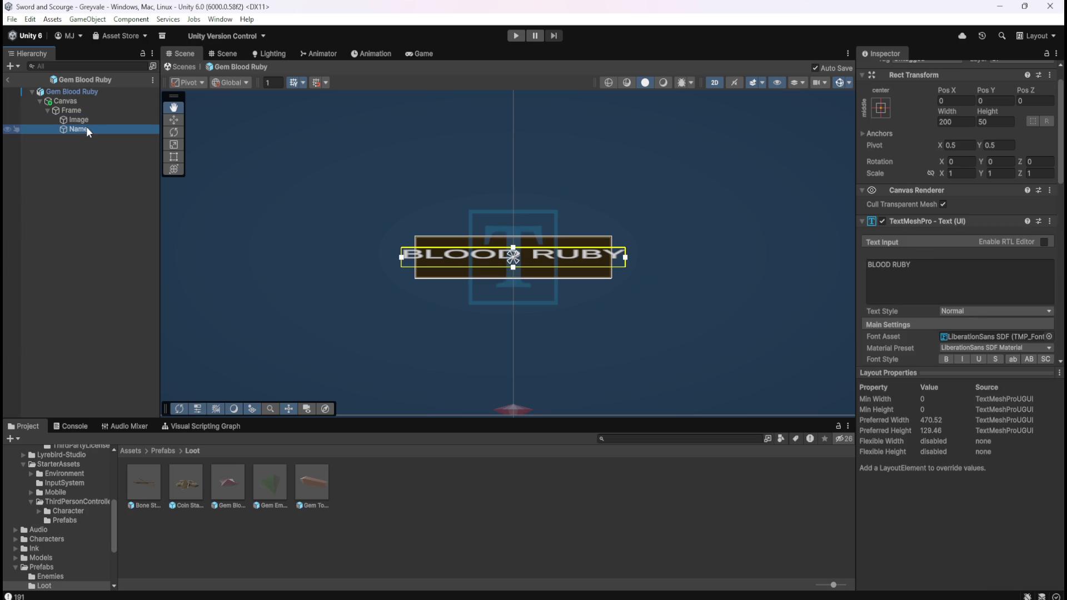
{"action": "left_click", "coordinate": [87, 119]}
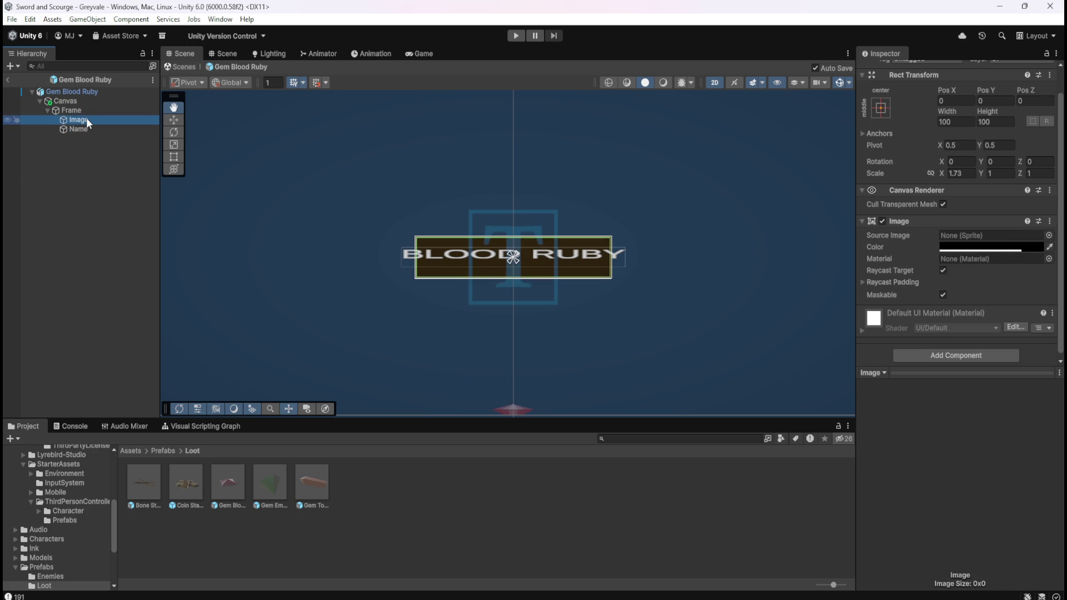
Step: Switch the Scene view to the Rect tool for resizing UI rectangles
{"action": "left_click", "coordinate": [178, 119]}
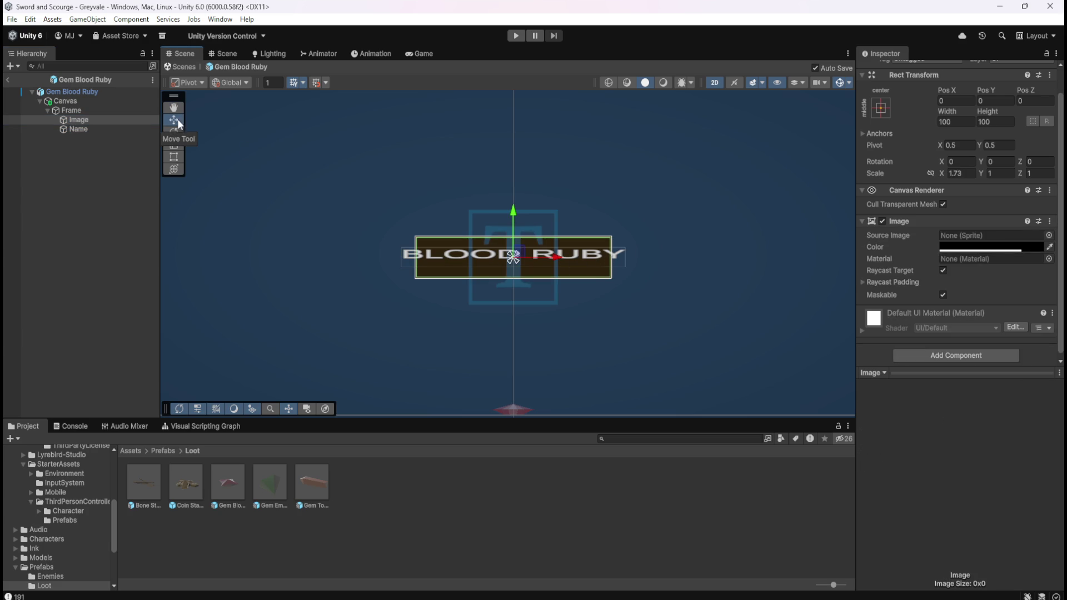
{"action": "left_click", "coordinate": [175, 131]}
{"action": "left_click", "coordinate": [174, 144]}
{"action": "left_click", "coordinate": [176, 157]}
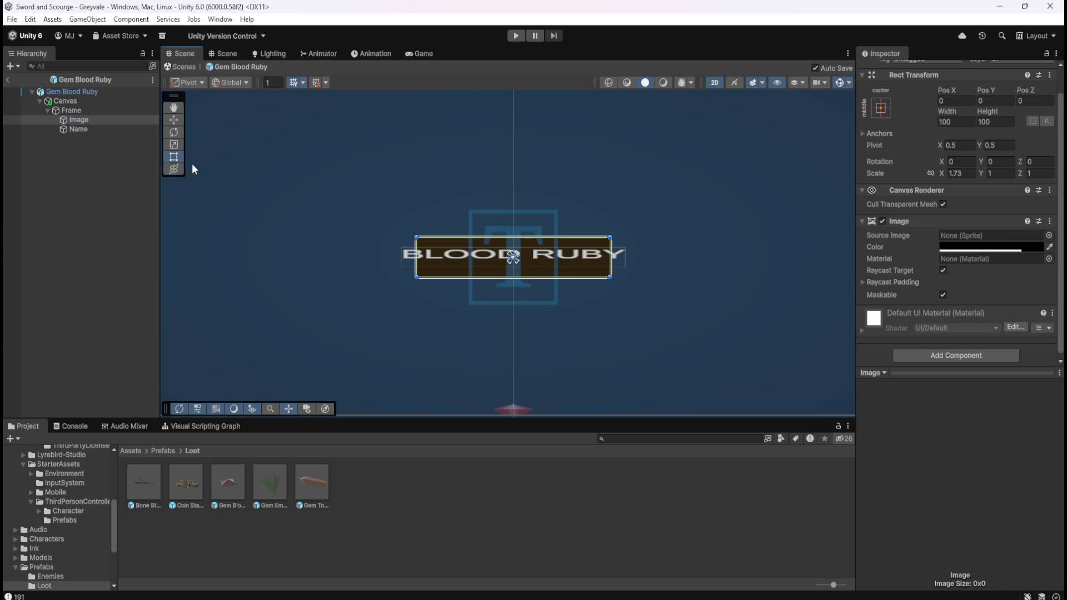
Step: Drag the Canvas's right rect handle to widen it to about 214.3 units
{"action": "left_click_drag", "start_coordinate": [611, 265], "coordinate": [640, 267]}
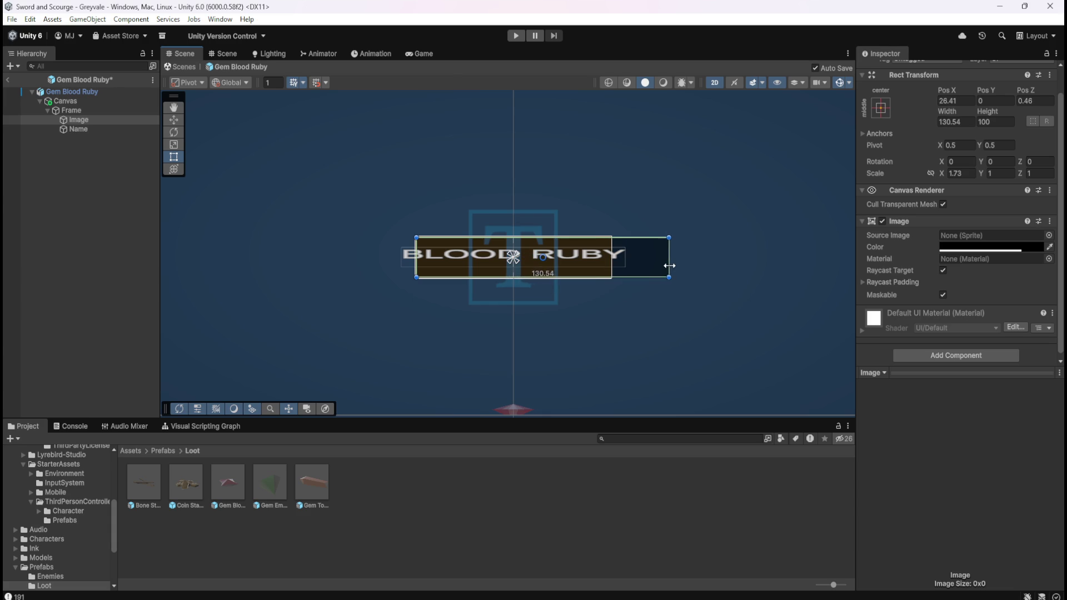
{"action": "key", "text": "ctrl+z"}
{"action": "left_click", "coordinate": [473, 247]}
{"action": "left_click", "coordinate": [620, 267]}
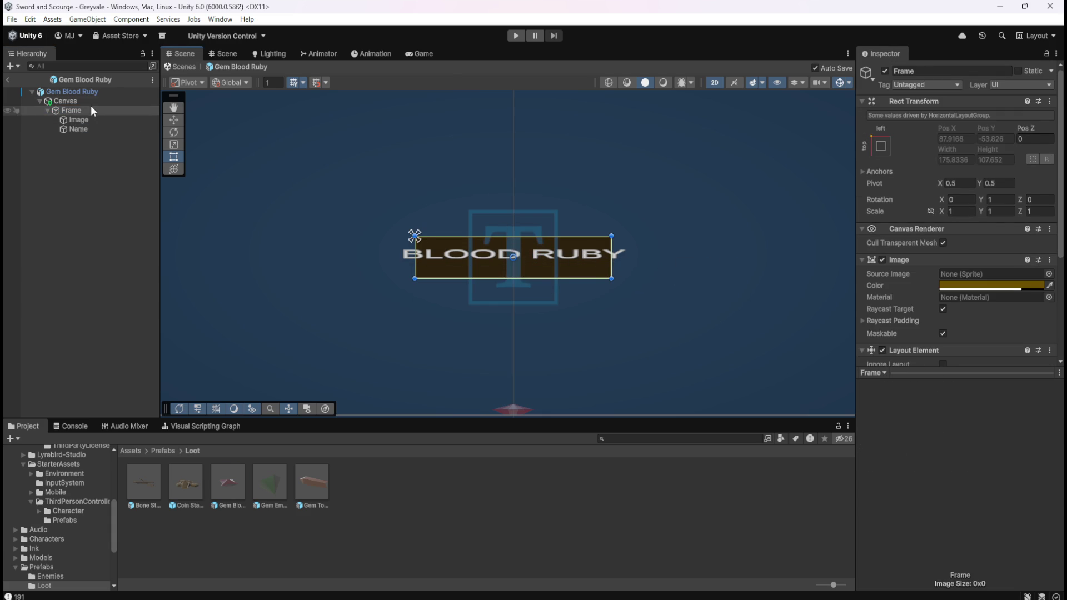
{"action": "left_click", "coordinate": [65, 101]}
{"action": "mouse_move", "coordinate": [614, 265]}
{"action": "left_mouse_down"}
{"action": "mouse_move", "coordinate": [673, 271]}
{"action": "mouse_move", "coordinate": [655, 270]}
{"action": "left_mouse_up"}
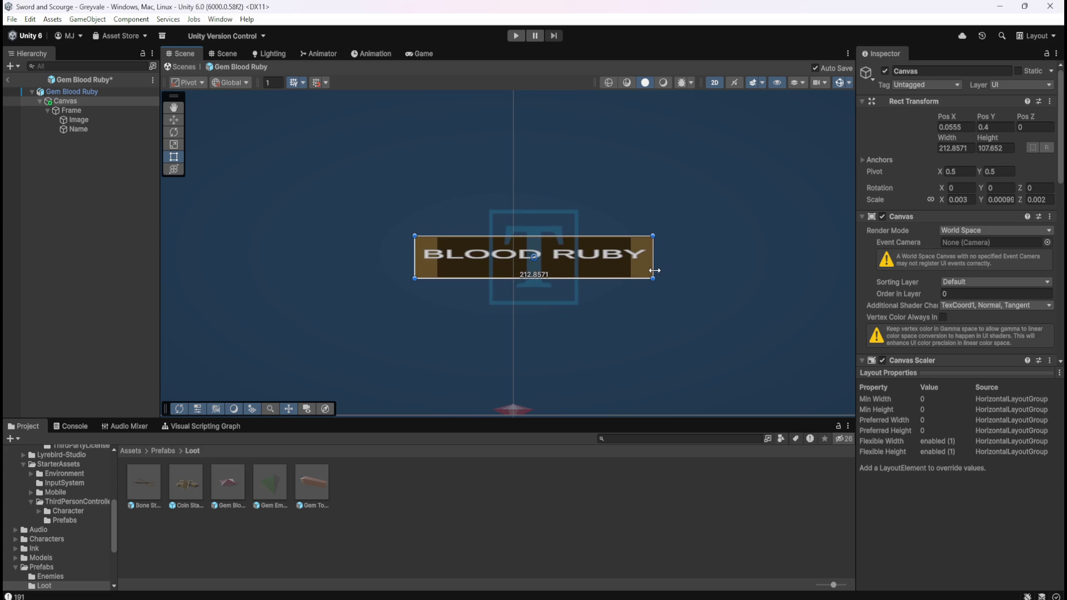
{"action": "mouse_move", "coordinate": [655, 270]}
{"action": "left_mouse_down"}
{"action": "mouse_move", "coordinate": [609, 267]}
{"action": "mouse_move", "coordinate": [656, 269]}
{"action": "left_mouse_up"}
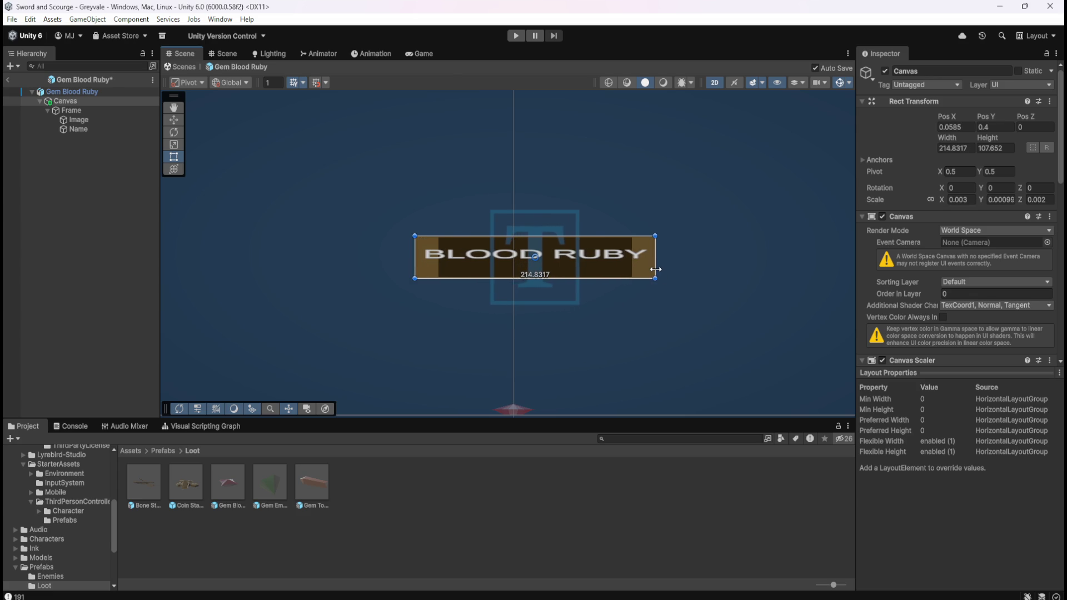
{"action": "left_click_drag", "start_coordinate": [656, 269], "coordinate": [656, 270]}
{"action": "left_click", "coordinate": [105, 121]}
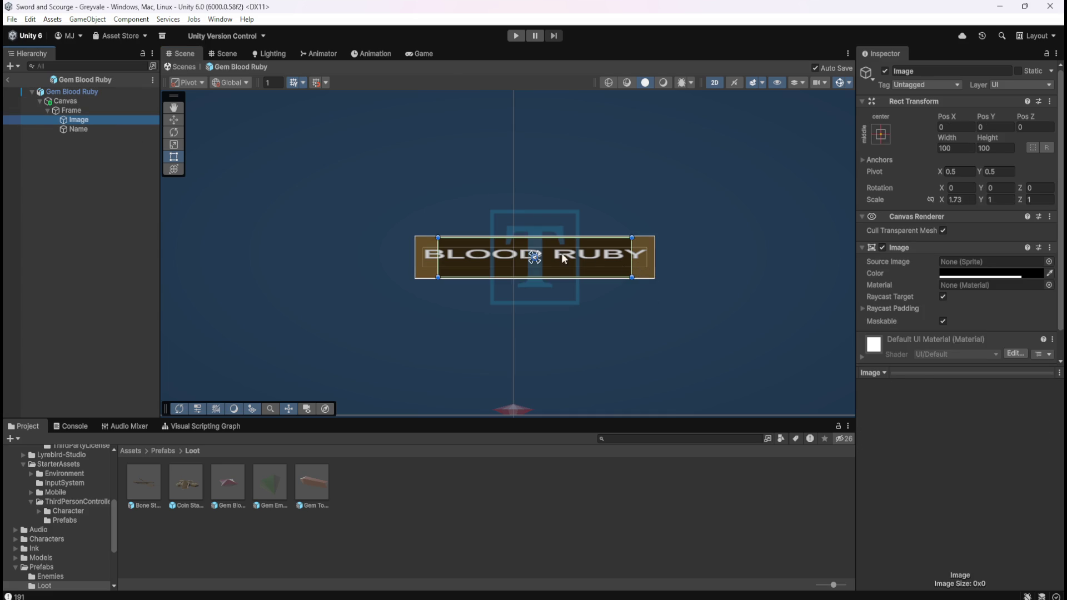
Step: Try widening the Image and a Frame X scale of 1.18, then revert both
{"action": "left_click_drag", "start_coordinate": [629, 269], "coordinate": [643, 270]}
{"action": "key", "text": "ctrl+z"}
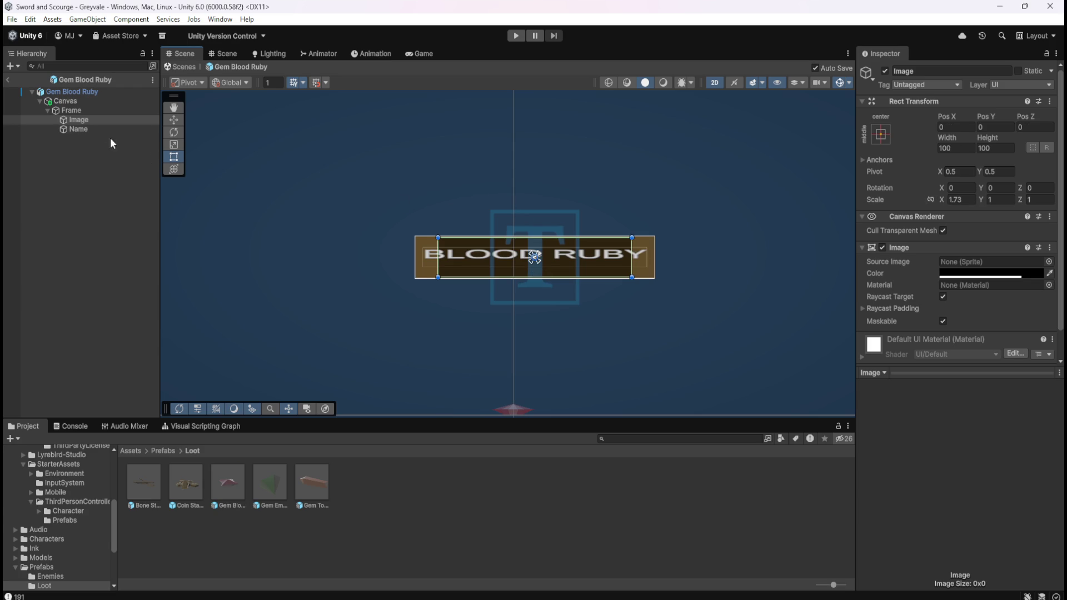
{"action": "key", "text": "ctrl+z"}
{"action": "left_click", "coordinate": [91, 111]}
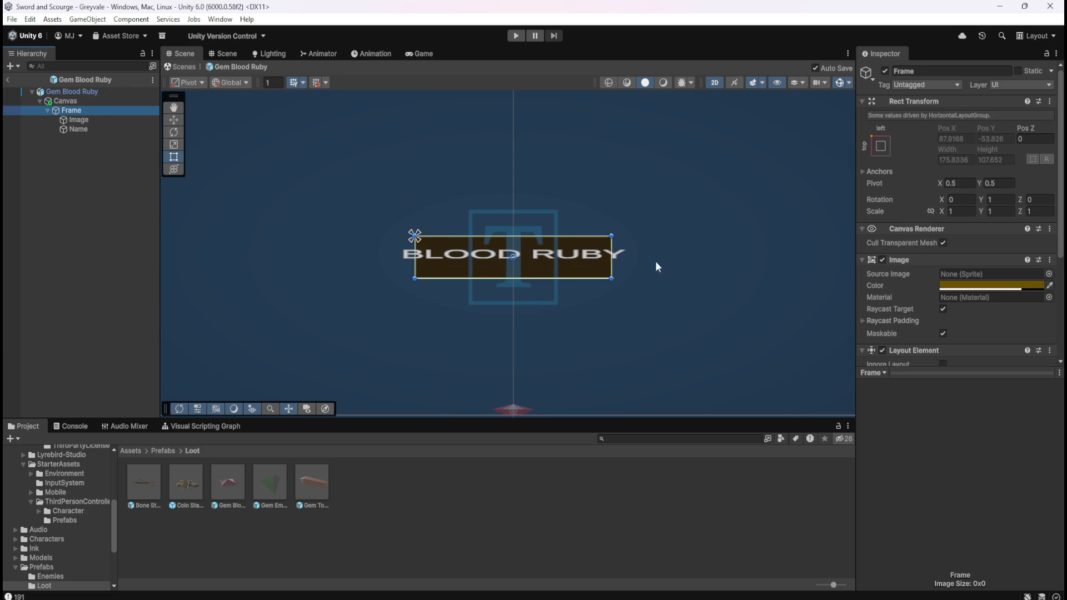
{"action": "left_click", "coordinate": [951, 211]}
{"action": "type", "text": "1.18"}
{"action": "key", "text": "BackSpace"}
{"action": "key", "text": "BackSpace"}
{"action": "key", "text": "BackSpace"}
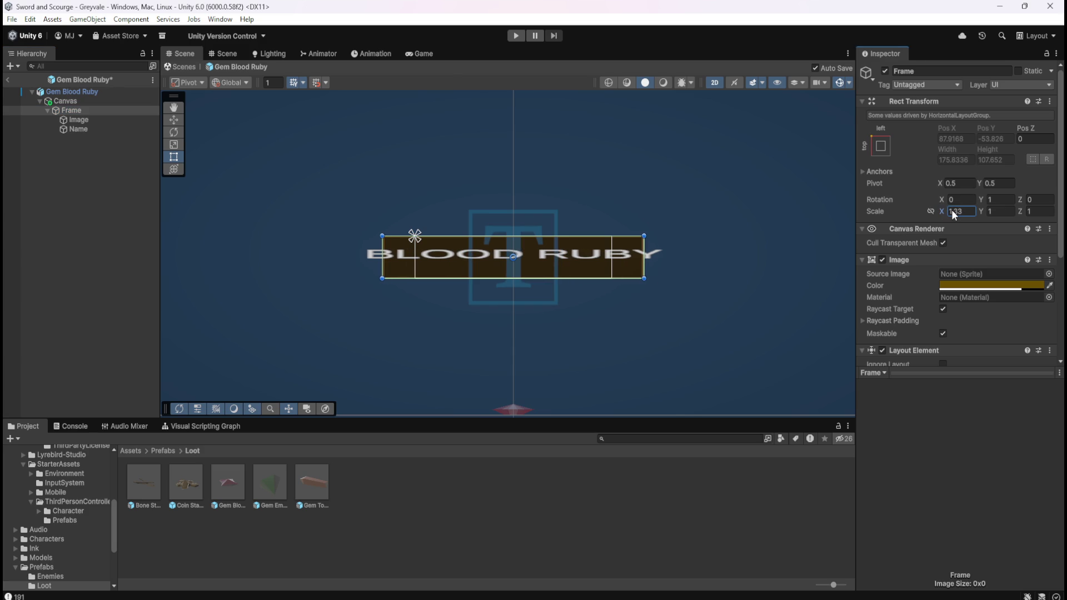
Step: Test raising the Image's X scale, undo it, and recheck the Name and Frame
{"action": "left_click", "coordinate": [94, 120]}
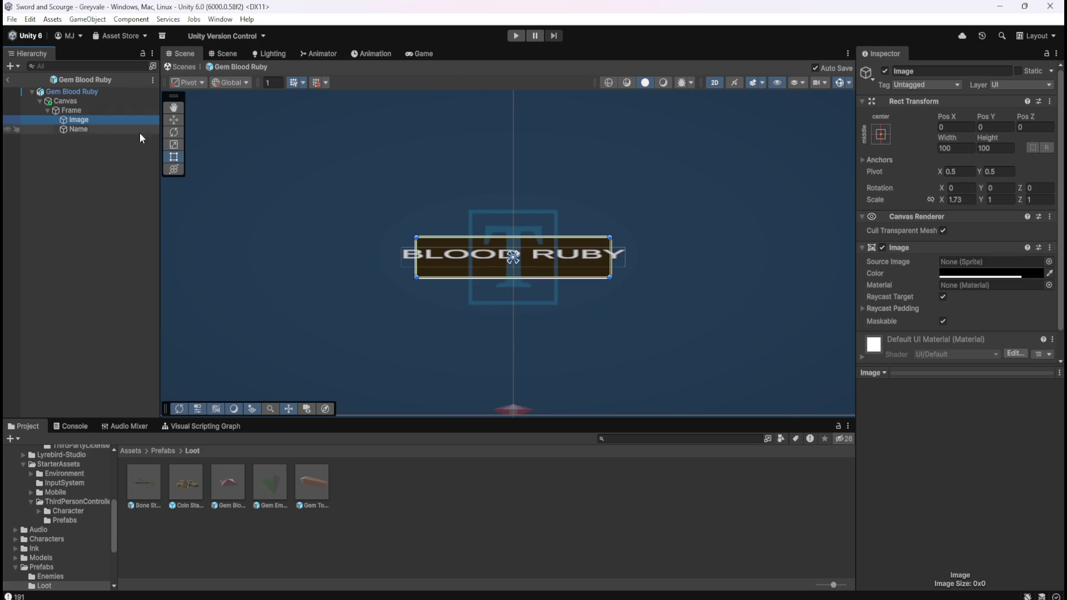
{"action": "left_click_drag", "start_coordinate": [944, 198], "coordinate": [953, 199]}
{"action": "key", "text": "ctrl+z"}
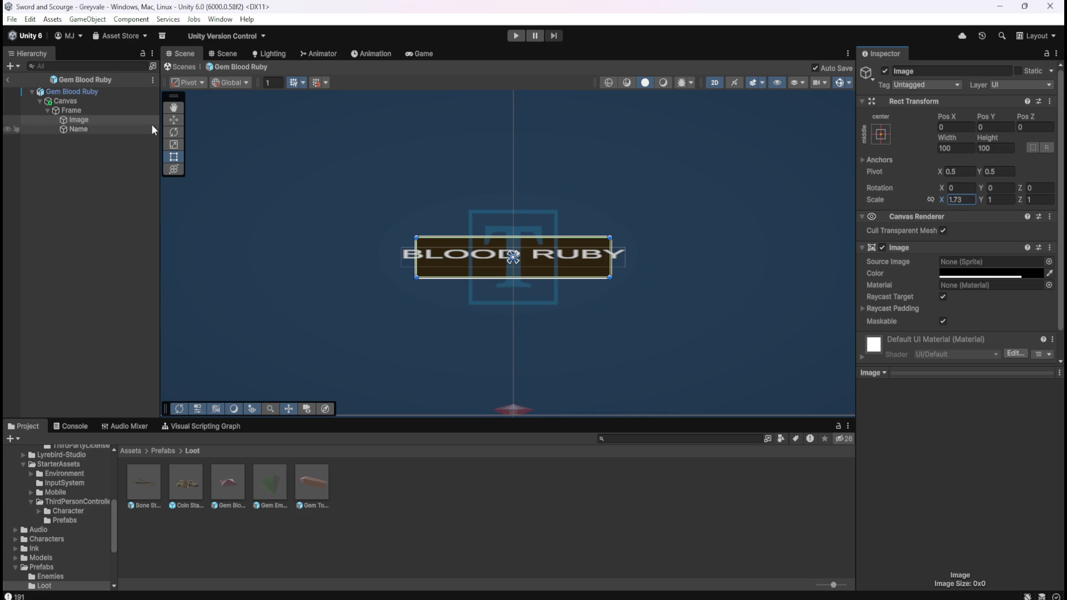
{"action": "left_click", "coordinate": [100, 129]}
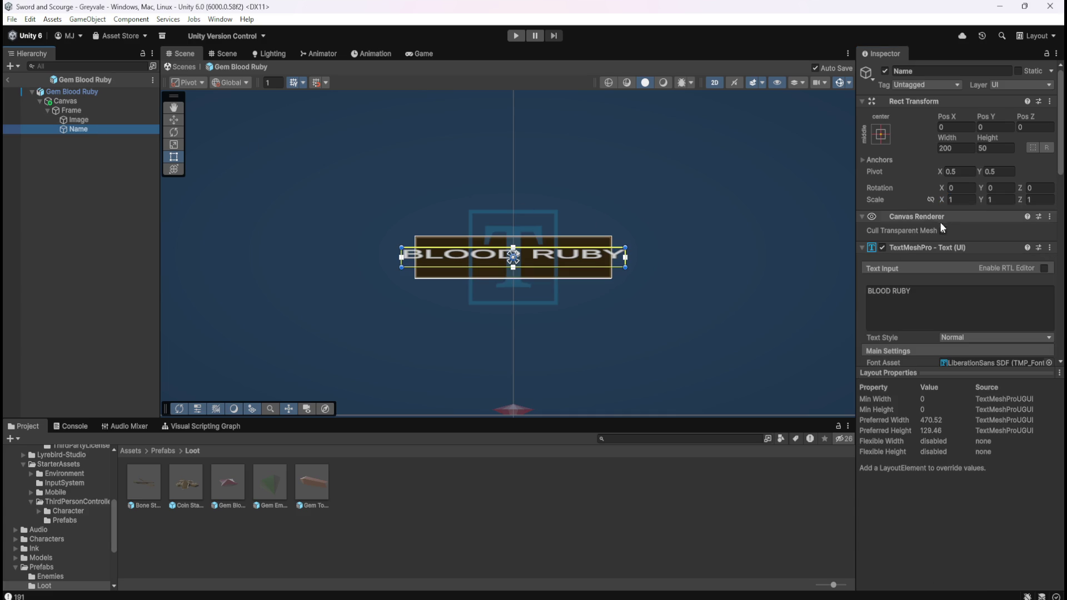
{"action": "left_click", "coordinate": [79, 119]}
{"action": "left_click", "coordinate": [76, 111]}
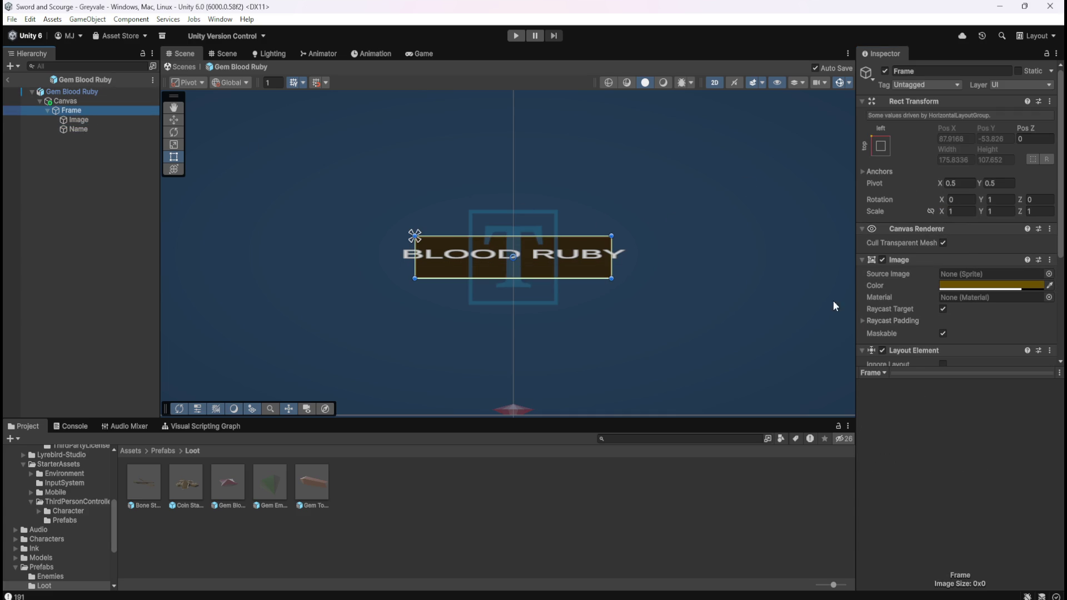
{"action": "scroll", "coordinate": [906, 277], "scroll_direction": "down", "scroll_amount": 5}
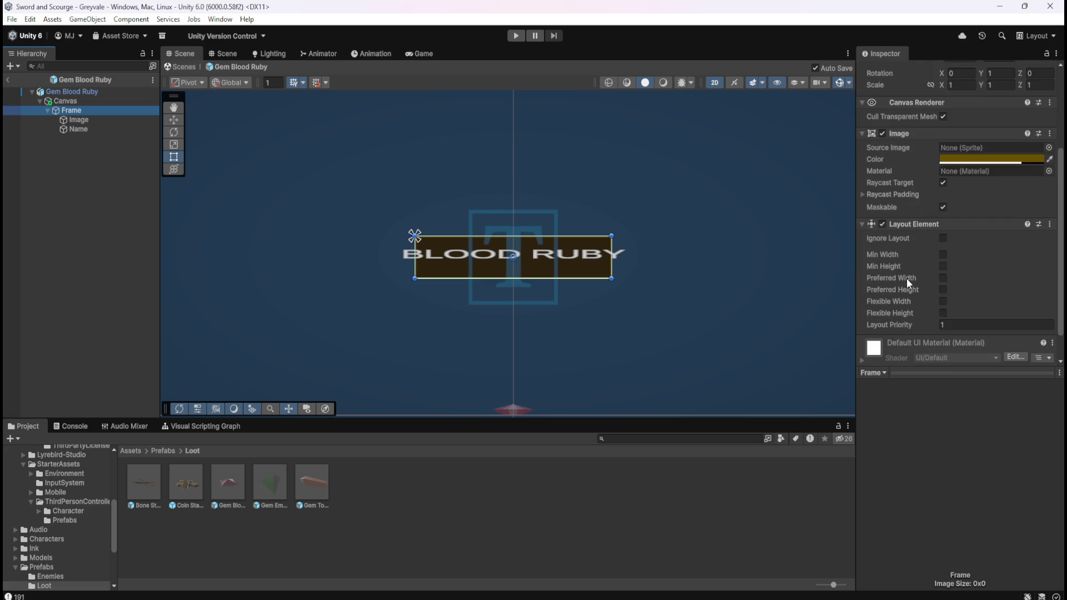
{"action": "scroll", "coordinate": [907, 281], "scroll_direction": "up", "scroll_amount": 5}
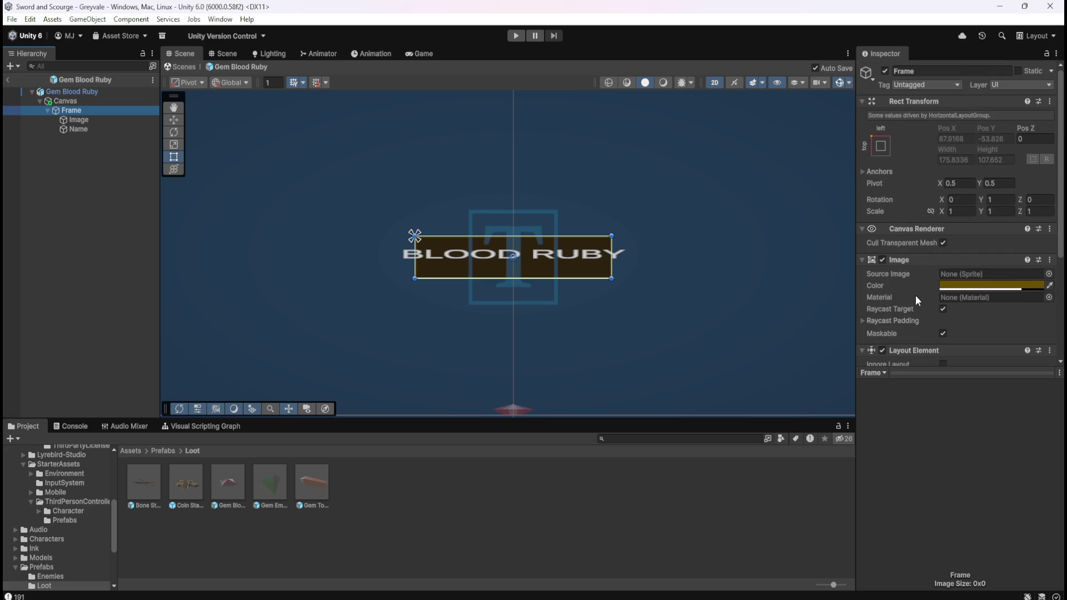
{"action": "left_click_drag", "start_coordinate": [612, 262], "coordinate": [642, 262]}
Step: Check the Canvas scale and try a Frame horizontal scale of 1.5, then undo it
{"action": "left_click", "coordinate": [66, 102]}
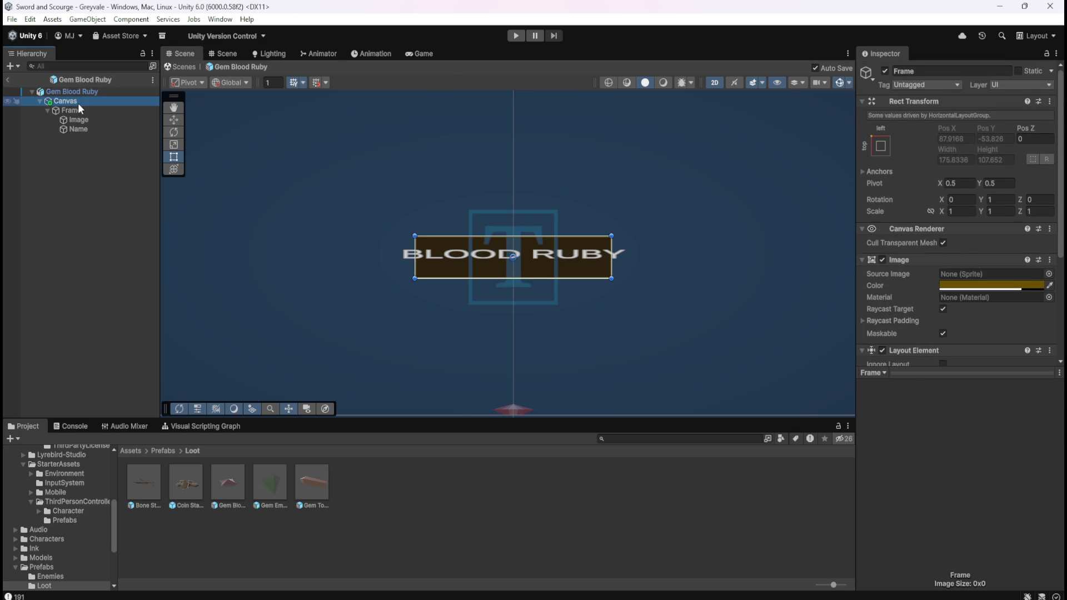
{"action": "left_click", "coordinate": [965, 200]}
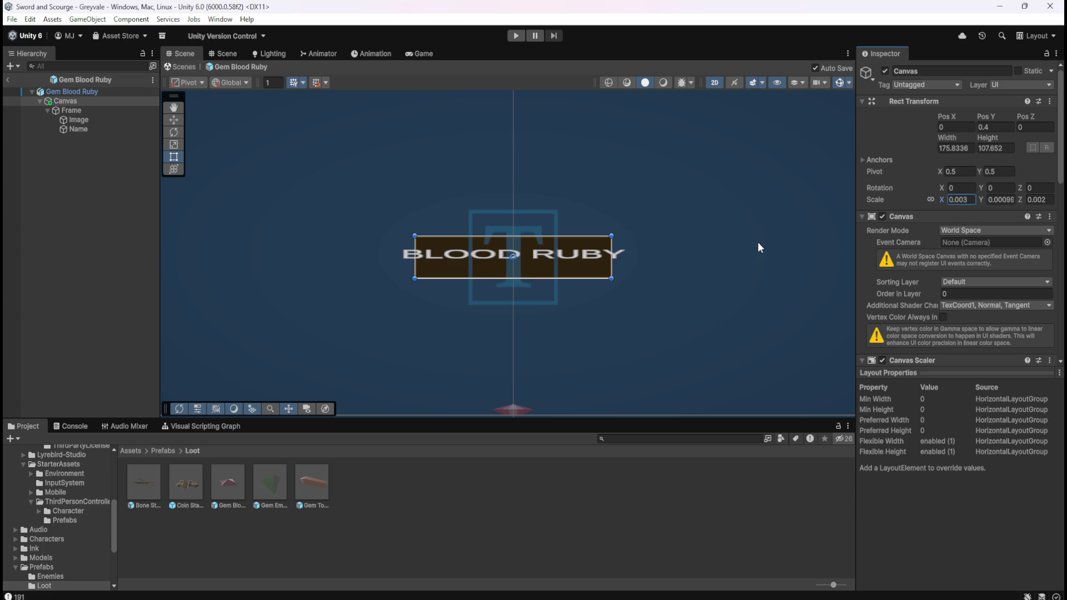
{"action": "left_click", "coordinate": [88, 111]}
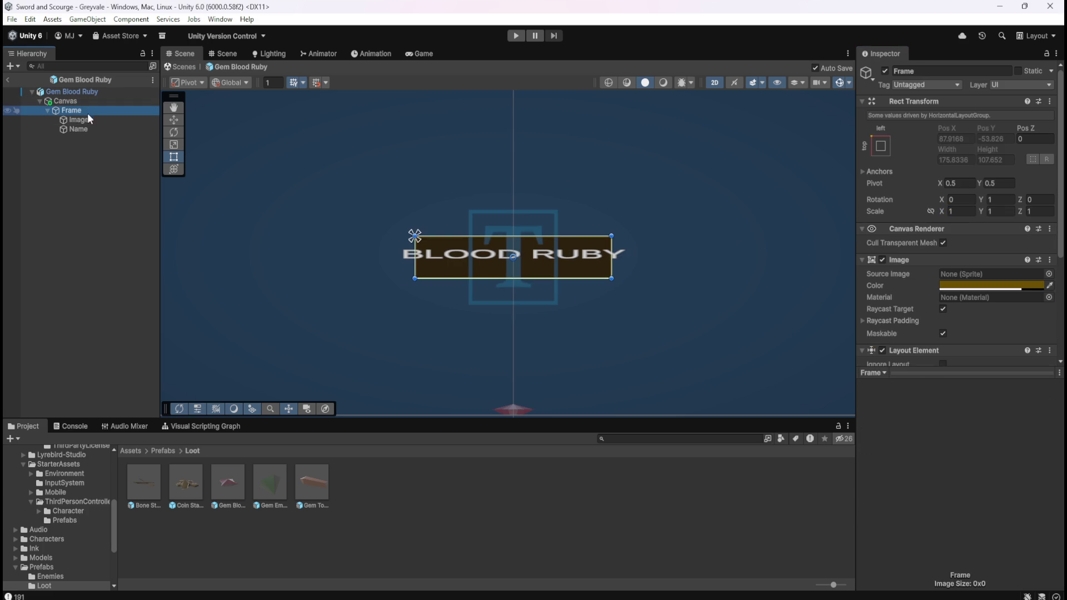
{"action": "left_click", "coordinate": [956, 213]}
{"action": "type", "text": "1.5"}
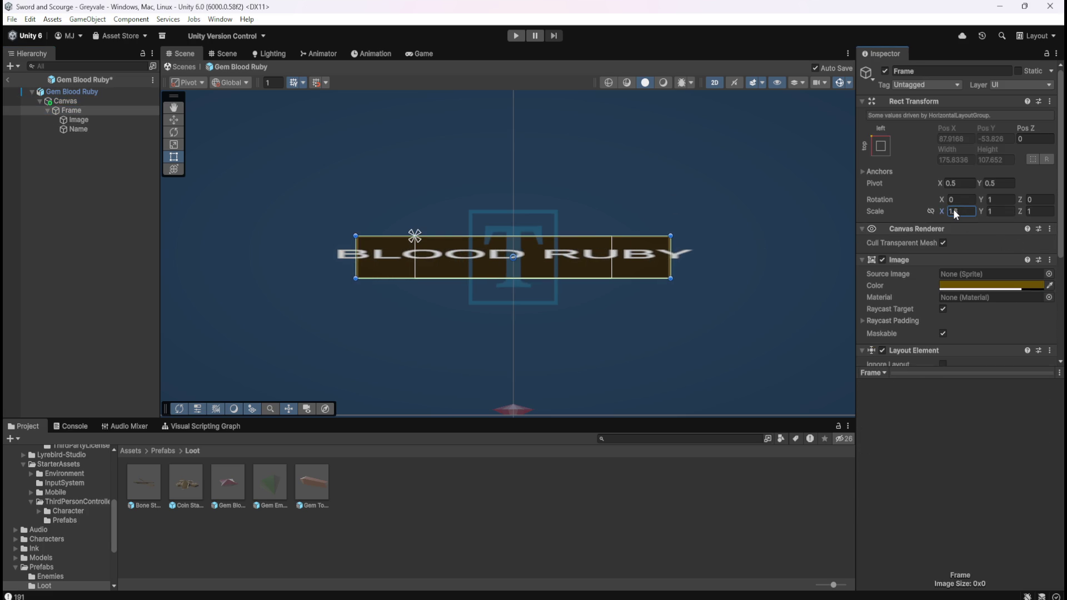
{"action": "left_click", "coordinate": [84, 121]}
{"action": "key", "text": "Up"}
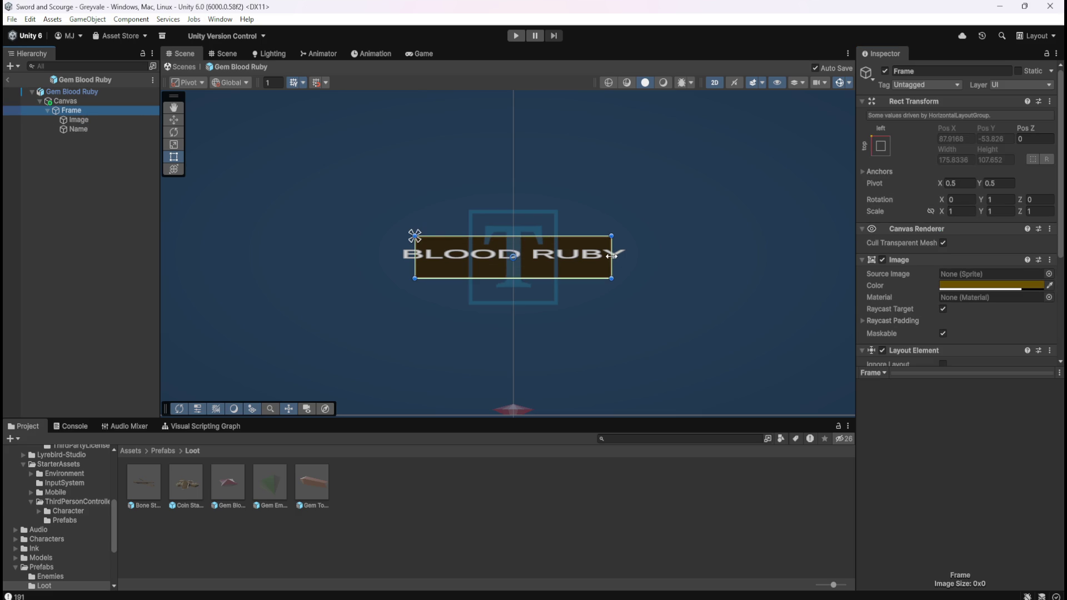
Step: Set the inner Image's Rect Transform width to about 117.12
{"action": "left_click", "coordinate": [611, 256]}
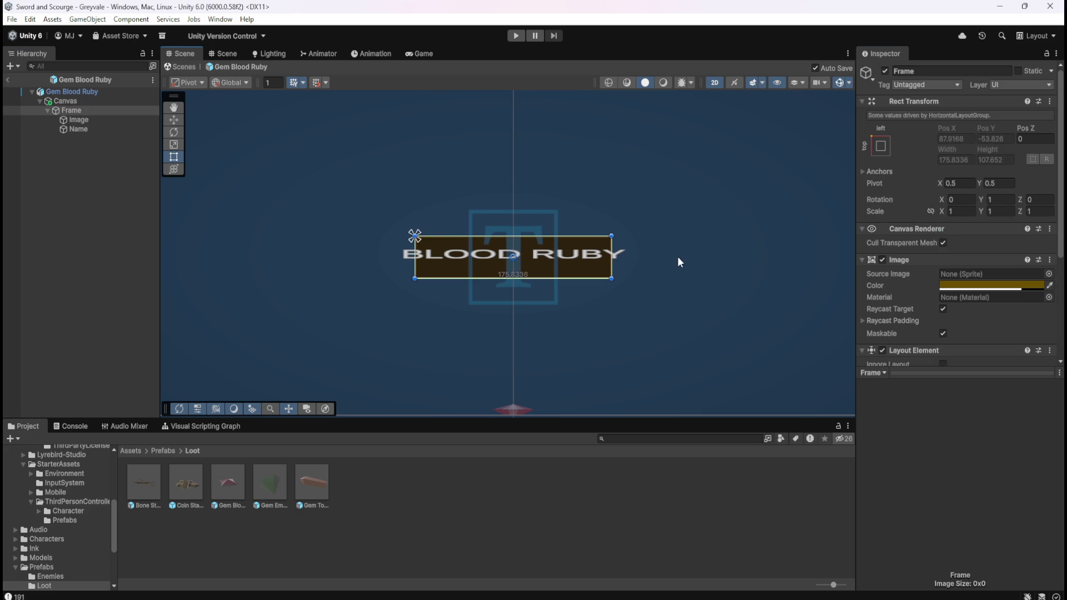
{"action": "left_click", "coordinate": [94, 118]}
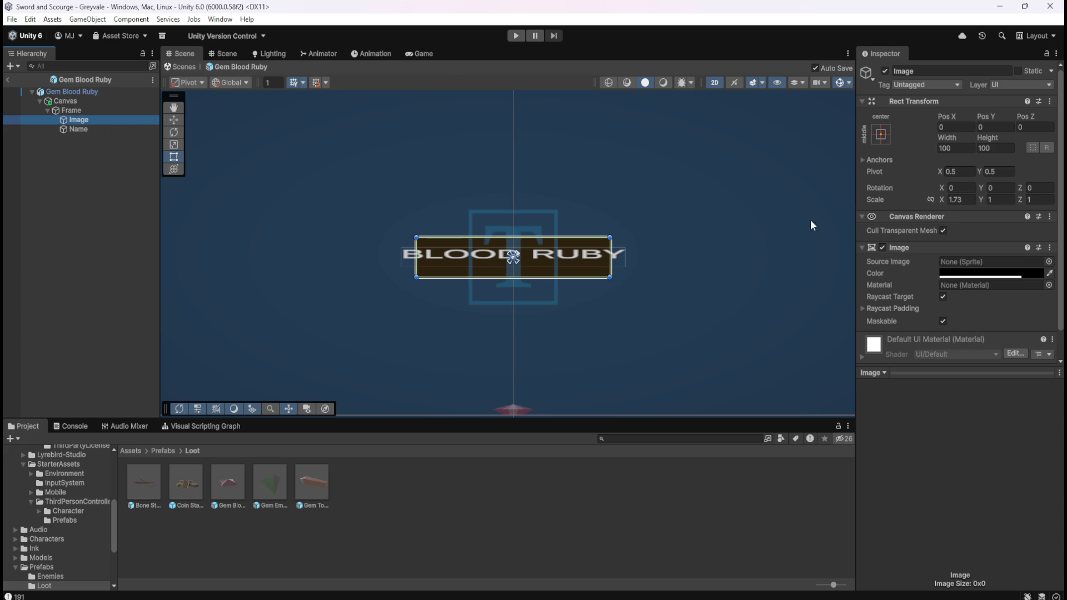
{"action": "left_click", "coordinate": [952, 189]}
{"action": "mouse_move", "coordinate": [954, 140]}
{"action": "left_mouse_down"}
{"action": "mouse_move", "coordinate": [1001, 148]}
{"action": "mouse_move", "coordinate": [63, 162]}
{"action": "mouse_move", "coordinate": [222, 175]}
{"action": "left_mouse_up"}
{"action": "left_click", "coordinate": [75, 129]}
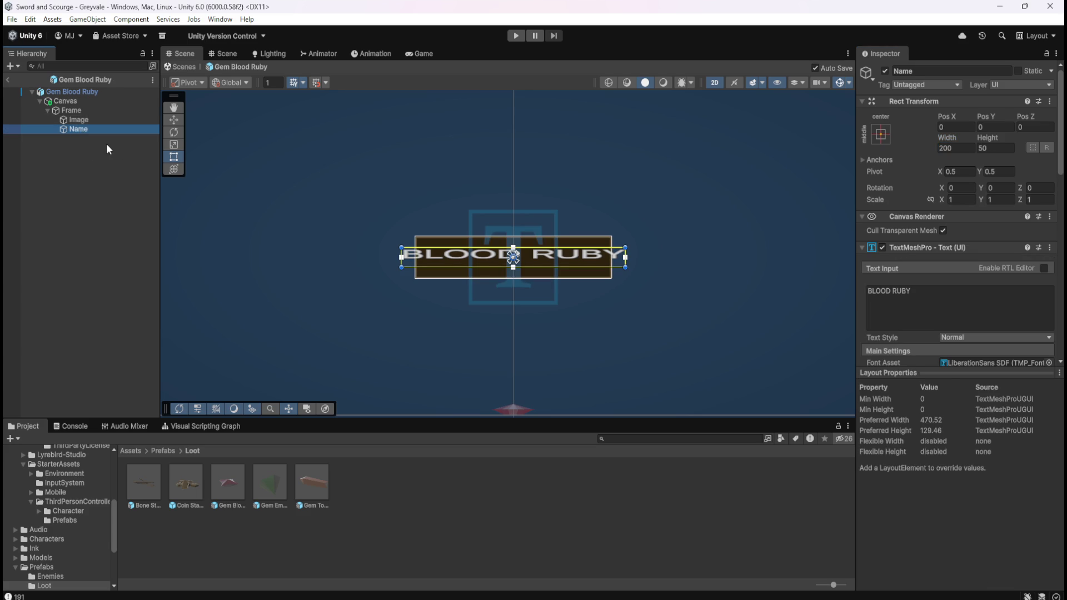
{"action": "scroll", "coordinate": [929, 309], "scroll_direction": "down", "scroll_amount": 4}
{"action": "scroll", "coordinate": [927, 309], "scroll_direction": "down", "scroll_amount": 4}
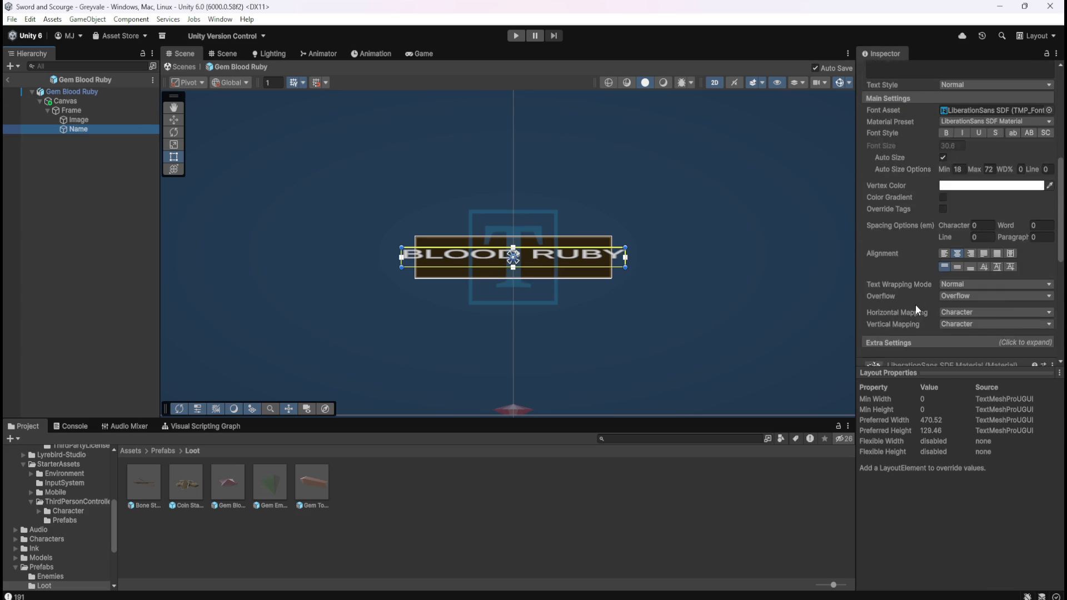
{"action": "scroll", "coordinate": [909, 306], "scroll_direction": "down", "scroll_amount": 10}
{"action": "scroll", "coordinate": [905, 305], "scroll_direction": "up", "scroll_amount": 10}
{"action": "left_click", "coordinate": [77, 103]}
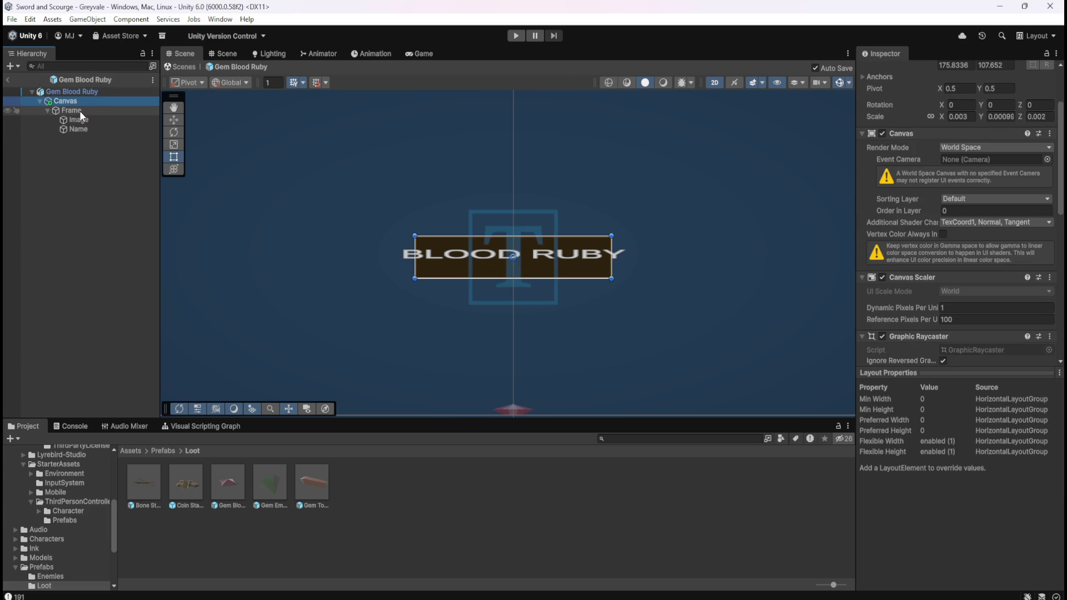
{"action": "left_click", "coordinate": [81, 113]}
{"action": "left_click", "coordinate": [618, 262]}
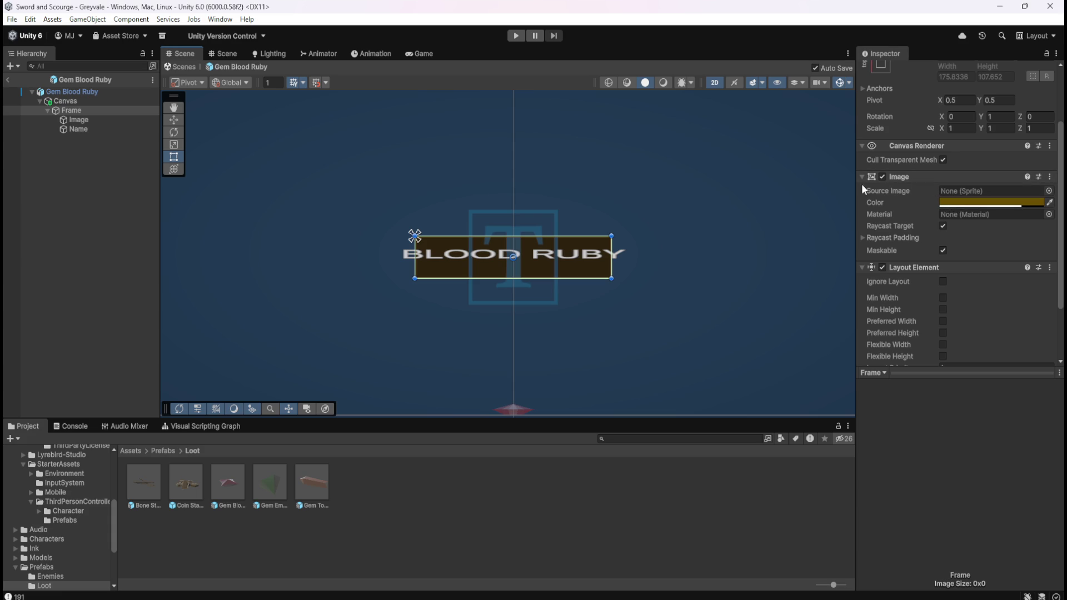
{"action": "left_click", "coordinate": [89, 119]}
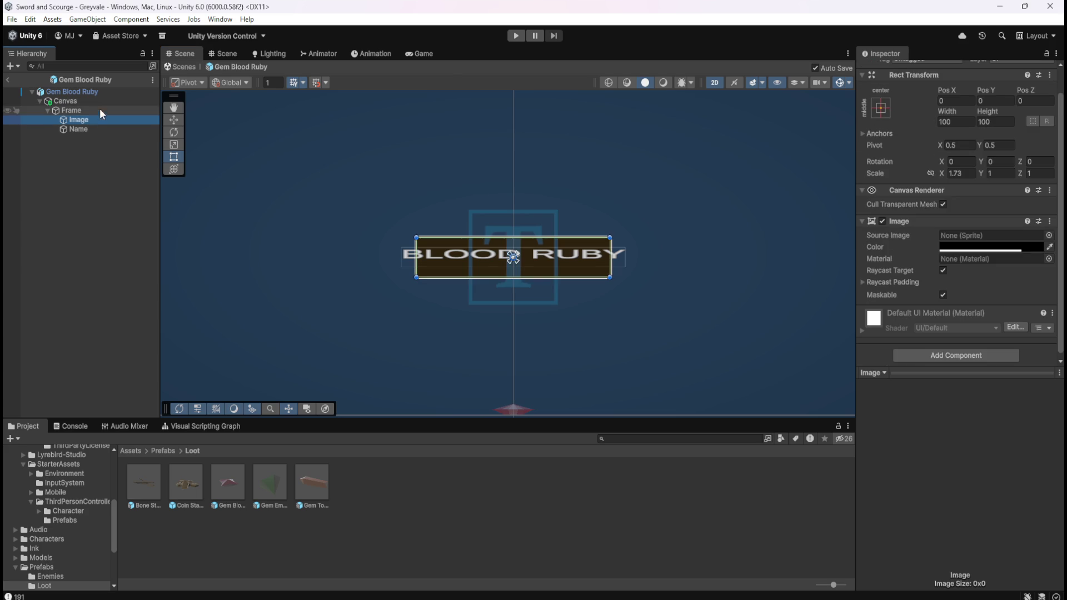
{"action": "left_click", "coordinate": [86, 129]}
{"action": "left_click", "coordinate": [93, 124]}
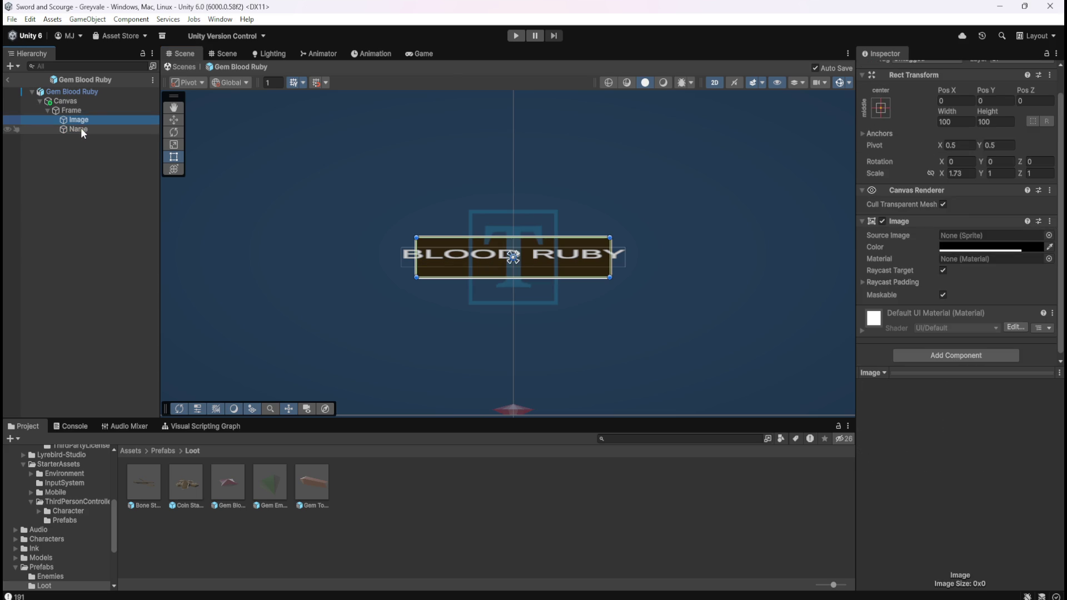
{"action": "left_click_drag", "start_coordinate": [944, 175], "coordinate": [947, 175]}
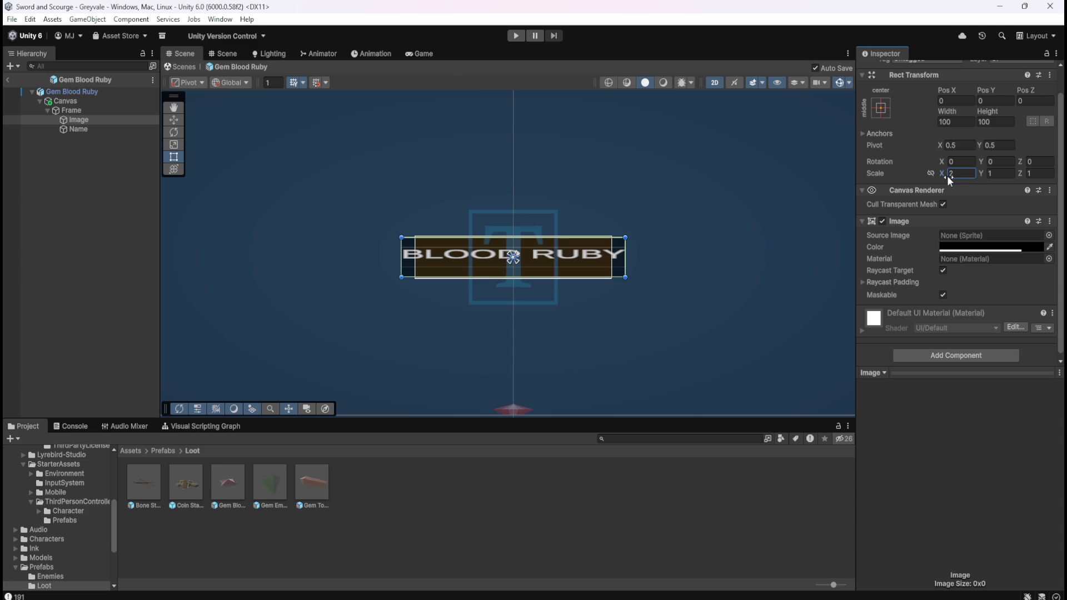
{"action": "left_click", "coordinate": [100, 109]}
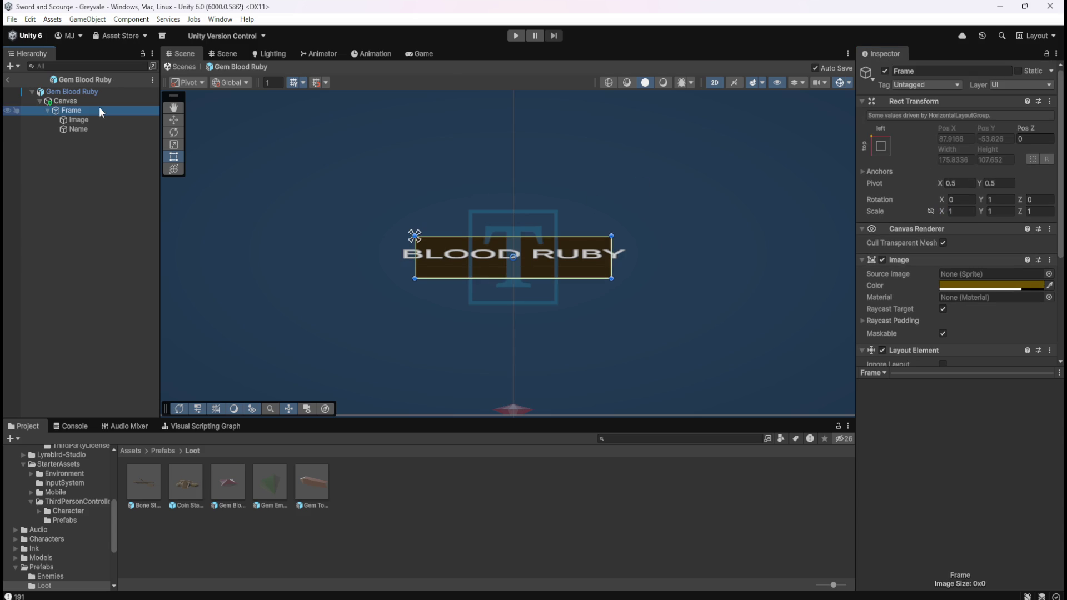
{"action": "left_click", "coordinate": [84, 120]}
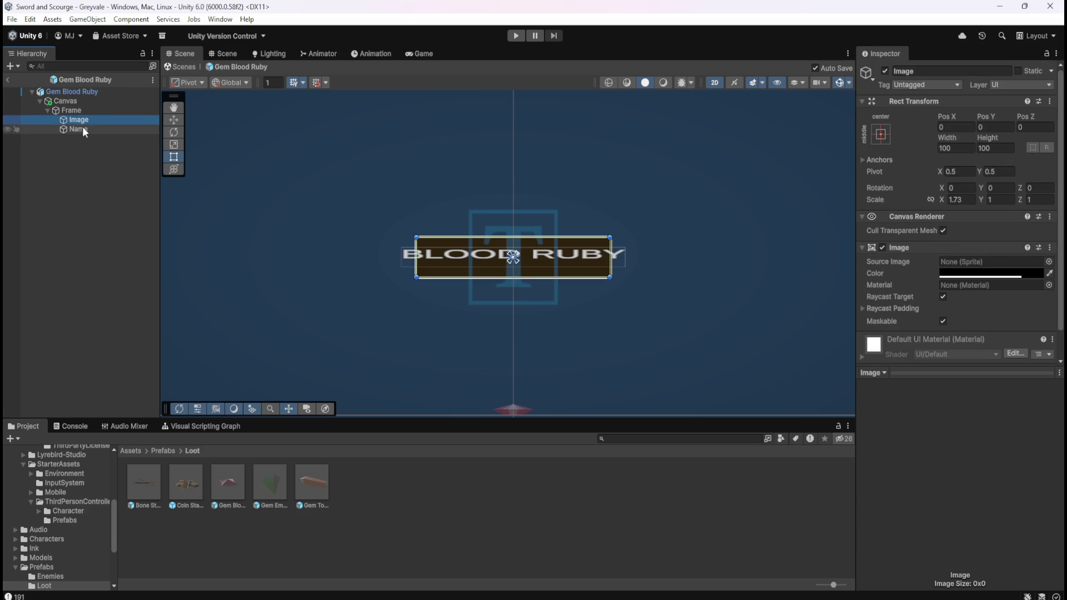
{"action": "left_click", "coordinate": [83, 127], "text": "shift"}
{"action": "left_click_drag", "start_coordinate": [87, 122], "coordinate": [82, 101]}
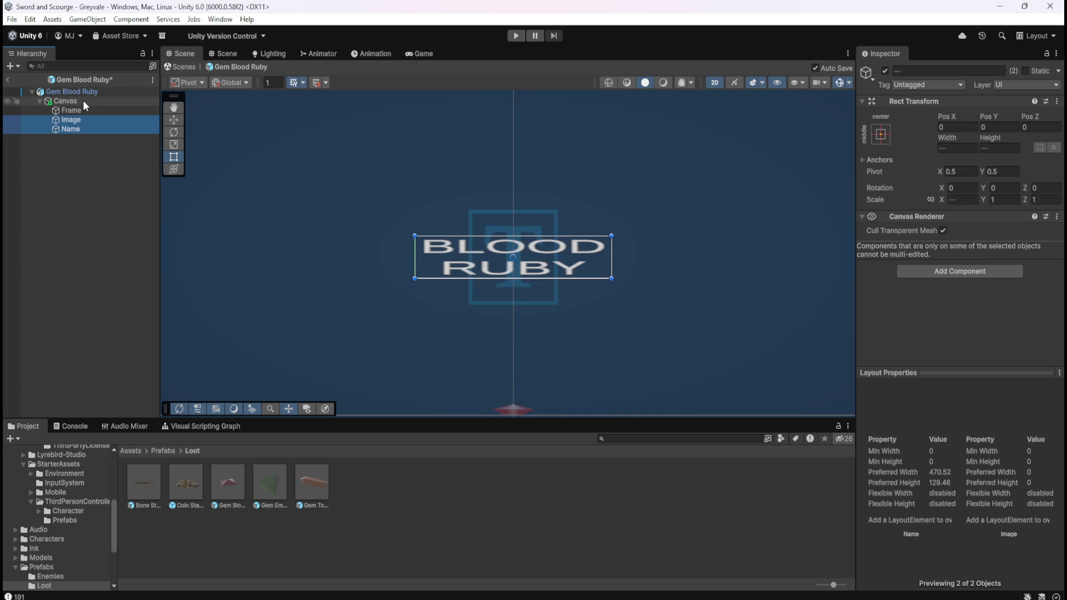
{"action": "left_click", "coordinate": [84, 109]}
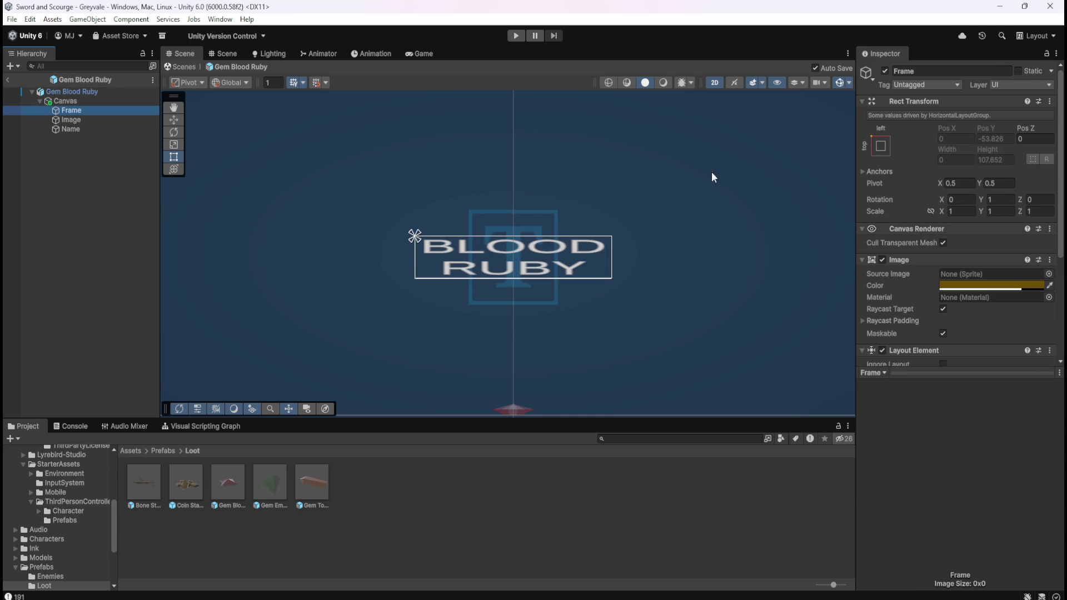
{"action": "key", "text": "Down"}
{"action": "key", "text": "shift+Down"}
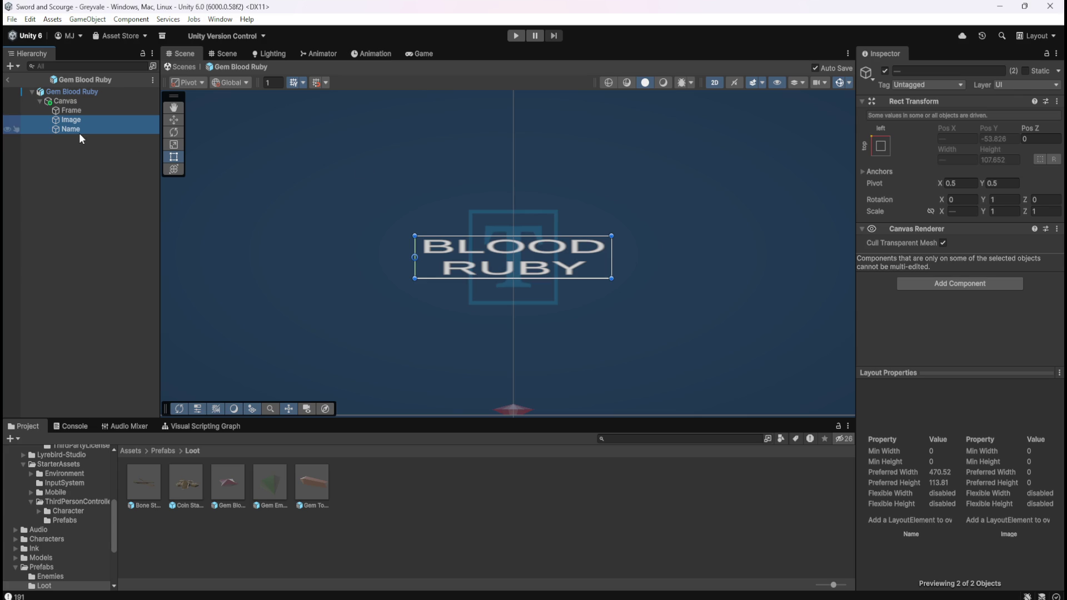
{"action": "left_click_drag", "start_coordinate": [79, 132], "coordinate": [71, 111]}
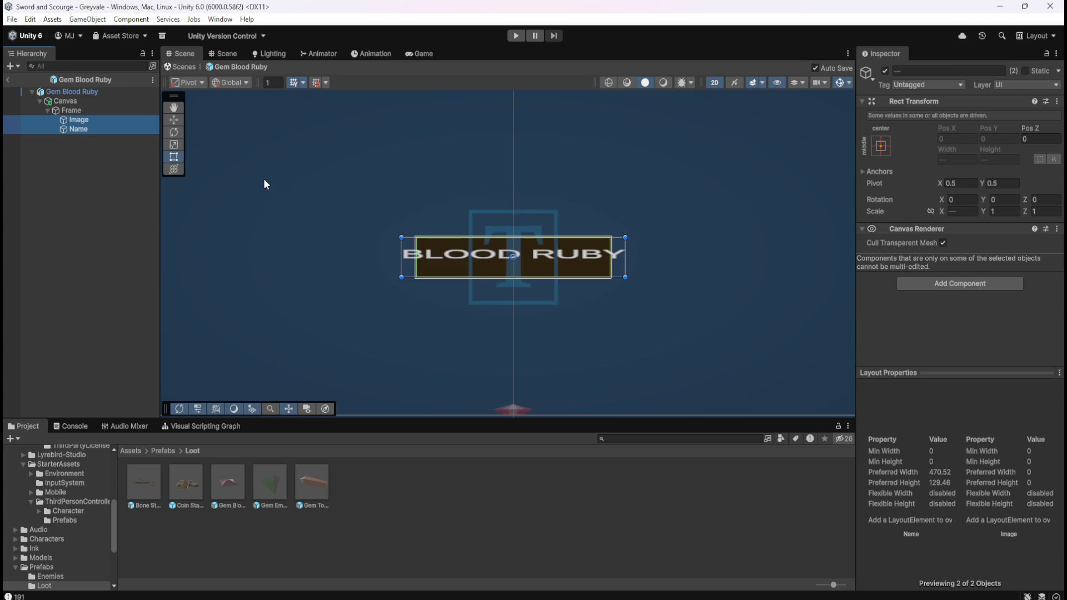
{"action": "scroll", "coordinate": [481, 239], "scroll_direction": "down", "scroll_amount": 3}
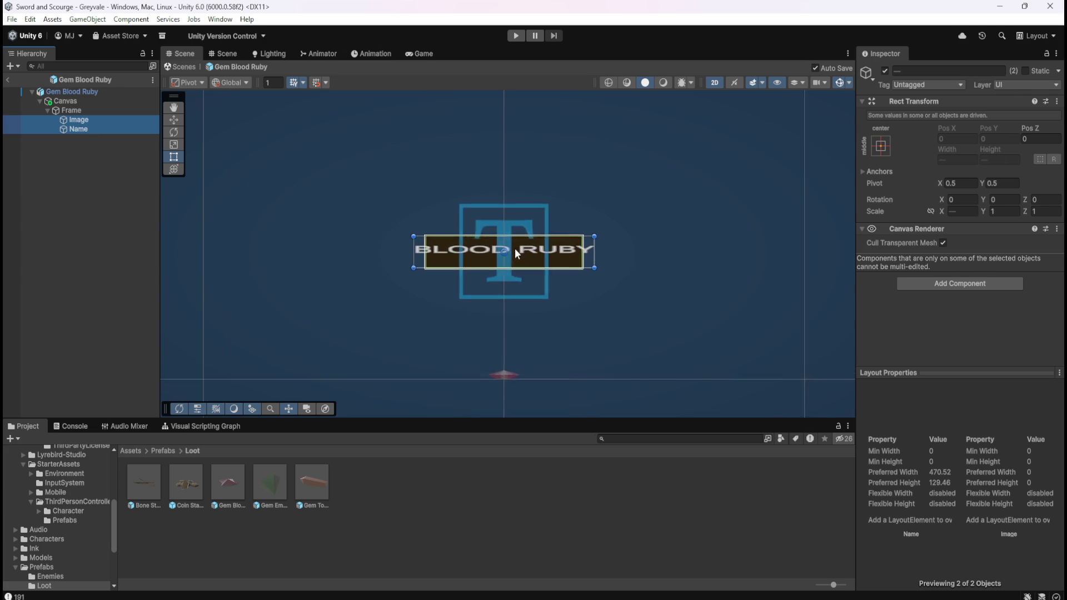
{"action": "scroll", "coordinate": [516, 254], "scroll_direction": "up", "scroll_amount": 3}
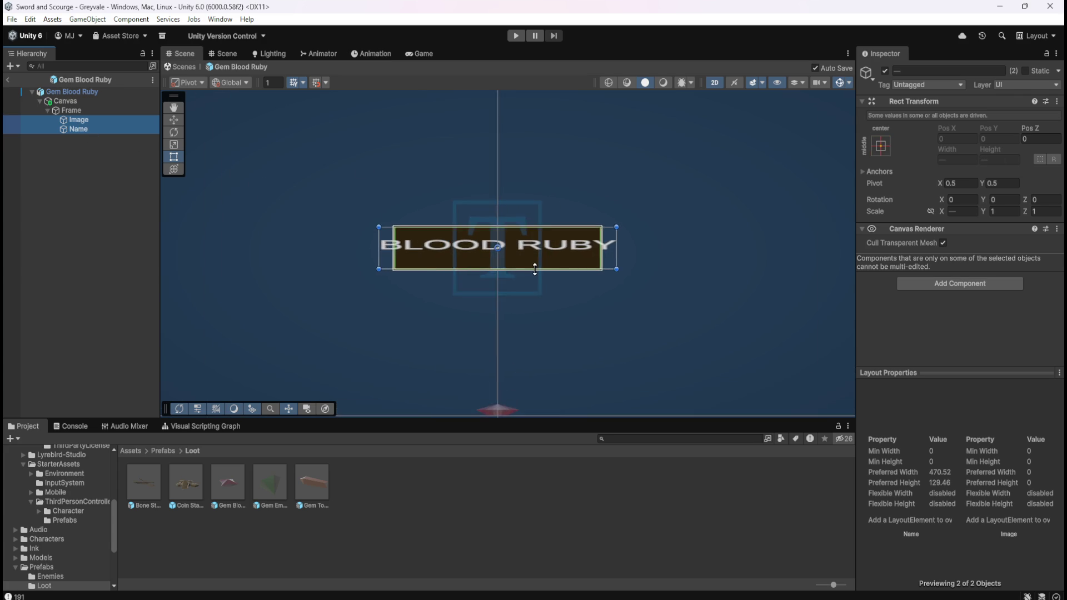
{"action": "left_click", "coordinate": [77, 113]}
{"action": "left_click", "coordinate": [77, 120]}
{"action": "left_click", "coordinate": [79, 128], "text": "shift"}
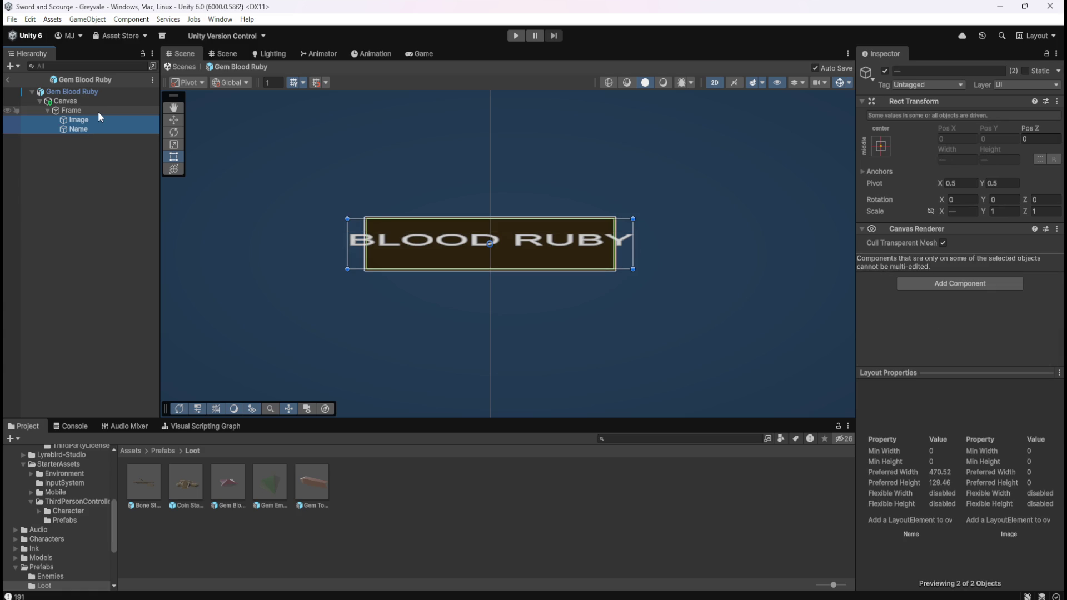
{"action": "left_click", "coordinate": [98, 111]}
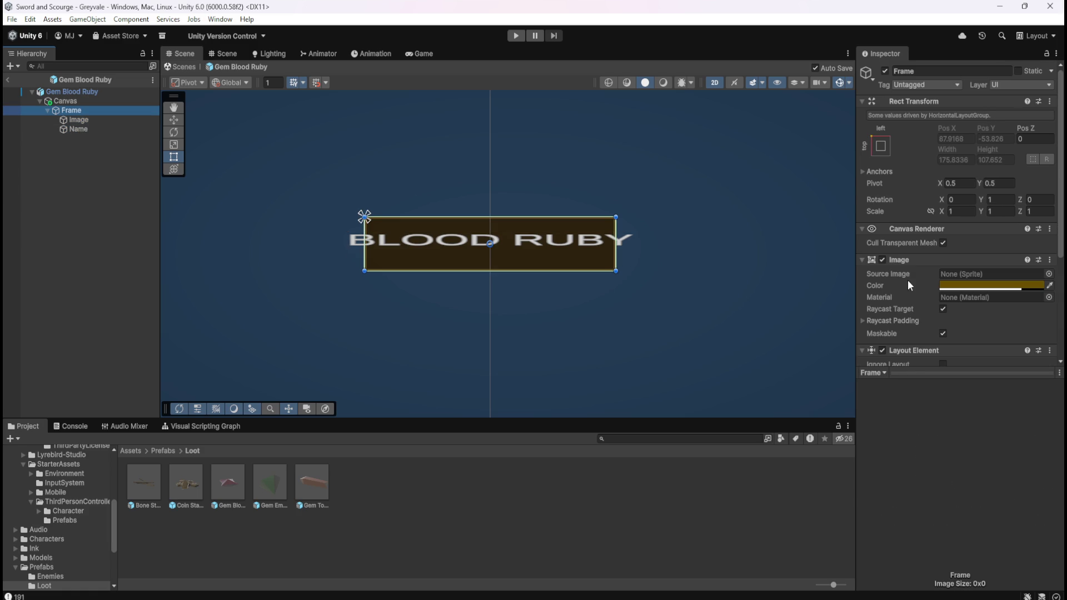
{"action": "scroll", "coordinate": [908, 282], "scroll_direction": "down", "scroll_amount": 3}
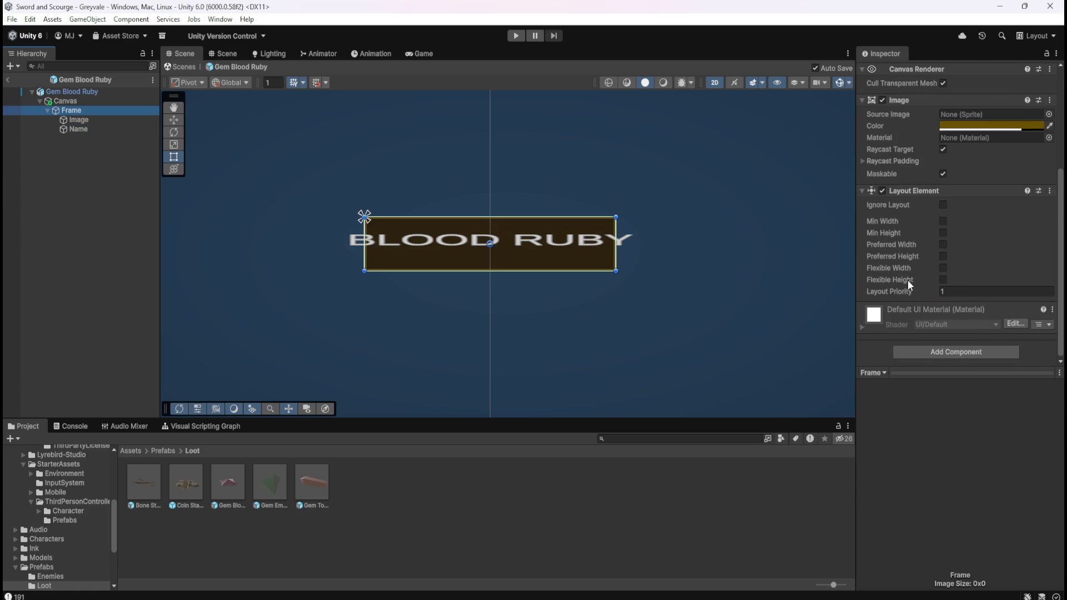
{"action": "left_click", "coordinate": [84, 101]}
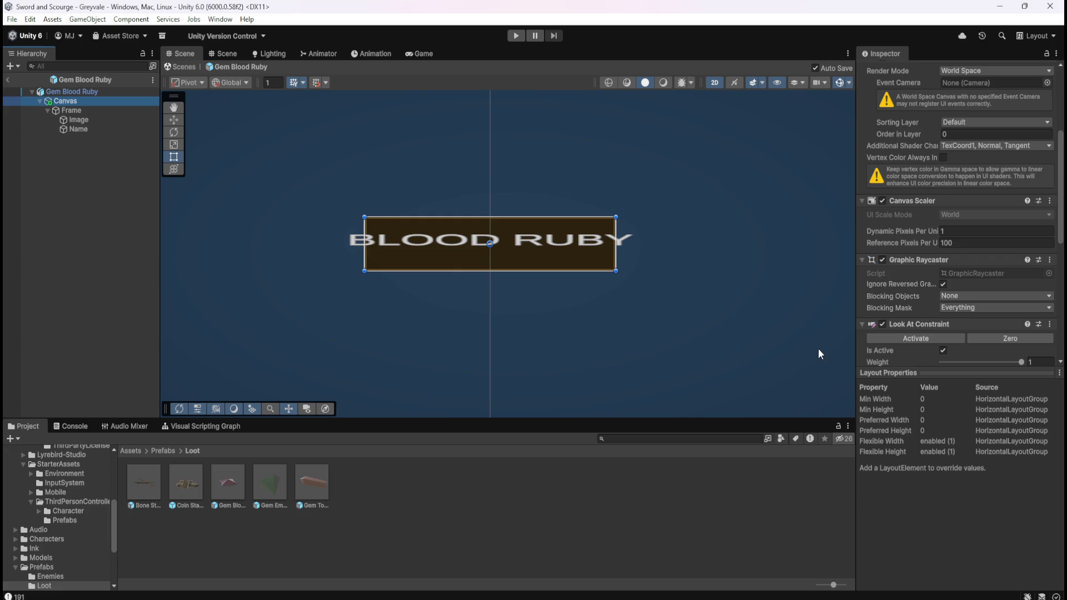
{"action": "scroll", "coordinate": [887, 302], "scroll_direction": "down", "scroll_amount": 5}
{"action": "scroll", "coordinate": [901, 305], "scroll_direction": "down", "scroll_amount": 1}
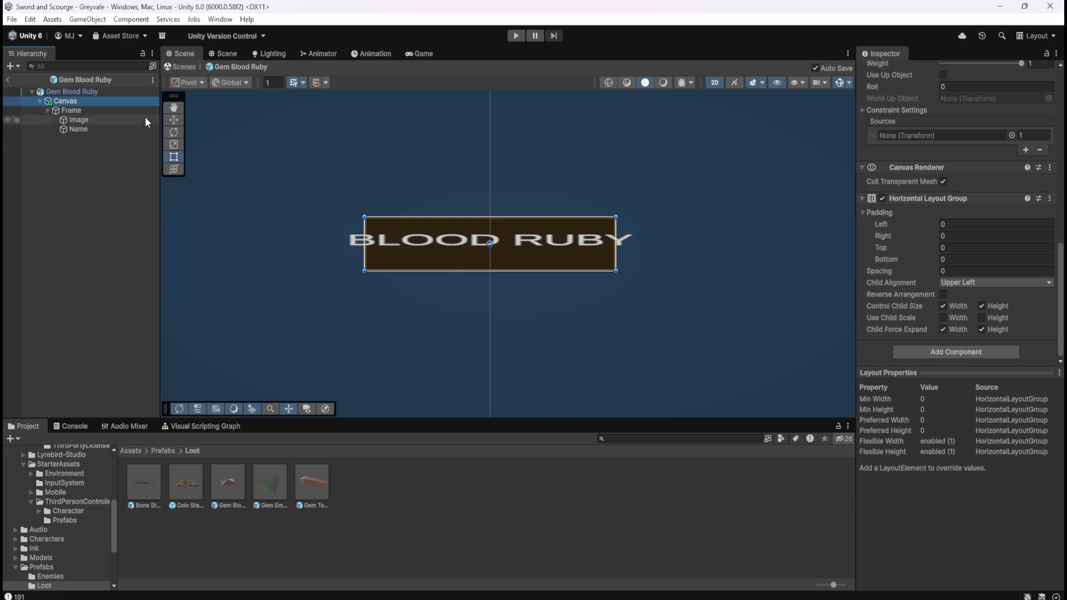
{"action": "left_click", "coordinate": [74, 121]}
{"action": "left_click", "coordinate": [78, 127]}
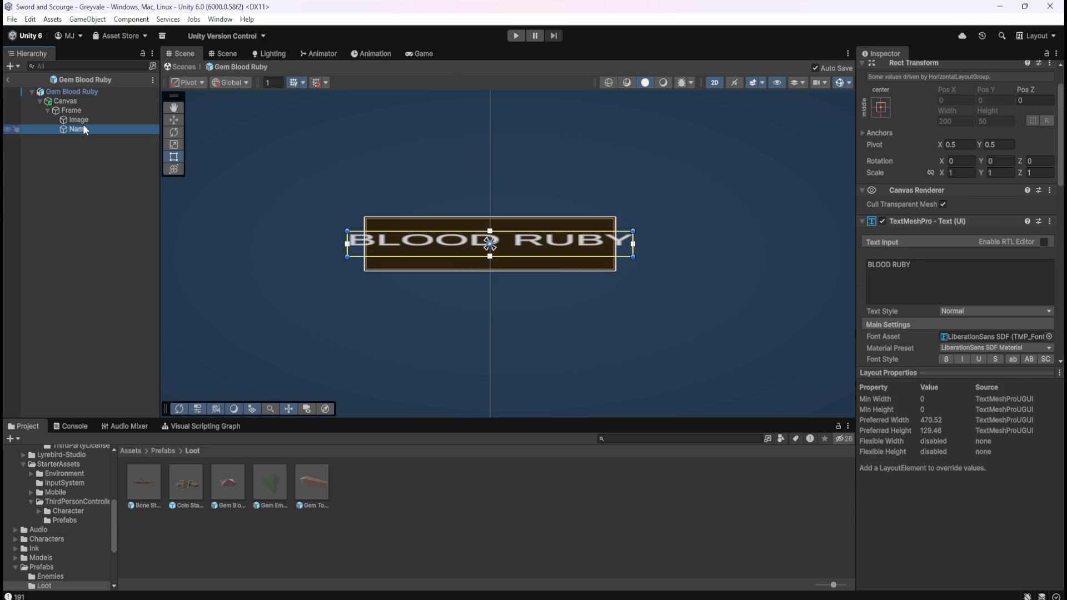
{"action": "left_click", "coordinate": [88, 121]}
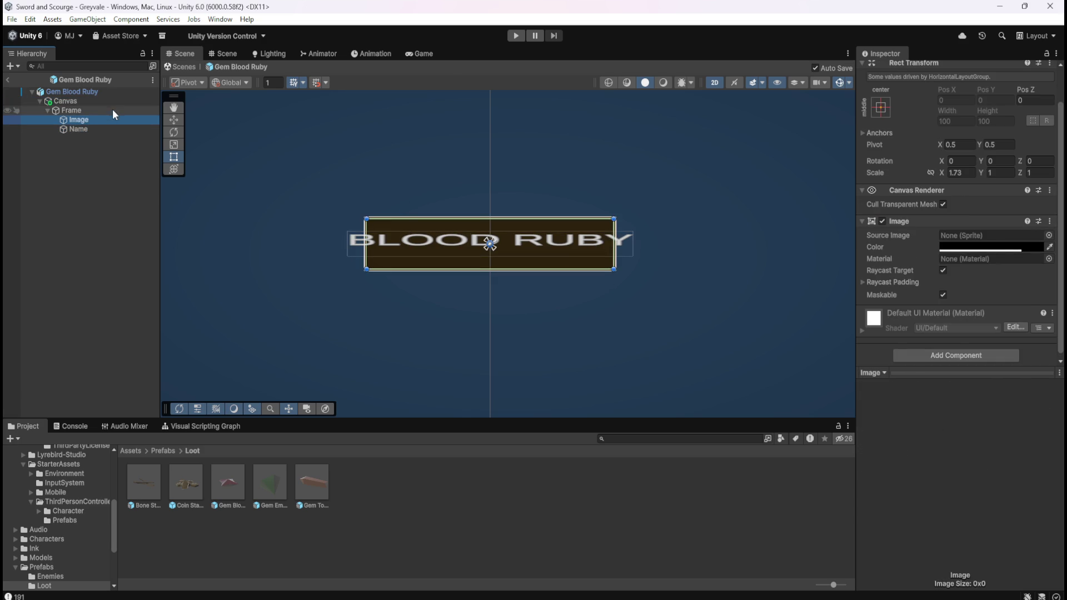
{"action": "left_click", "coordinate": [113, 110]}
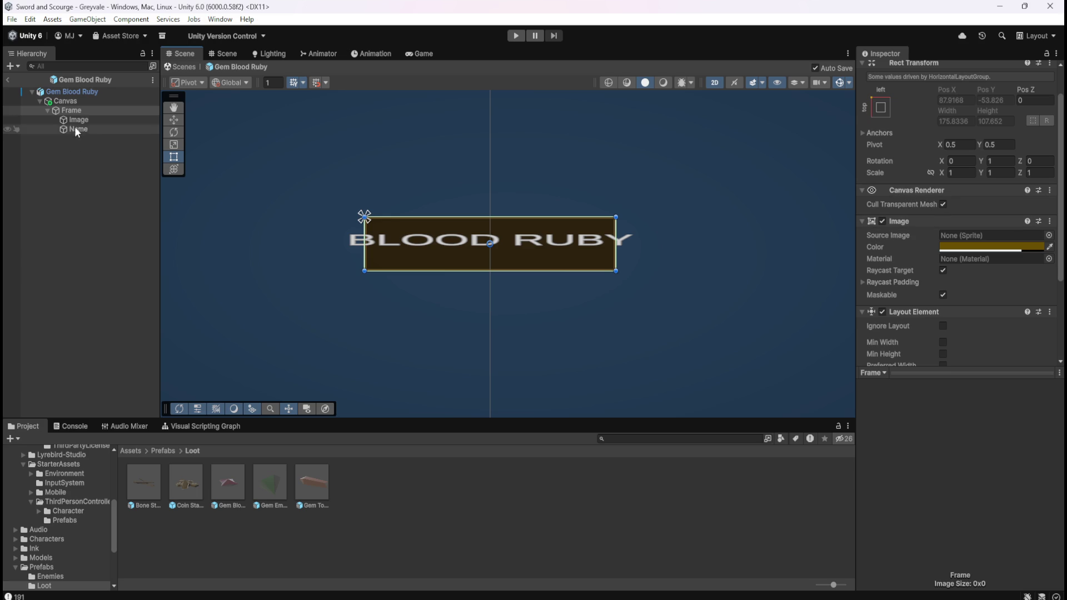
{"action": "left_click", "coordinate": [96, 121]}
{"action": "left_click", "coordinate": [91, 127]}
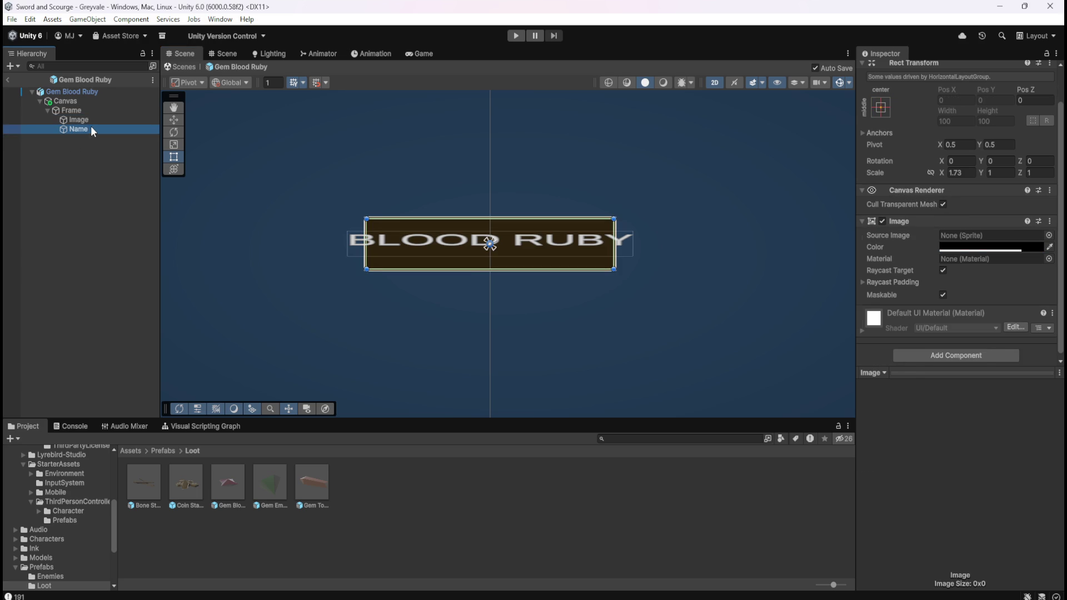
{"action": "key", "text": "Up"}
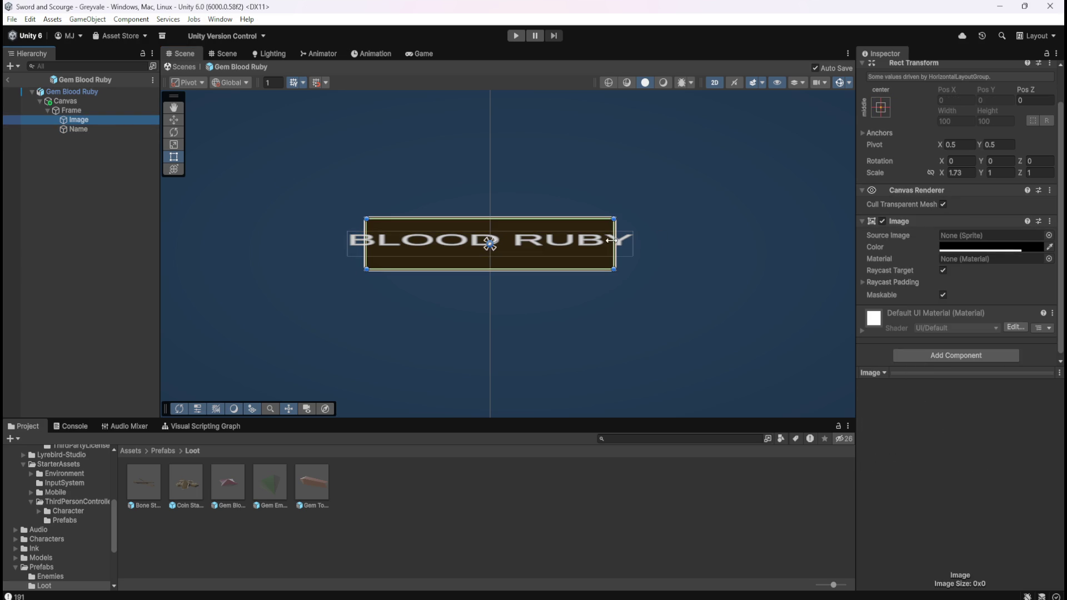
{"action": "left_click", "coordinate": [627, 246]}
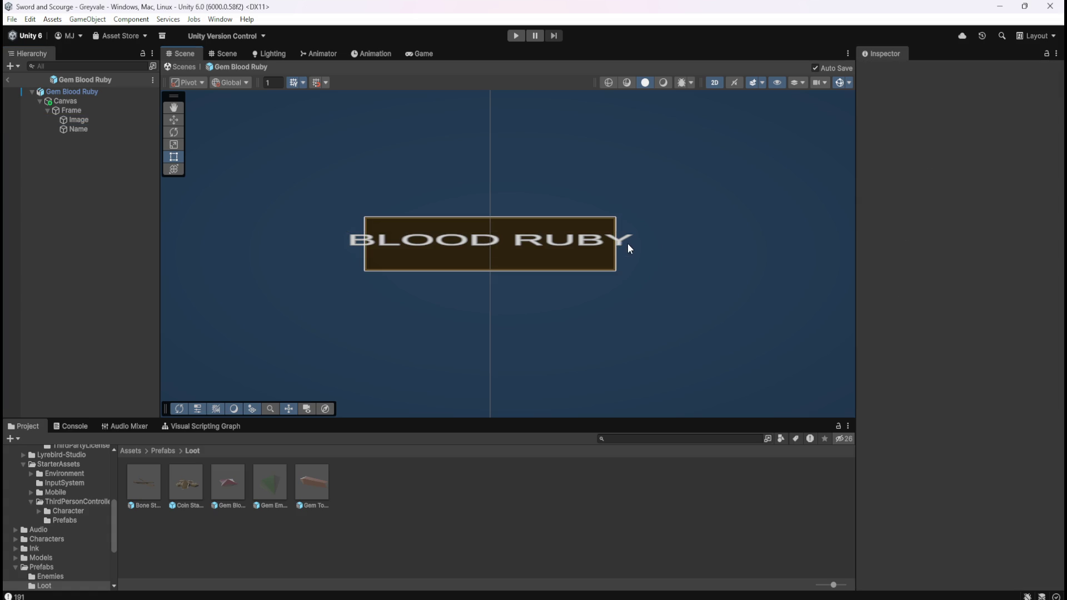
{"action": "left_click_drag", "start_coordinate": [318, 186], "coordinate": [704, 306]}
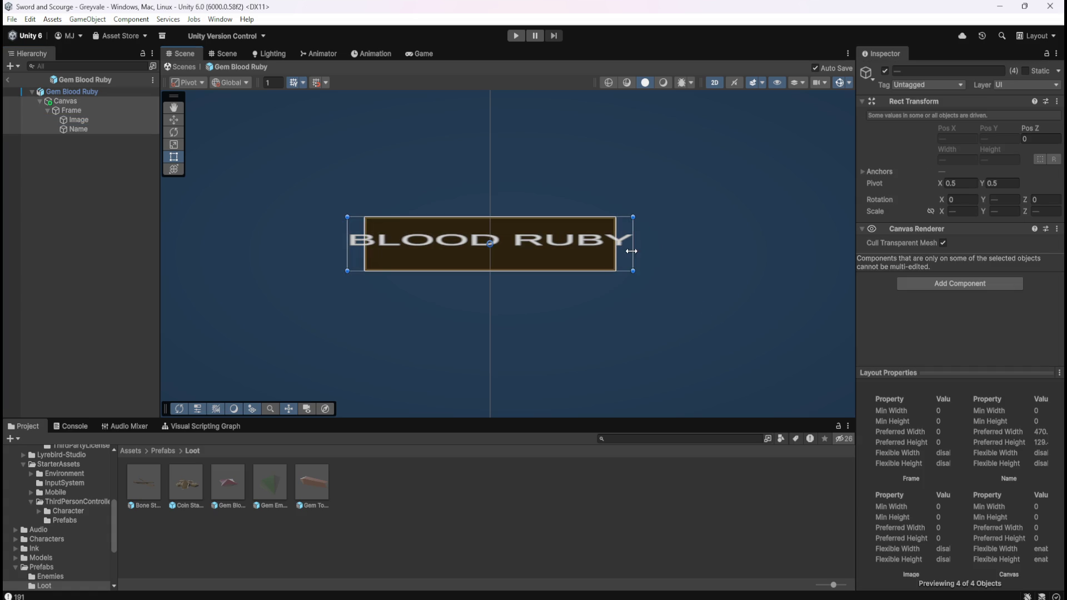
{"action": "left_click_drag", "start_coordinate": [633, 252], "coordinate": [715, 260]}
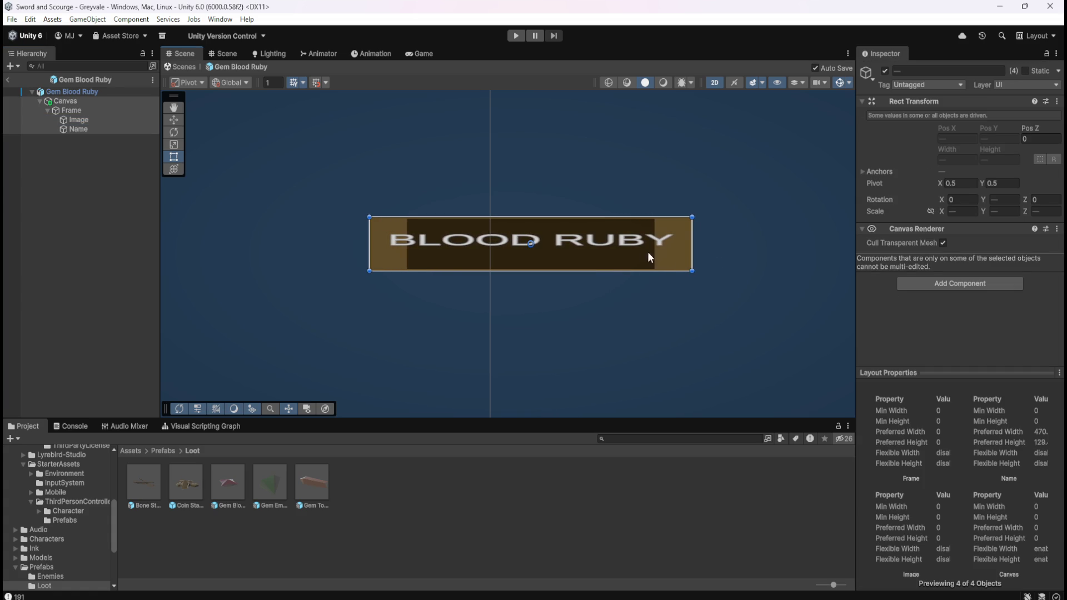
{"action": "key", "text": "ctrl+z"}
{"action": "left_click", "coordinate": [104, 111]}
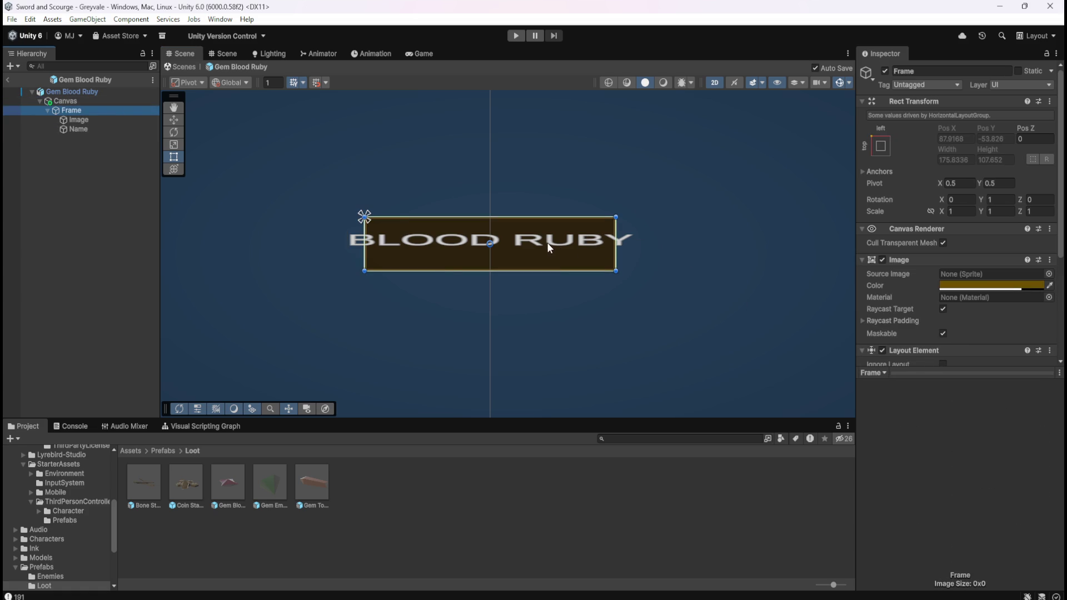
{"action": "scroll", "coordinate": [547, 242], "scroll_direction": "down", "scroll_amount": 3}
{"action": "scroll", "coordinate": [535, 245], "scroll_direction": "up", "scroll_amount": 1}
{"action": "scroll", "coordinate": [548, 278], "scroll_direction": "up", "scroll_amount": 1}
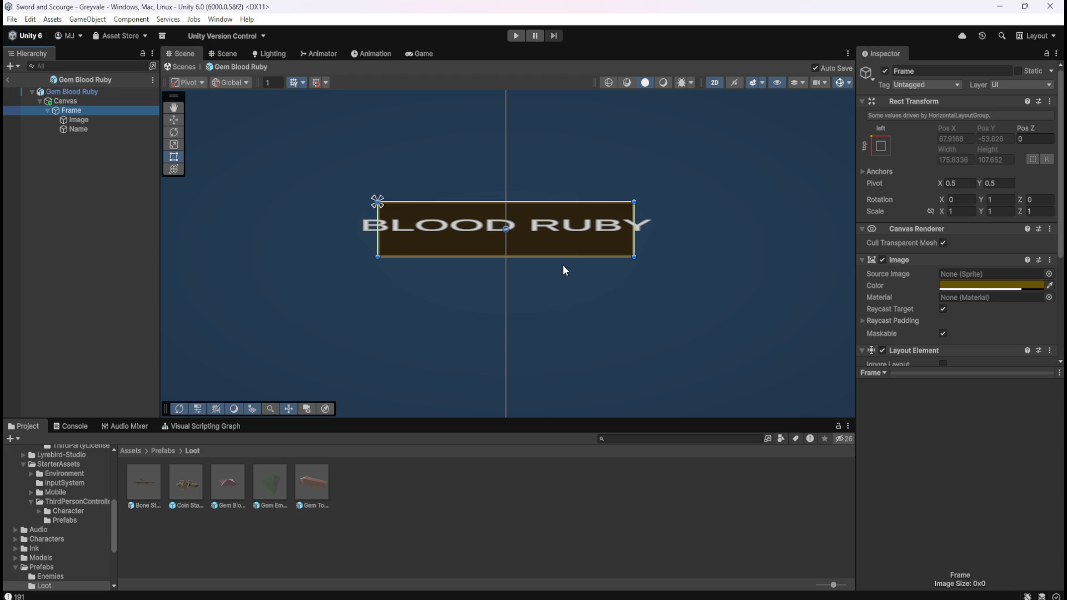
{"action": "left_click", "coordinate": [85, 120]}
Step: Move Image and Name out of Frame, and Frame out from under Canvas
{"action": "left_click", "coordinate": [82, 127], "text": "shift"}
{"action": "mouse_move", "coordinate": [81, 126]}
{"action": "left_mouse_down"}
{"action": "mouse_move", "coordinate": [86, 147]}
{"action": "mouse_move", "coordinate": [85, 129]}
{"action": "mouse_move", "coordinate": [49, 142]}
{"action": "mouse_move", "coordinate": [35, 134]}
{"action": "mouse_move", "coordinate": [45, 135]}
{"action": "left_mouse_up"}
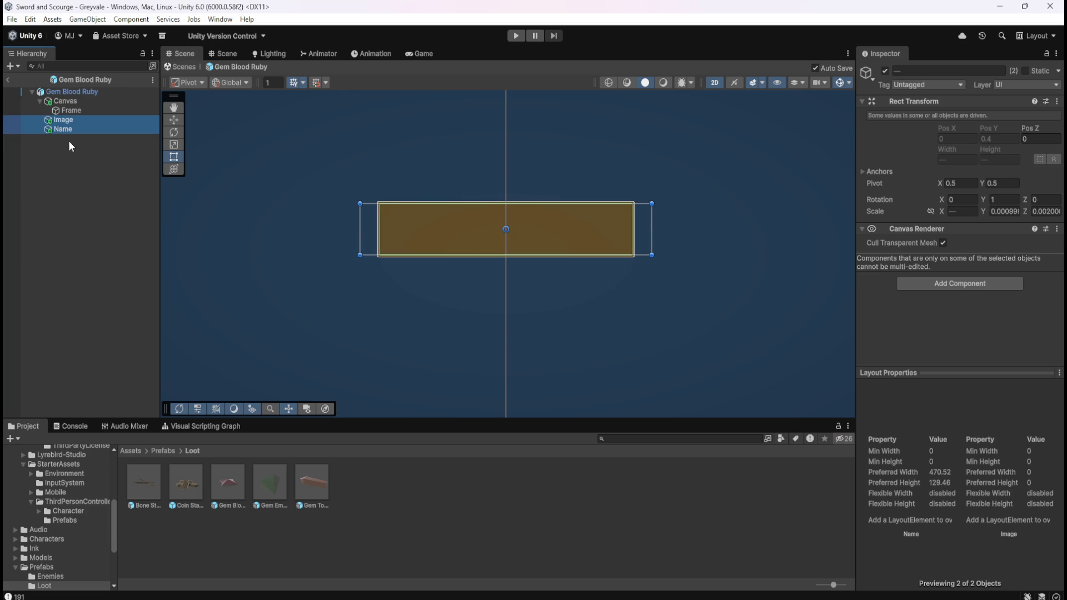
{"action": "left_click", "coordinate": [78, 112]}
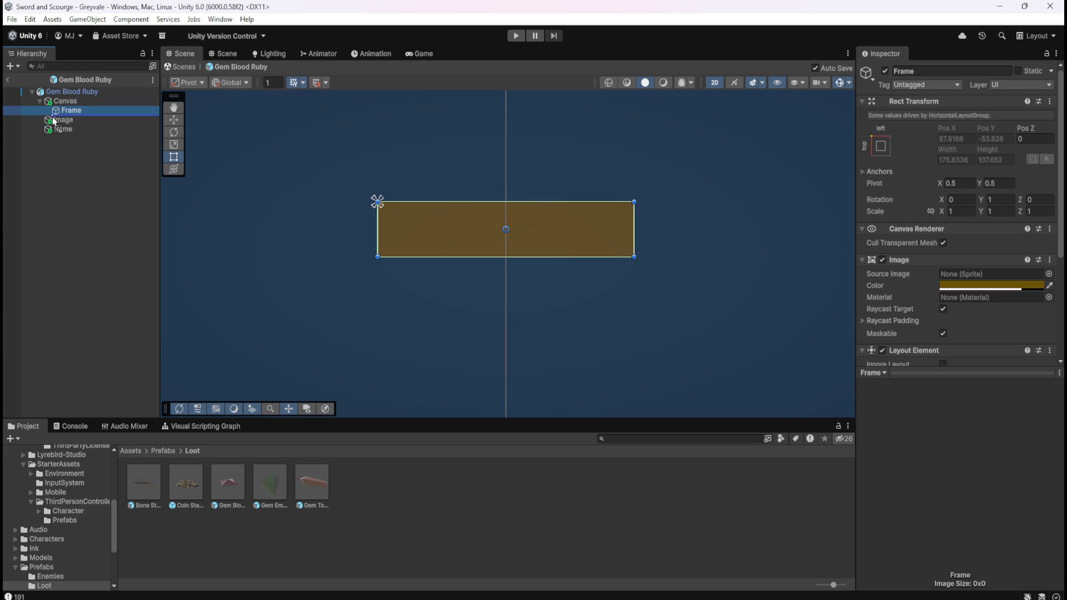
{"action": "left_click_drag", "start_coordinate": [37, 122], "coordinate": [38, 123]}
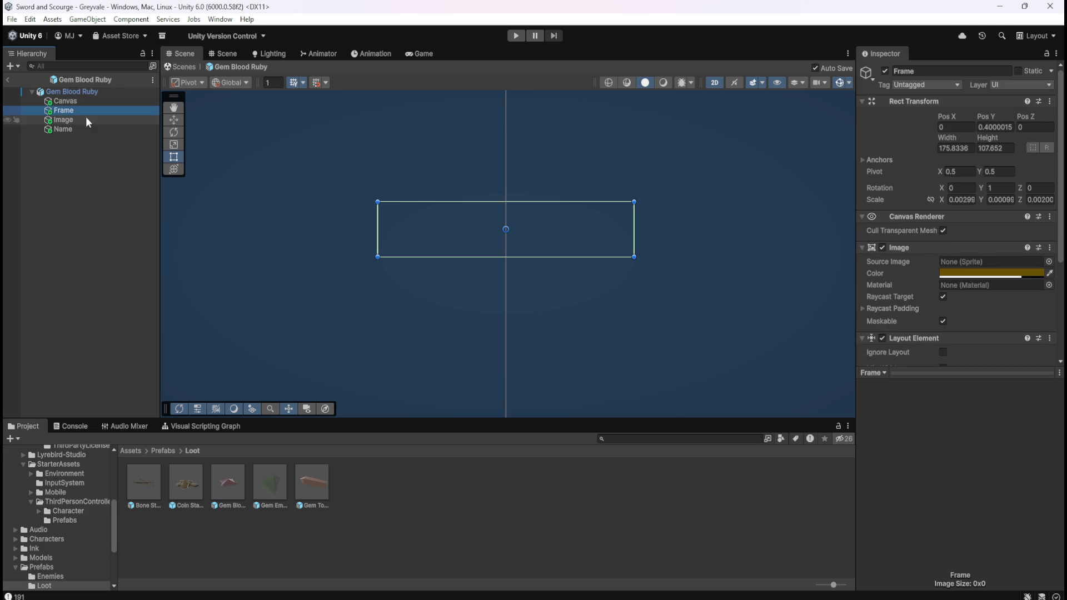
Step: Set the Frame's width to 180, then change it to 185
{"action": "left_click", "coordinate": [953, 148]}
{"action": "type", "text": "18"}
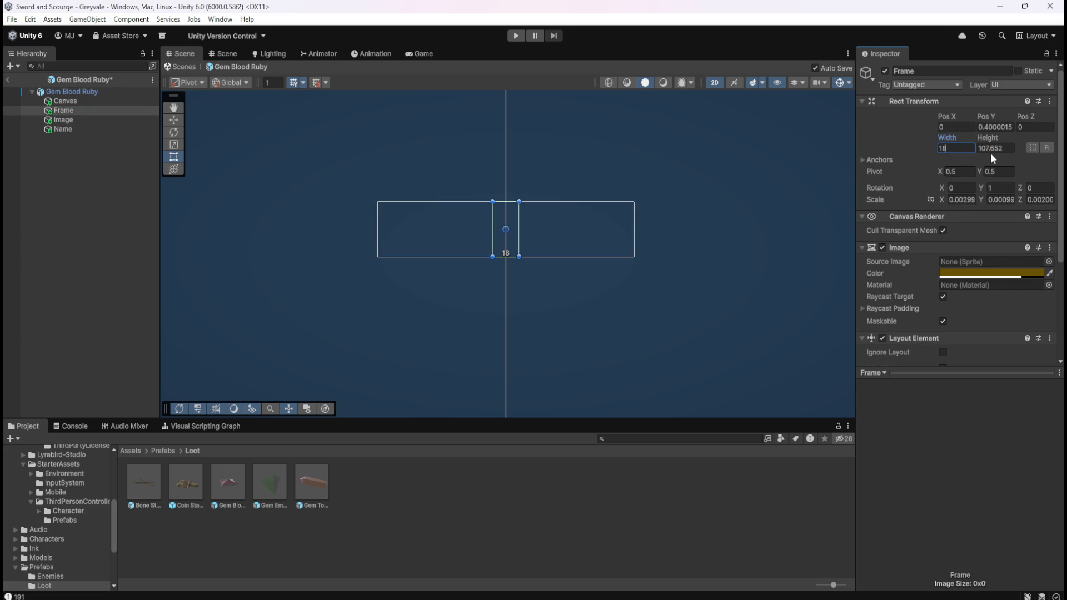
{"action": "type", "text": "0"}
{"action": "key", "text": "Return"}
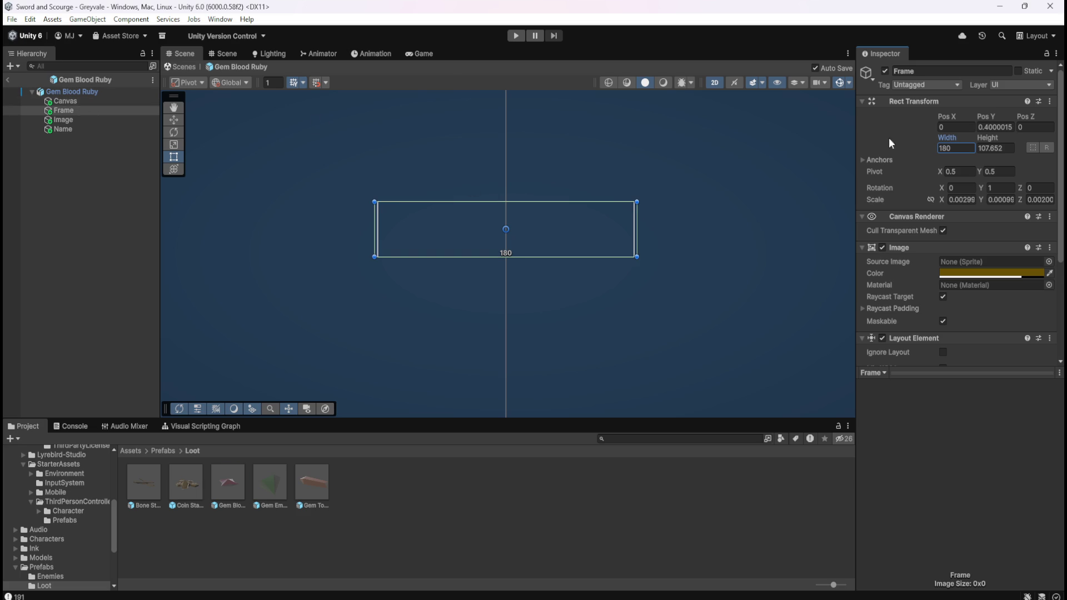
{"action": "double_click", "coordinate": [948, 148]}
{"action": "type", "text": "185"}
{"action": "key", "text": "Return"}
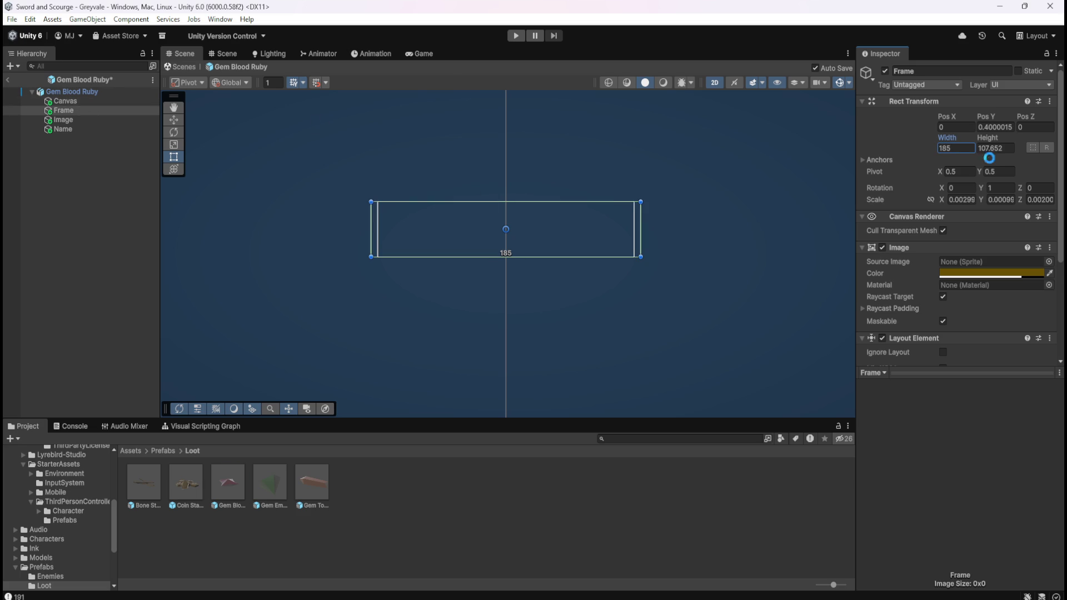
Step: Reparent Image and Name under Frame, then undo and redo the hierarchy changes
{"action": "left_click", "coordinate": [108, 120]}
{"action": "left_click", "coordinate": [75, 128], "text": "shift"}
{"action": "left_click_drag", "start_coordinate": [74, 128], "coordinate": [75, 111]}
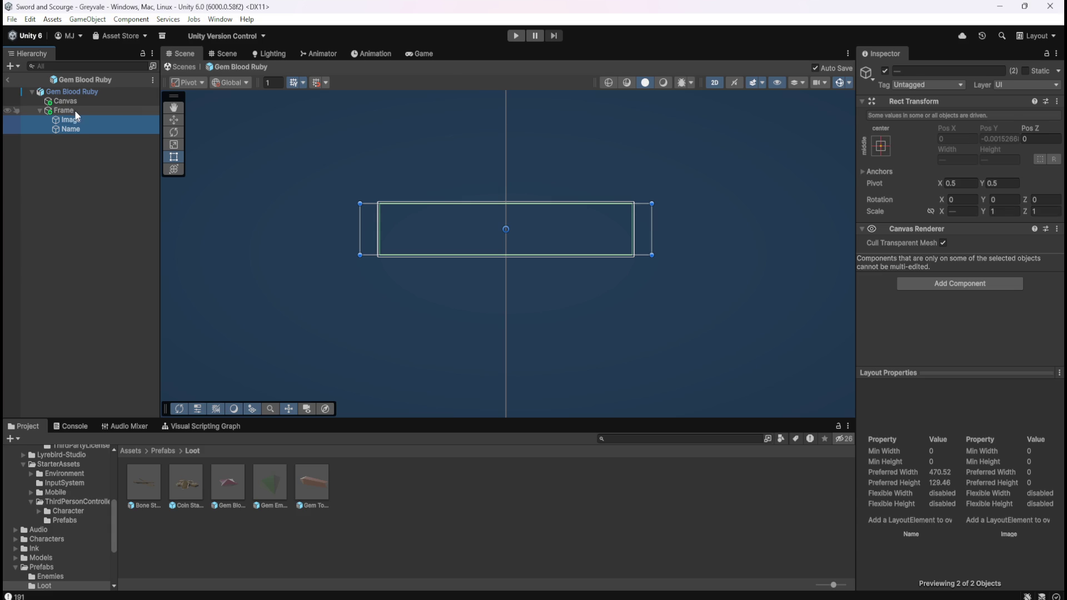
{"action": "left_click", "coordinate": [75, 110]}
{"action": "left_click", "coordinate": [72, 120]}
{"action": "left_click", "coordinate": [72, 126]}
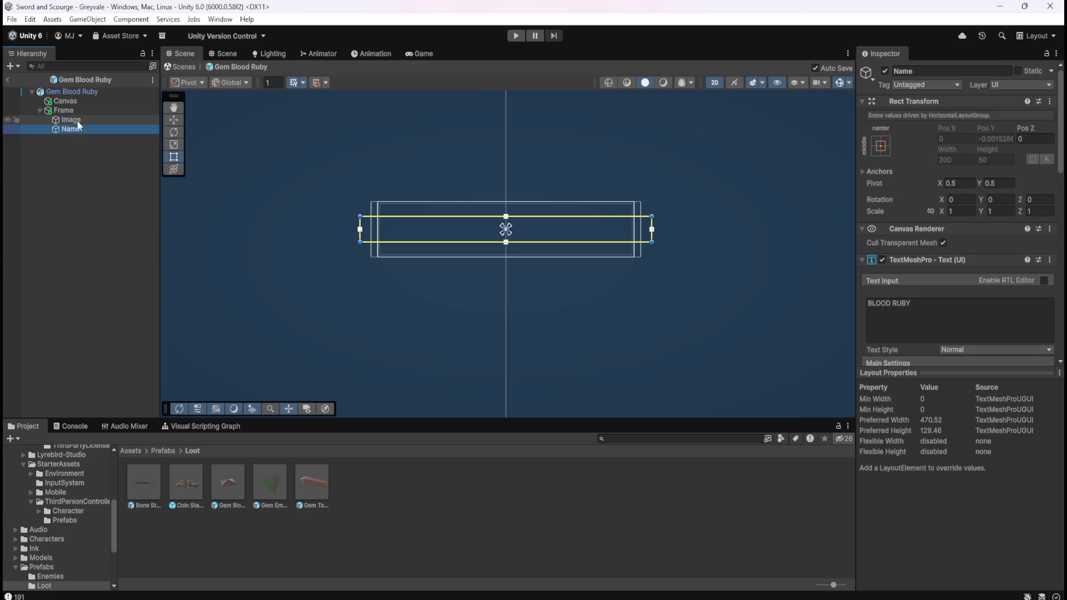
{"action": "key", "text": "ctrl+z"}
{"action": "key", "text": "ctrl+z"}
{"action": "key", "text": "ctrl+z"}
{"action": "key", "text": "ctrl+z"}
{"action": "key", "text": "ctrl+z"}
{"action": "key", "text": "ctrl+z"}
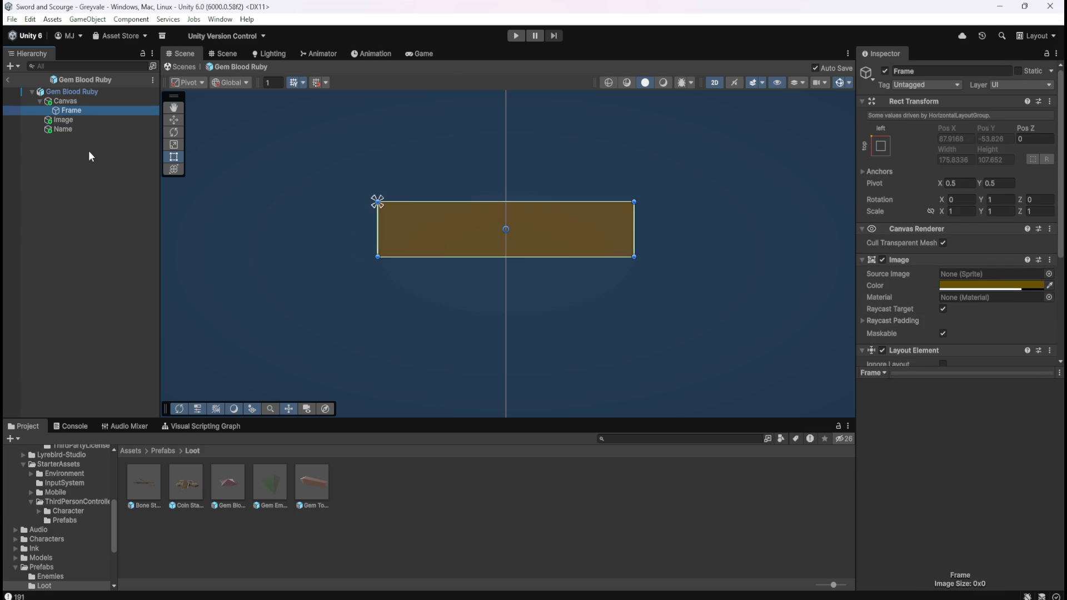
{"action": "key", "text": "ctrl+y"}
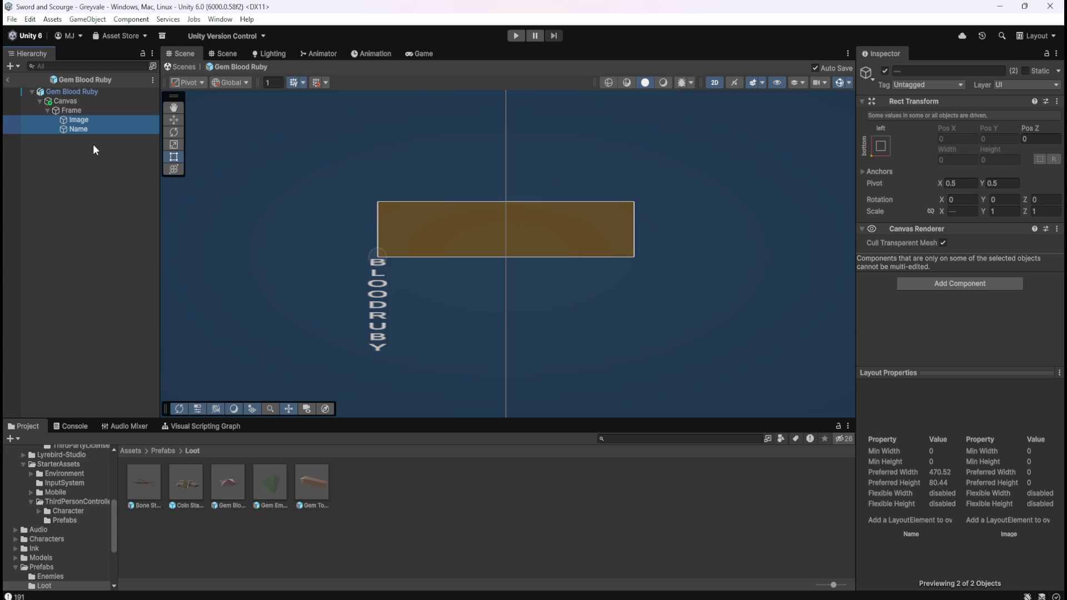
Step: Delete the Canvas with its nameplate children and select the Bone Stack prefab
{"action": "left_click", "coordinate": [73, 138]}
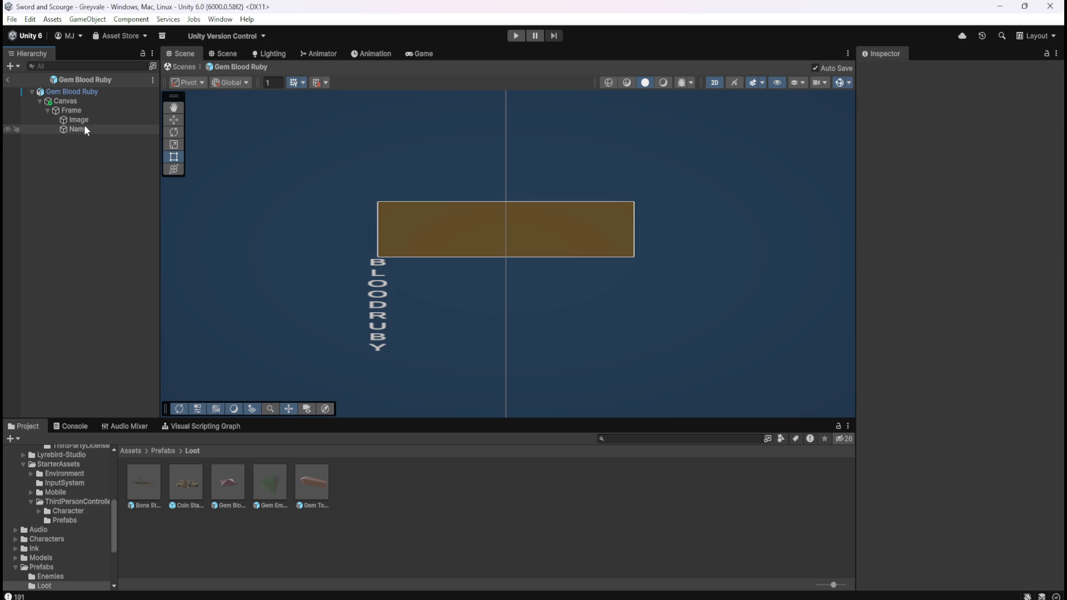
{"action": "left_click", "coordinate": [81, 103]}
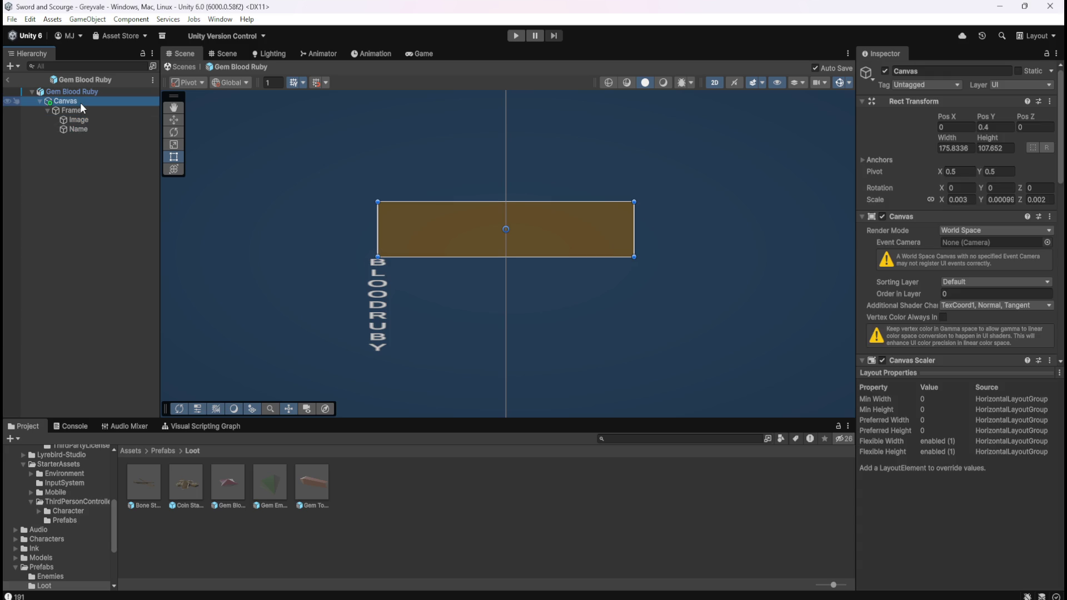
{"action": "key", "text": "Delete"}
{"action": "left_click", "coordinate": [144, 481]}
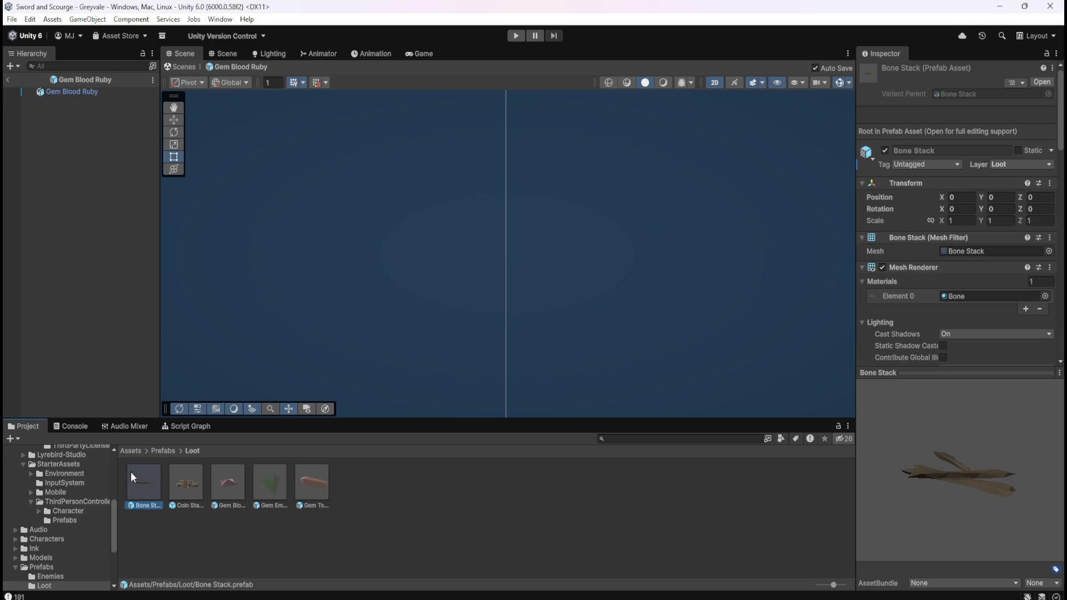
Step: Copy Bone Stack's nameplate Canvas and paste it under the Gem Blood Ruby root
{"action": "double_click", "coordinate": [142, 478]}
{"action": "left_click", "coordinate": [82, 101]}
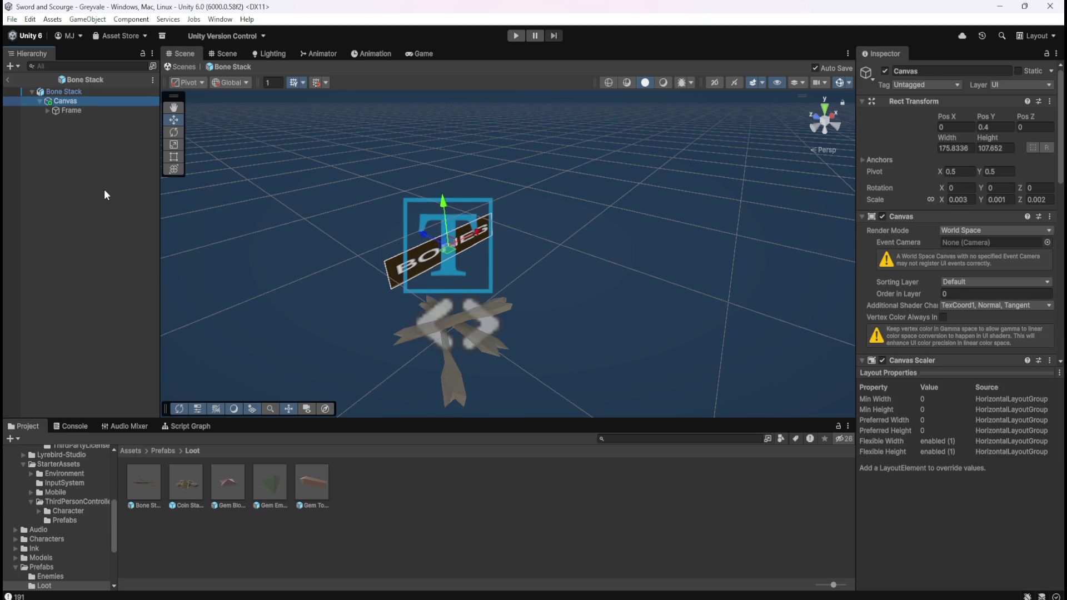
{"action": "double_click", "coordinate": [221, 483]}
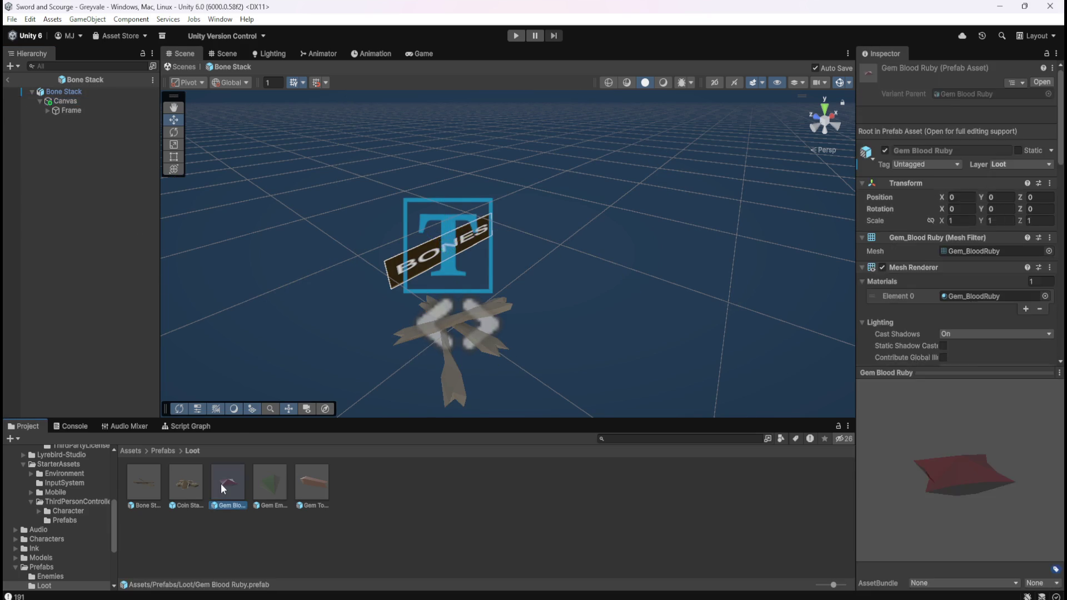
{"action": "right_click", "coordinate": [68, 91]}
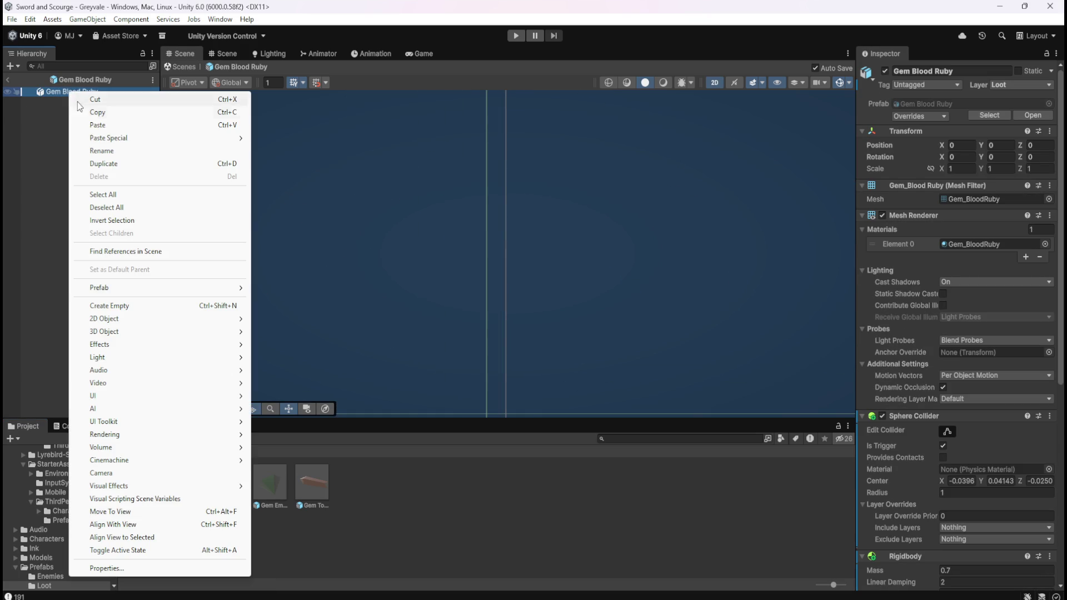
{"action": "left_click", "coordinate": [109, 125]}
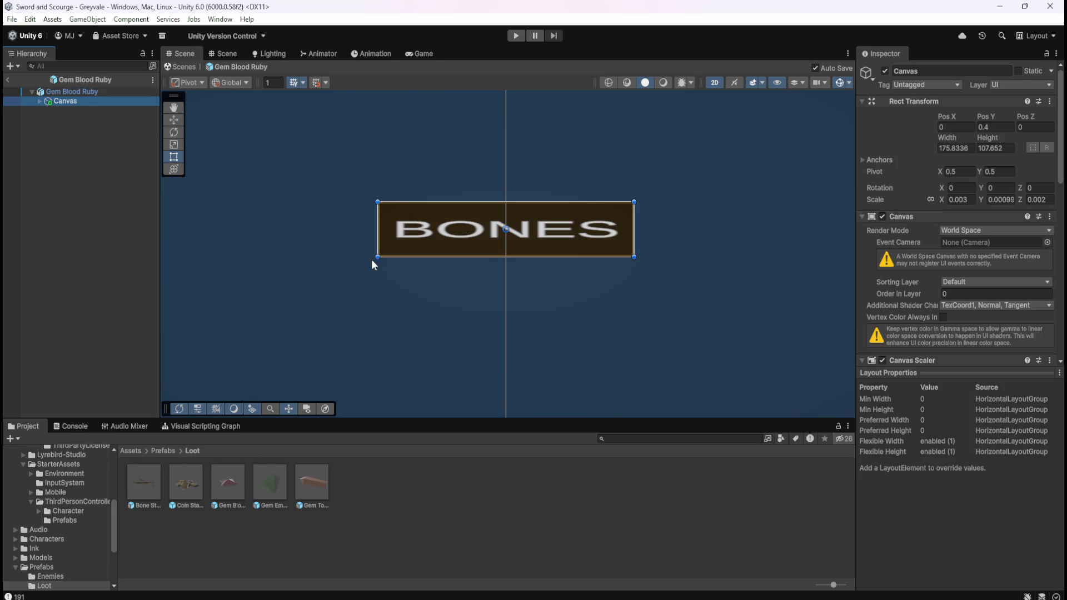
Step: Expand Canvas > Frame, select Name and replace its BONES text with BLOOD RUBY
{"action": "scroll", "coordinate": [435, 279], "scroll_direction": "down", "scroll_amount": 2}
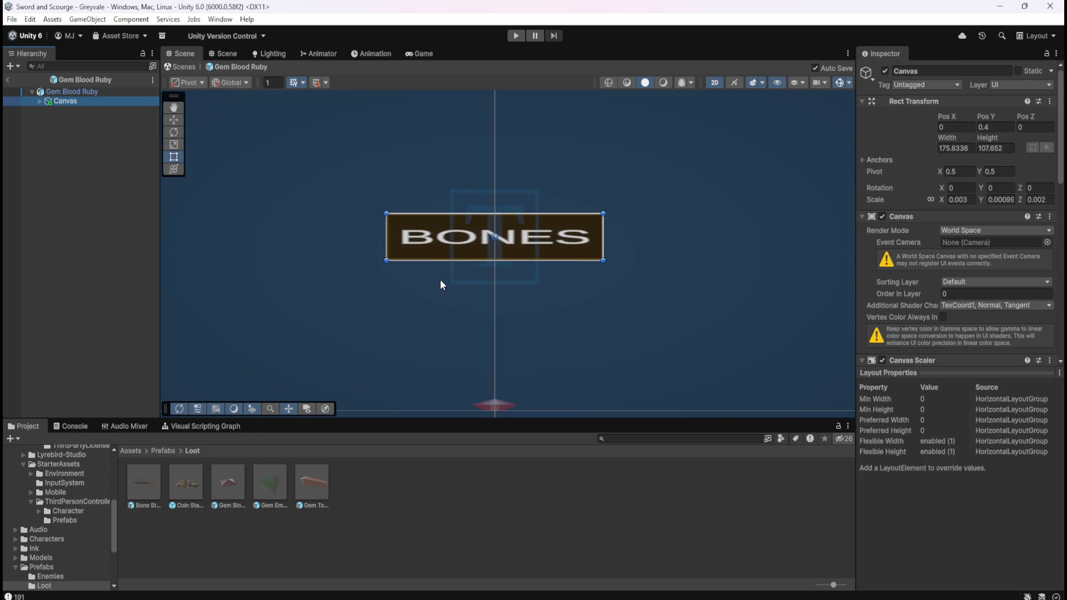
{"action": "left_click", "coordinate": [84, 93]}
{"action": "left_click", "coordinate": [78, 102]}
{"action": "left_click", "coordinate": [40, 101]}
{"action": "left_click", "coordinate": [47, 110]}
{"action": "left_click", "coordinate": [79, 129]}
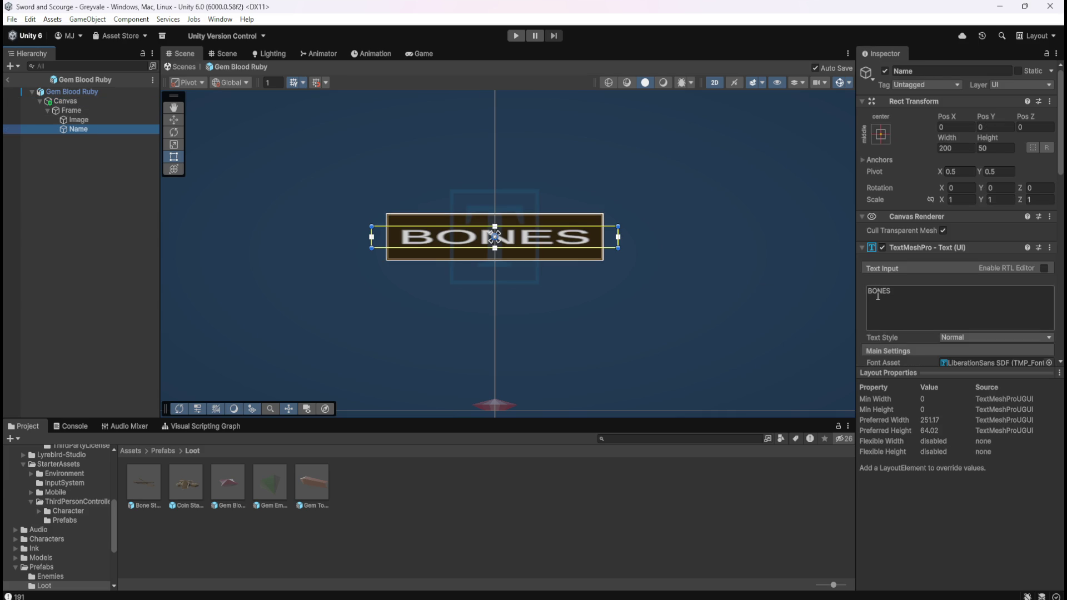
{"action": "left_click", "coordinate": [920, 303]}
{"action": "type", "text": "BLOOD RUBY"}
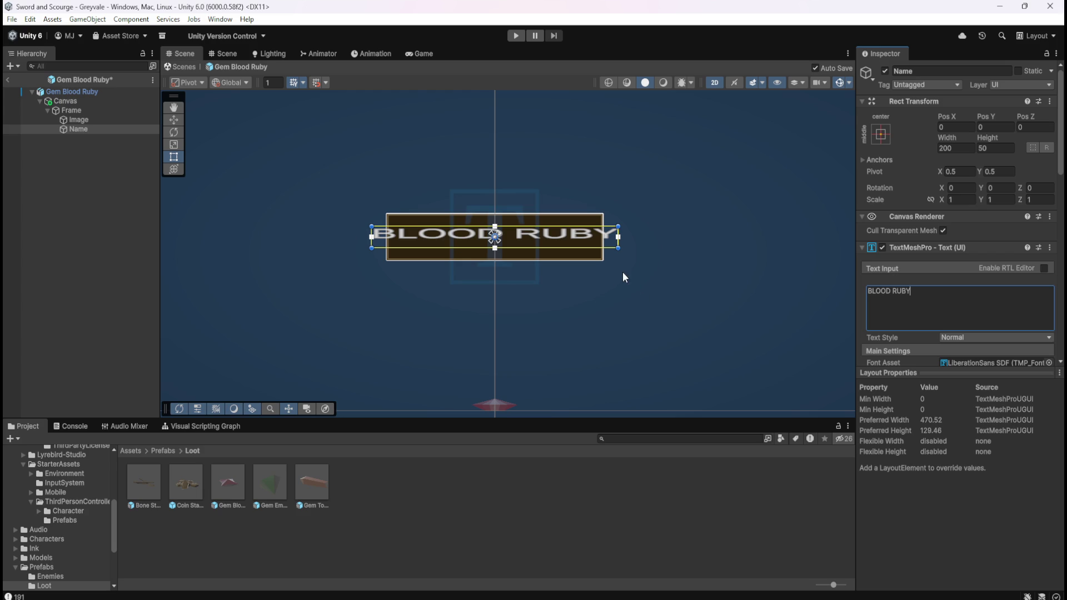
{"action": "scroll", "coordinate": [922, 322], "scroll_direction": "down", "scroll_amount": 3}
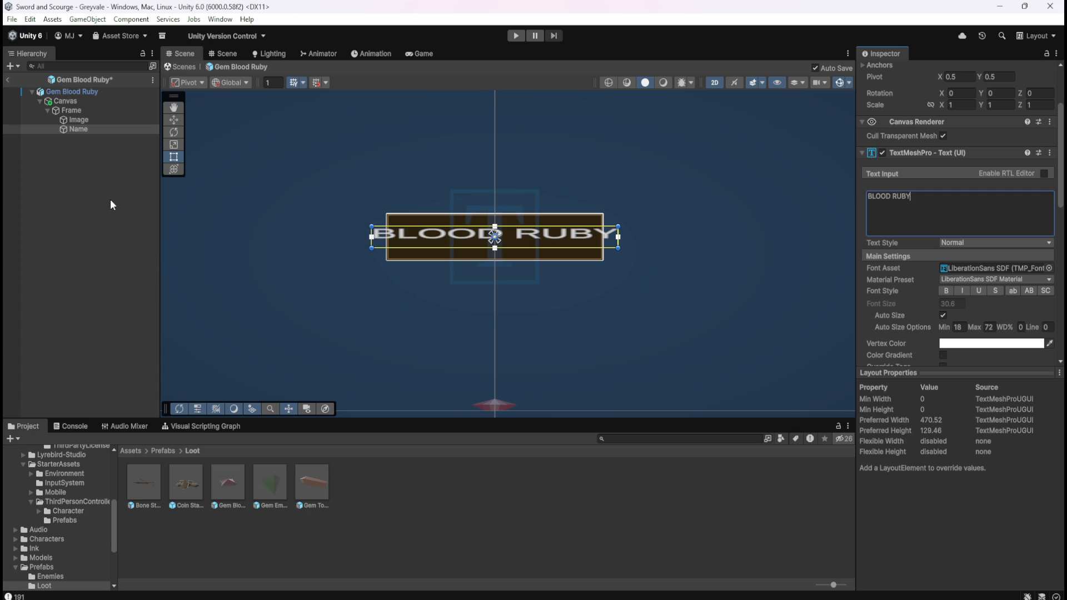
Step: Set the Name text area width to about 169 after undoing trial handle drags
{"action": "left_click_drag", "start_coordinate": [619, 239], "coordinate": [603, 254]}
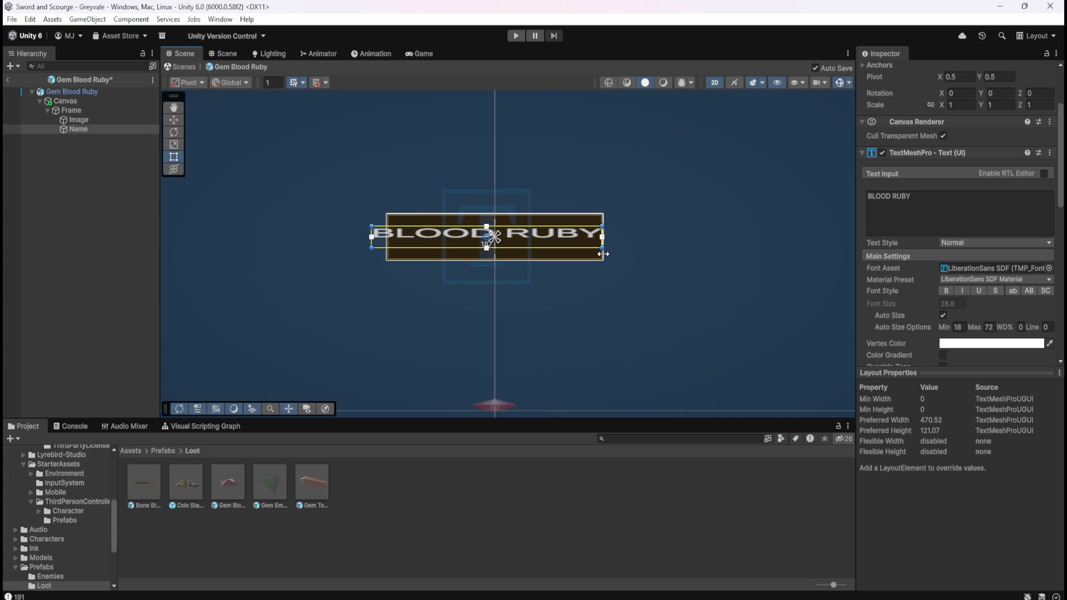
{"action": "mouse_move", "coordinate": [603, 254]}
{"action": "left_mouse_down"}
{"action": "mouse_move", "coordinate": [519, 264]}
{"action": "mouse_move", "coordinate": [603, 258]}
{"action": "mouse_move", "coordinate": [579, 259]}
{"action": "left_mouse_up"}
{"action": "scroll", "coordinate": [929, 292], "scroll_direction": "up", "scroll_amount": 3}
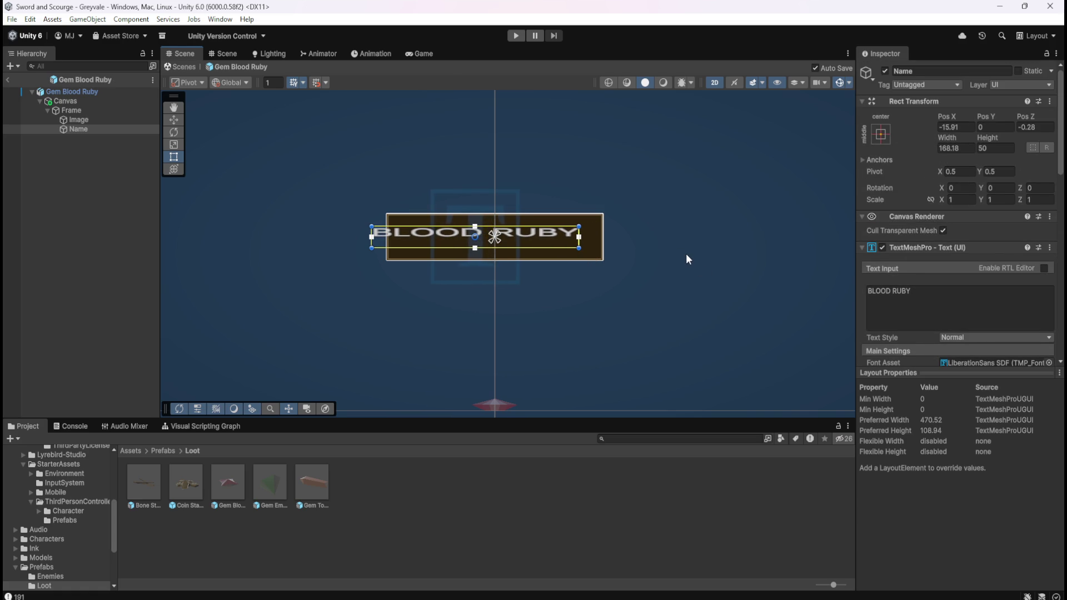
{"action": "key", "text": "ctrl+z"}
{"action": "mouse_move", "coordinate": [949, 144]}
{"action": "left_mouse_down"}
{"action": "mouse_move", "coordinate": [658, 142]}
{"action": "mouse_move", "coordinate": [522, 156]}
{"action": "left_mouse_up"}
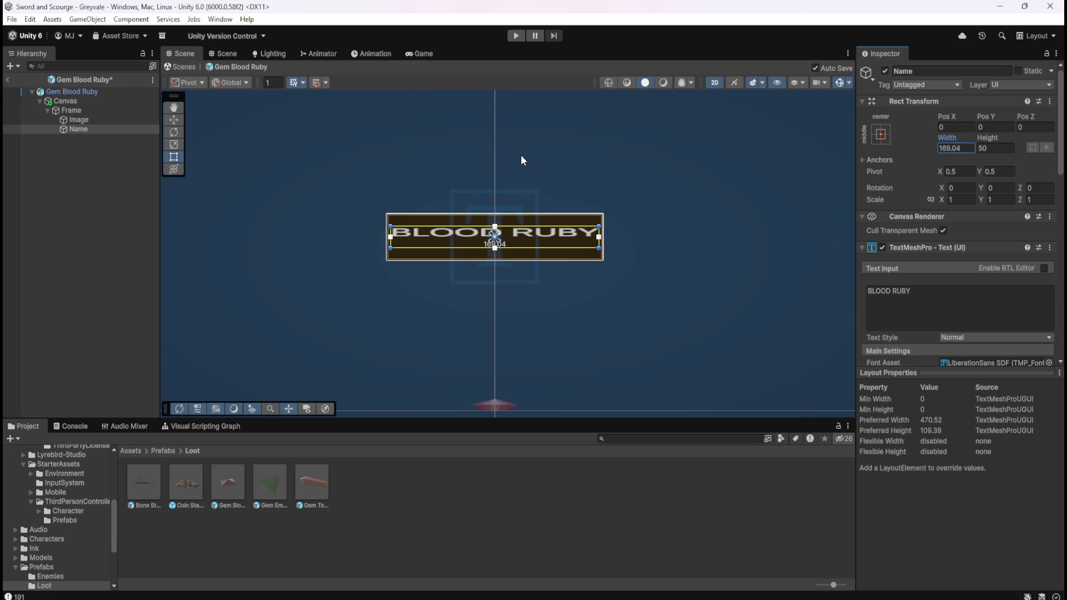
Step: Centre the BLOOD RUBY label vertically with middle alignment in TextMeshPro
{"action": "scroll", "coordinate": [897, 238], "scroll_direction": "down", "scroll_amount": 10}
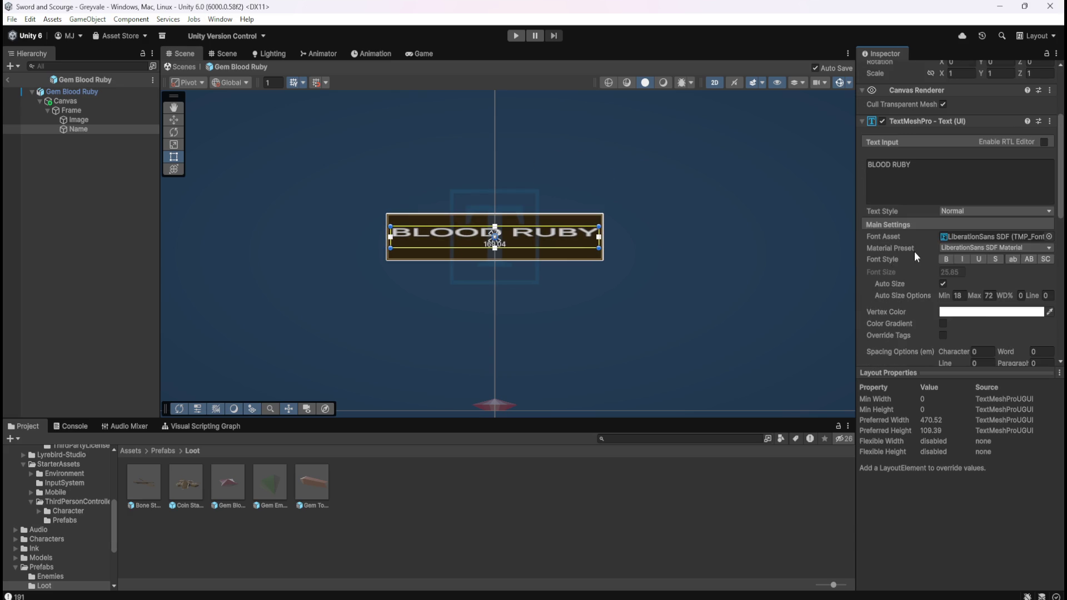
{"action": "left_click", "coordinate": [957, 266]}
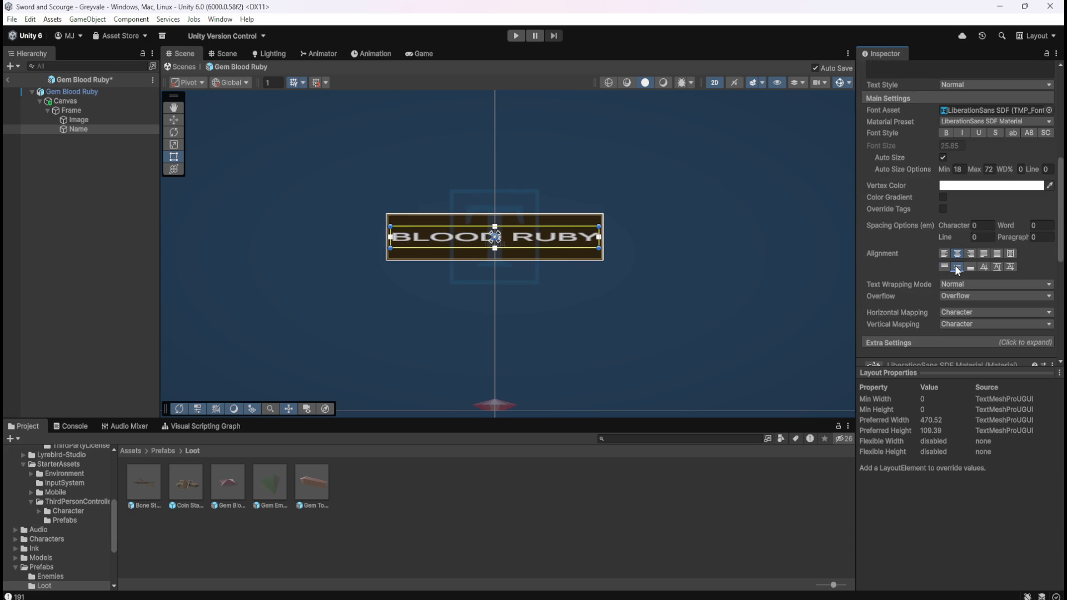
{"action": "left_click", "coordinate": [112, 243]}
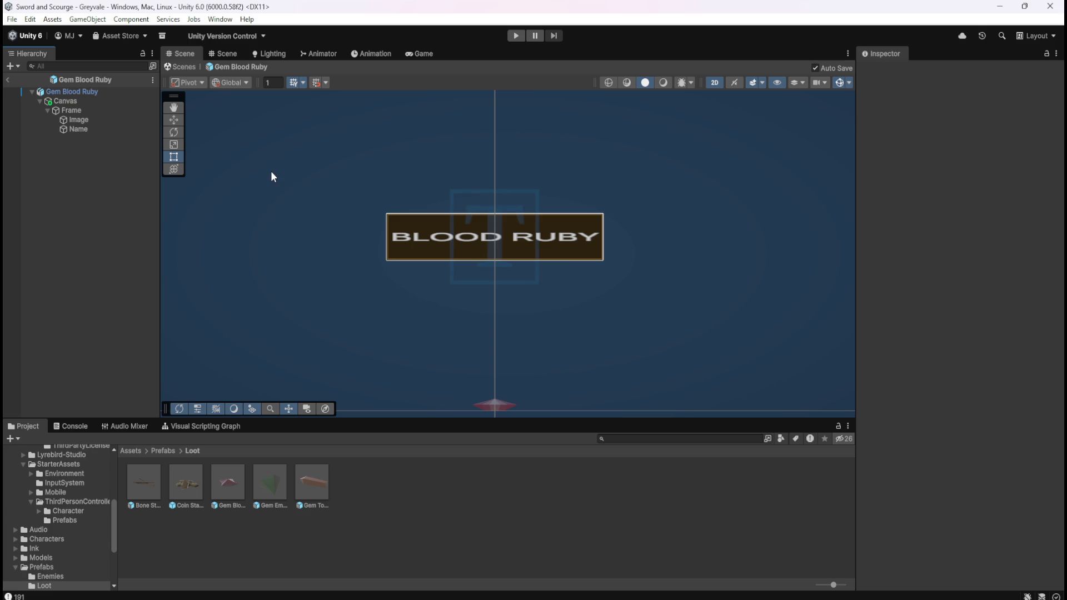
Step: Review the Gem Blood Ruby nameplate's Frame, Image and Name settings
{"action": "left_click", "coordinate": [78, 109]}
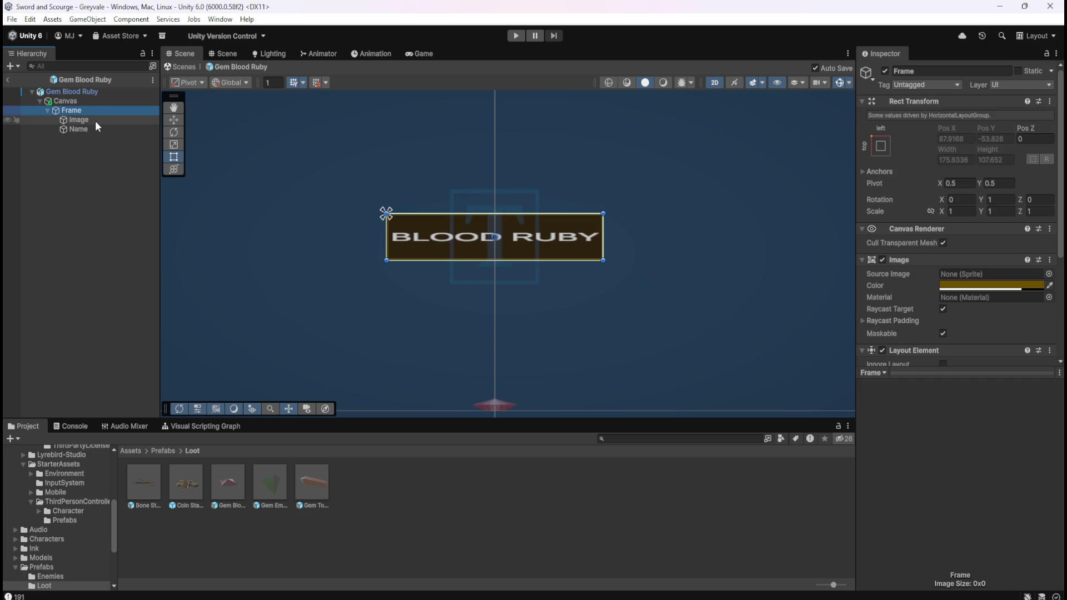
{"action": "left_click", "coordinate": [95, 122]}
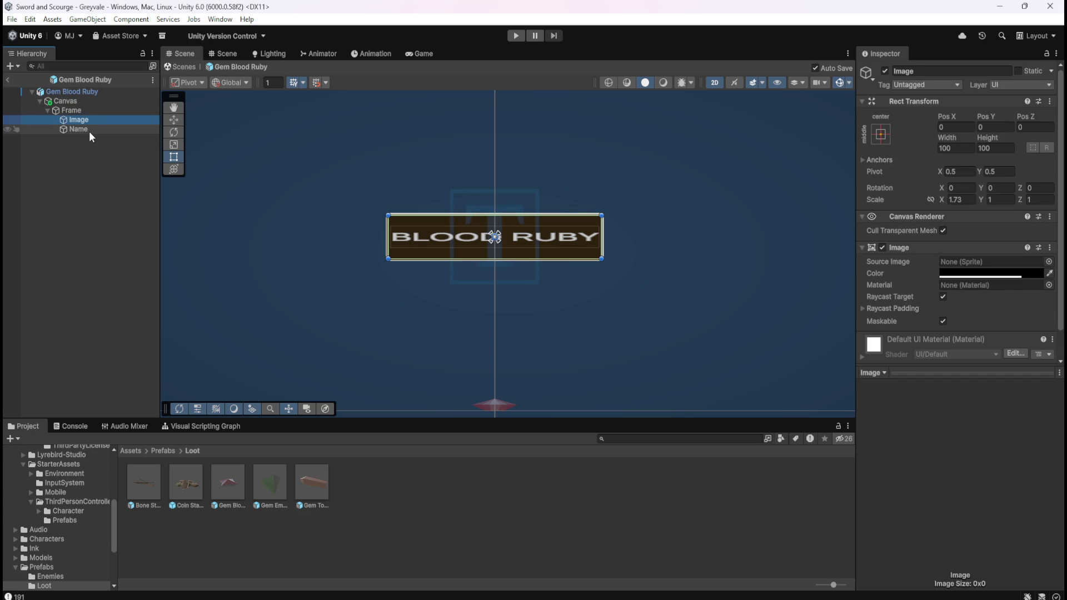
{"action": "left_click", "coordinate": [93, 129]}
{"action": "left_click", "coordinate": [97, 111]}
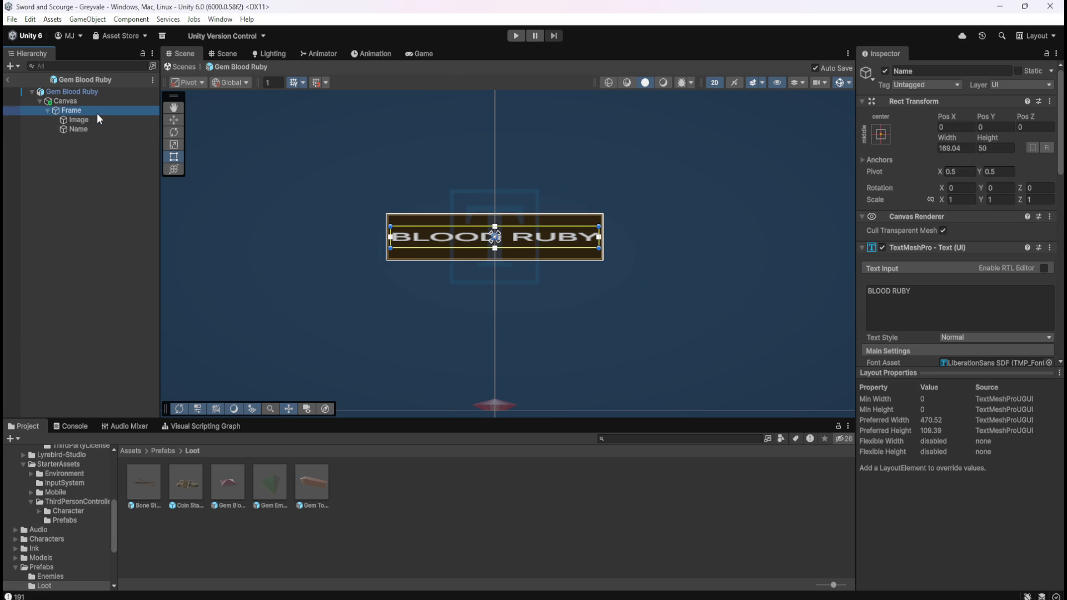
Step: Open the Bone Stack prefab in a 2D scene view and inspect its Frame
{"action": "double_click", "coordinate": [143, 481]}
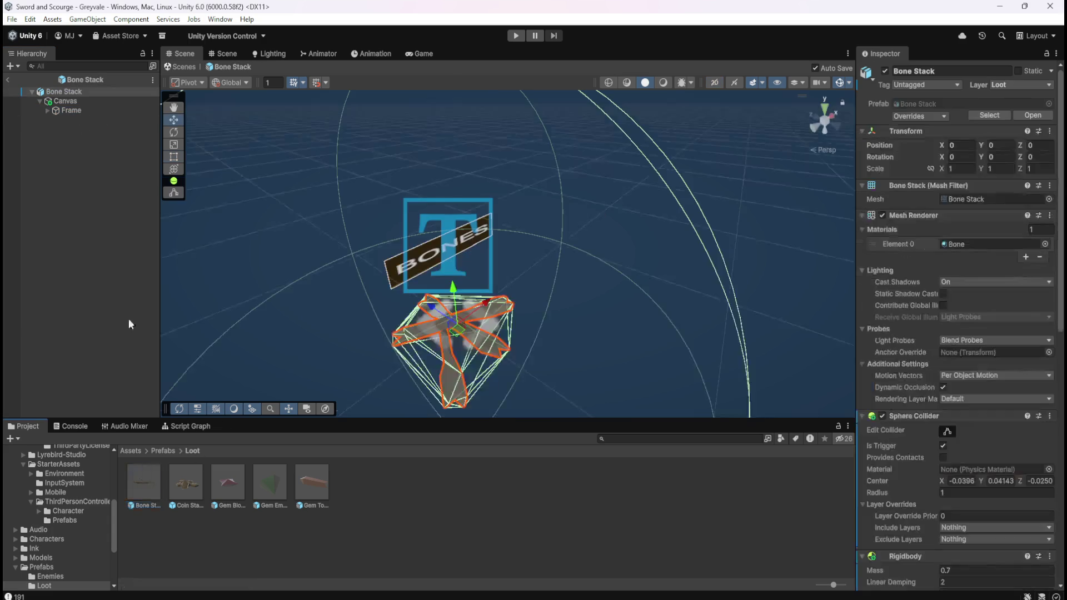
{"action": "left_click", "coordinate": [47, 111]}
{"action": "left_click", "coordinate": [716, 82]}
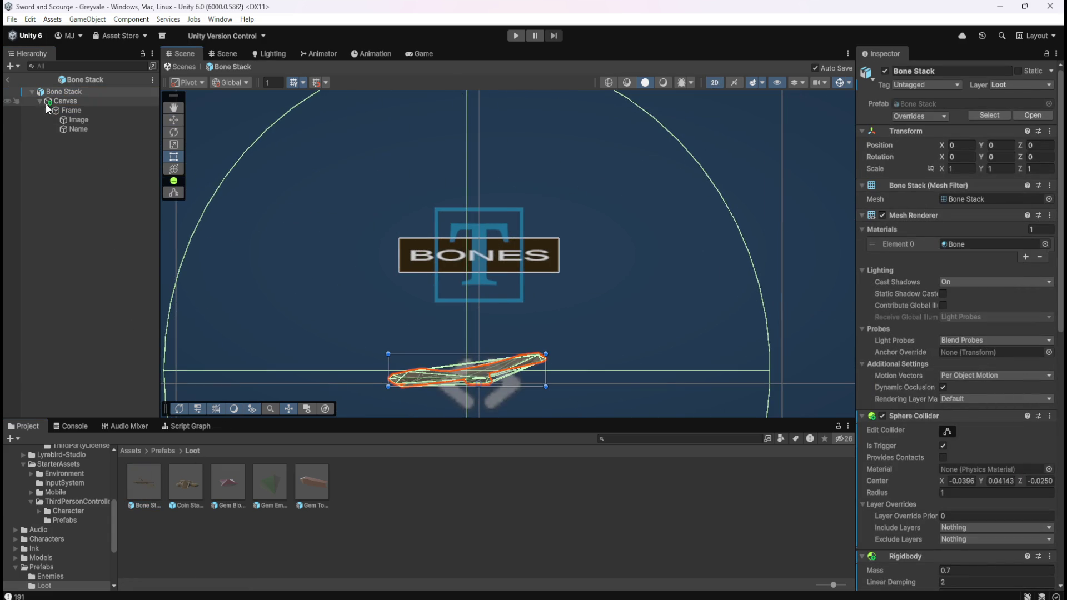
{"action": "left_click", "coordinate": [72, 111]}
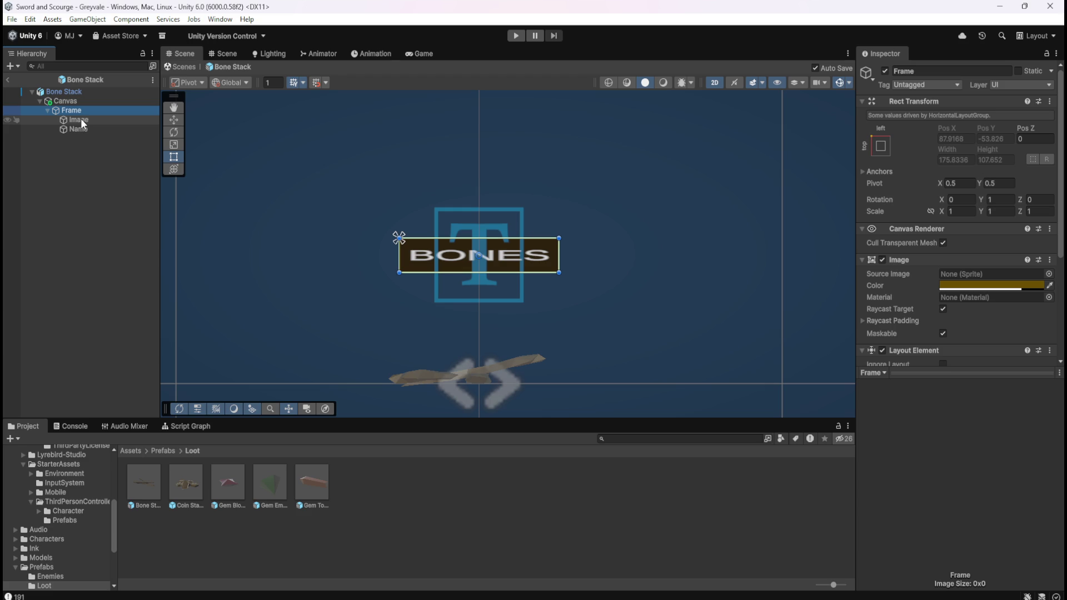
{"action": "scroll", "coordinate": [929, 278], "scroll_direction": "down", "scroll_amount": 3}
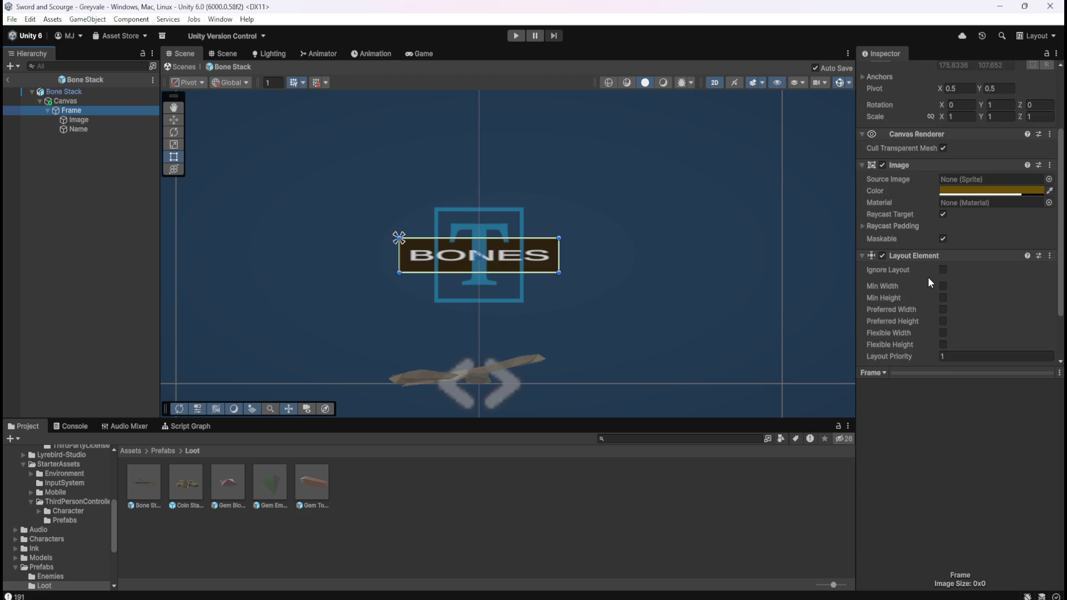
{"action": "scroll", "coordinate": [928, 278], "scroll_direction": "up", "scroll_amount": 1}
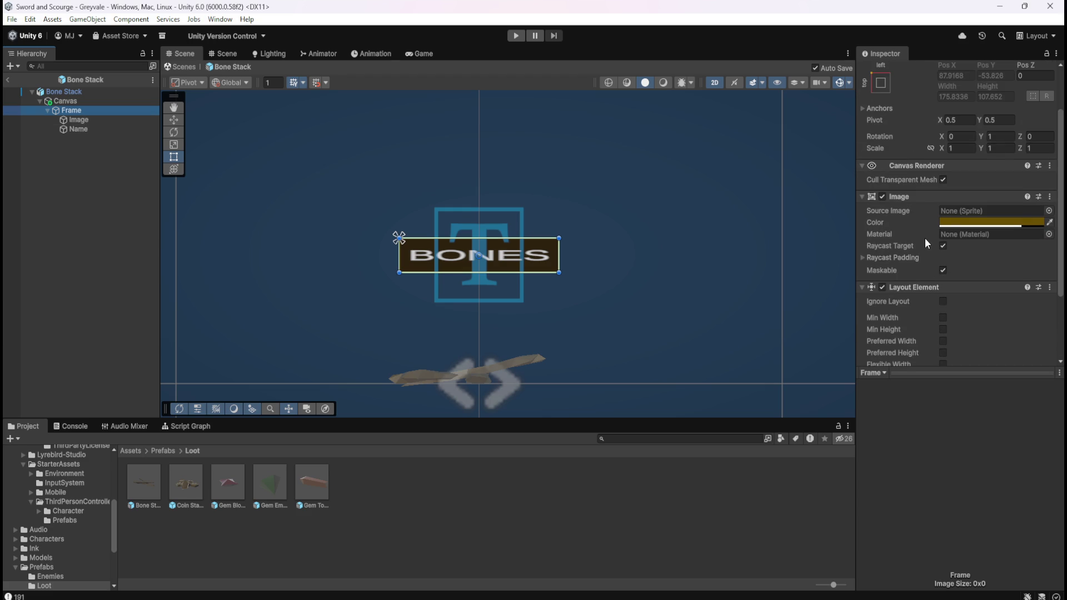
{"action": "scroll", "coordinate": [924, 229], "scroll_direction": "down", "scroll_amount": 3}
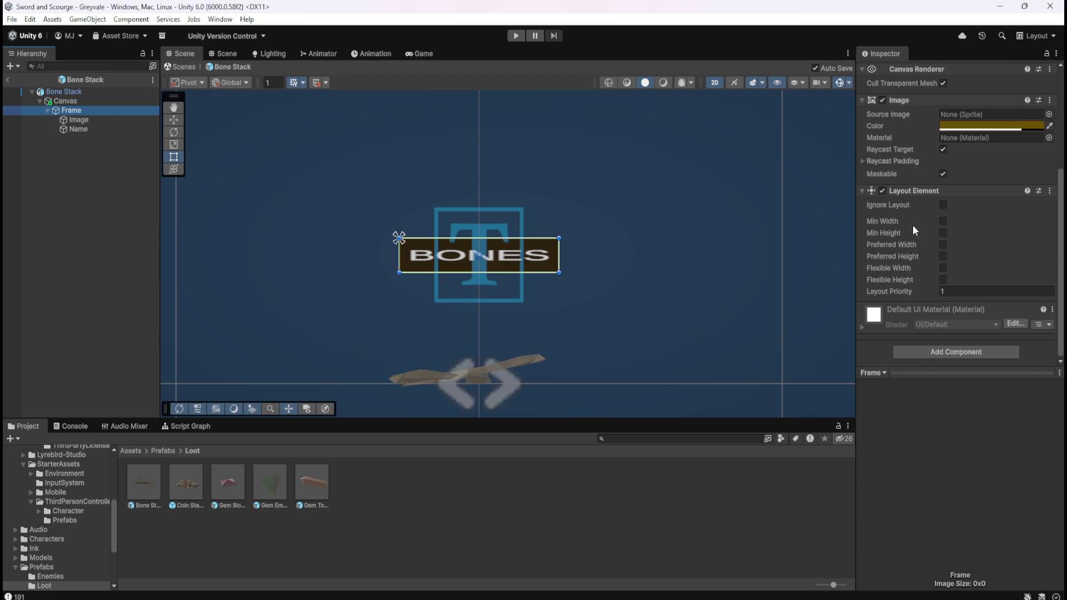
Step: Compare the Bone Stack Image and Name text settings, then reopen Gem Blood Ruby
{"action": "left_click", "coordinate": [112, 122]}
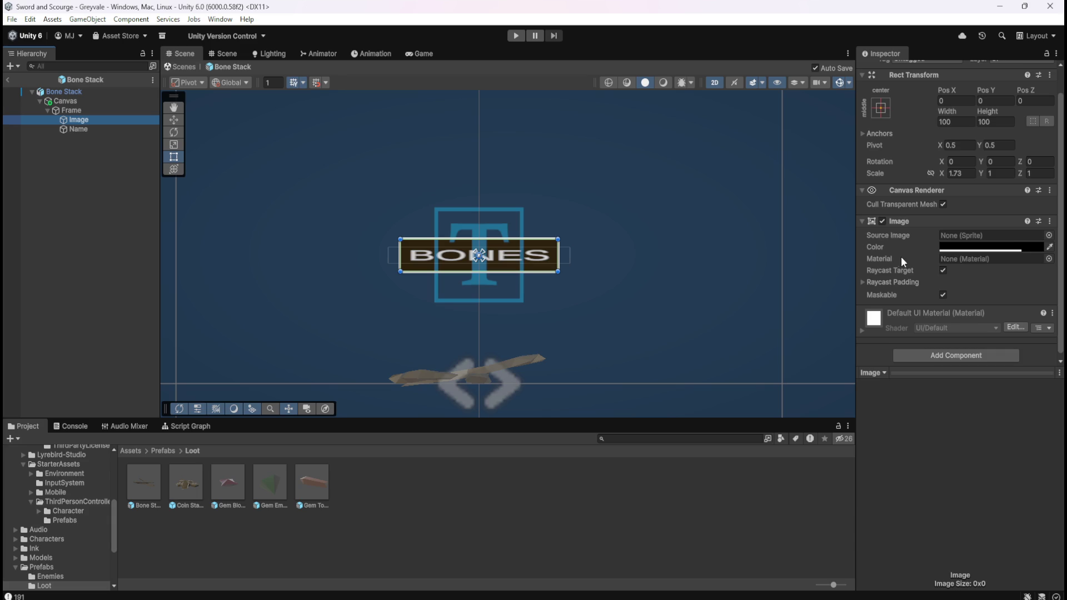
{"action": "left_click", "coordinate": [107, 130]}
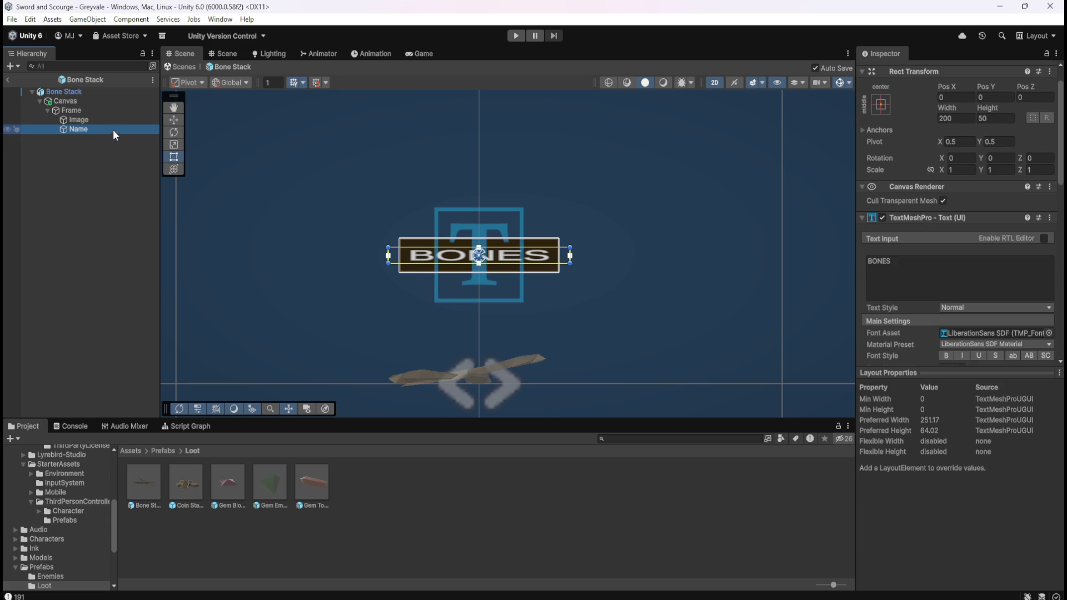
{"action": "left_click", "coordinate": [79, 119]}
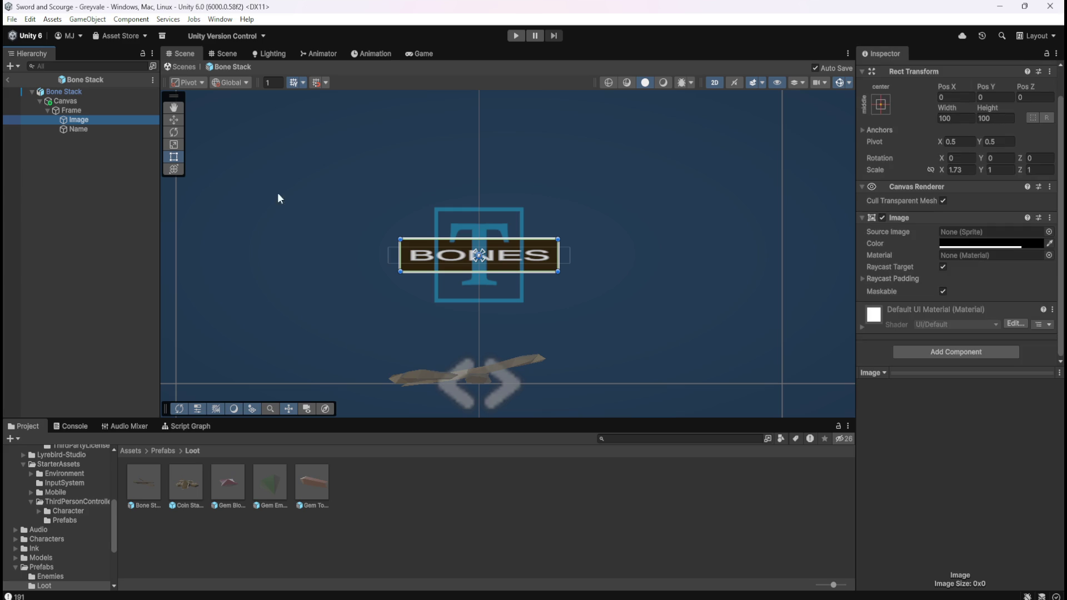
{"action": "left_click", "coordinate": [92, 130]}
{"action": "scroll", "coordinate": [928, 304], "scroll_direction": "down", "scroll_amount": 10}
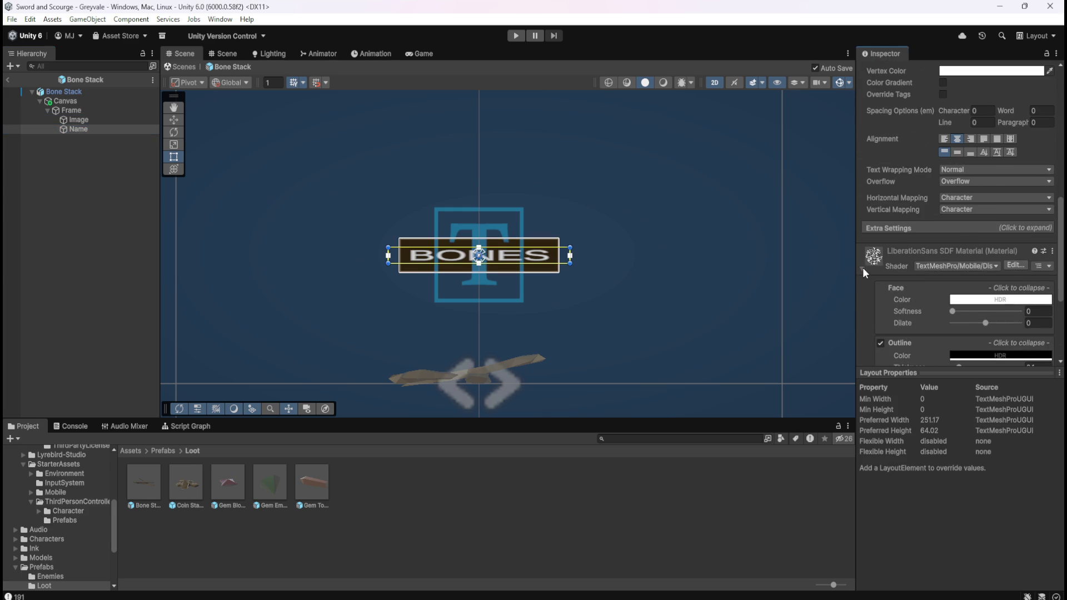
{"action": "left_click", "coordinate": [863, 268]}
{"action": "scroll", "coordinate": [889, 250], "scroll_direction": "up", "scroll_amount": 5}
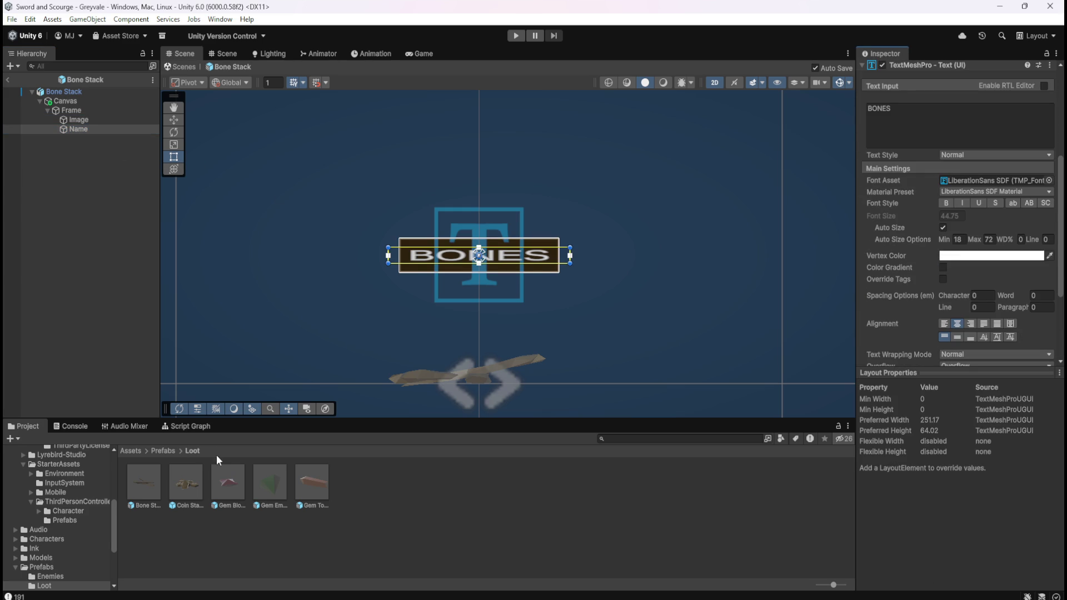
{"action": "double_click", "coordinate": [234, 481]}
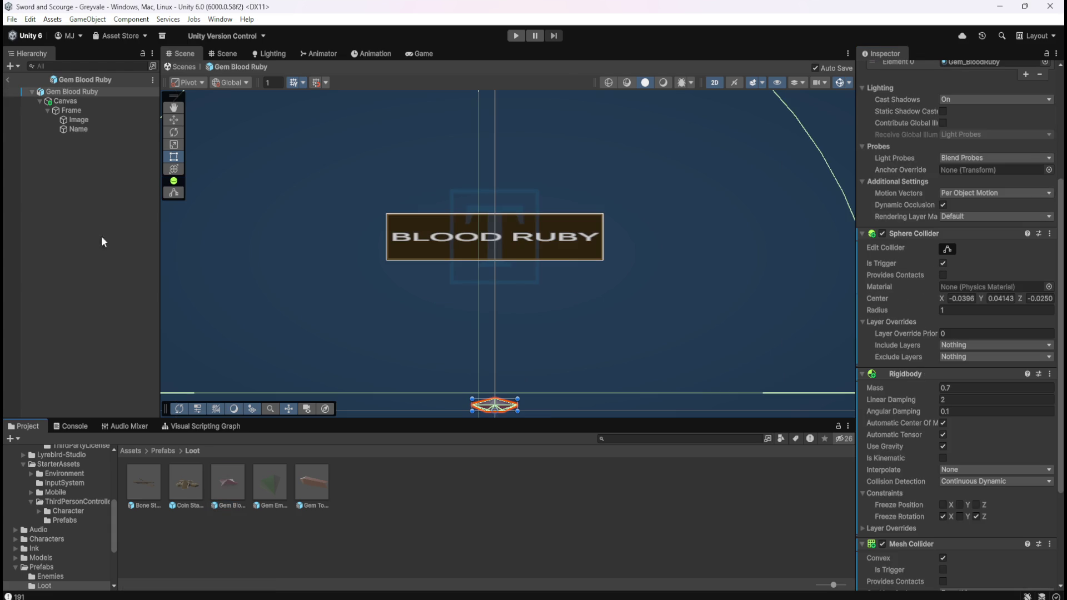
Step: Delete Gem Blood Ruby's old Canvas and paste Bone Stack's Canvas under its root
{"action": "left_click", "coordinate": [90, 103]}
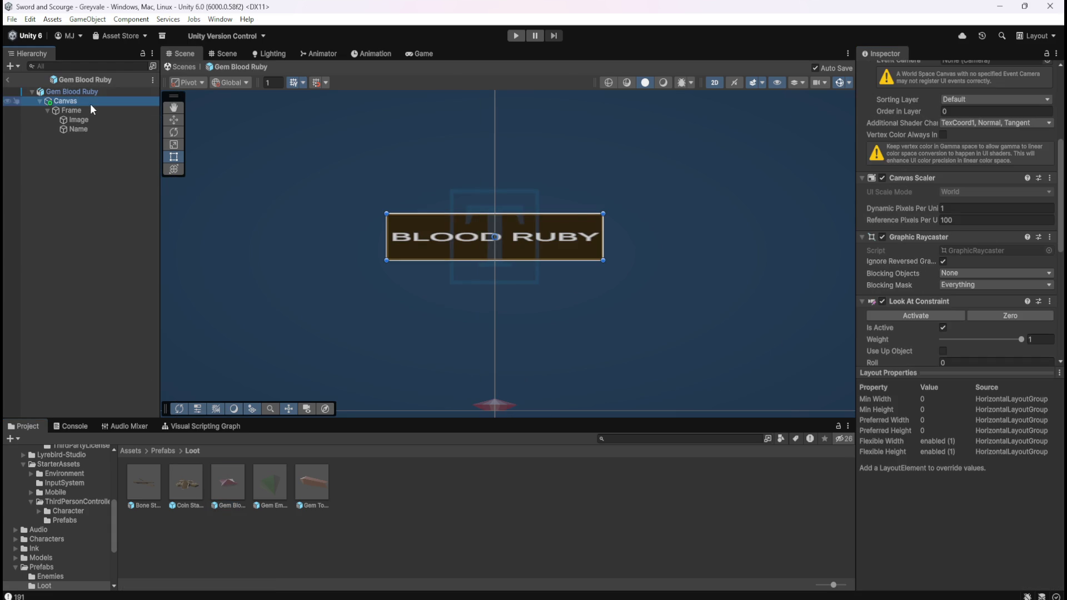
{"action": "key", "text": "Delete"}
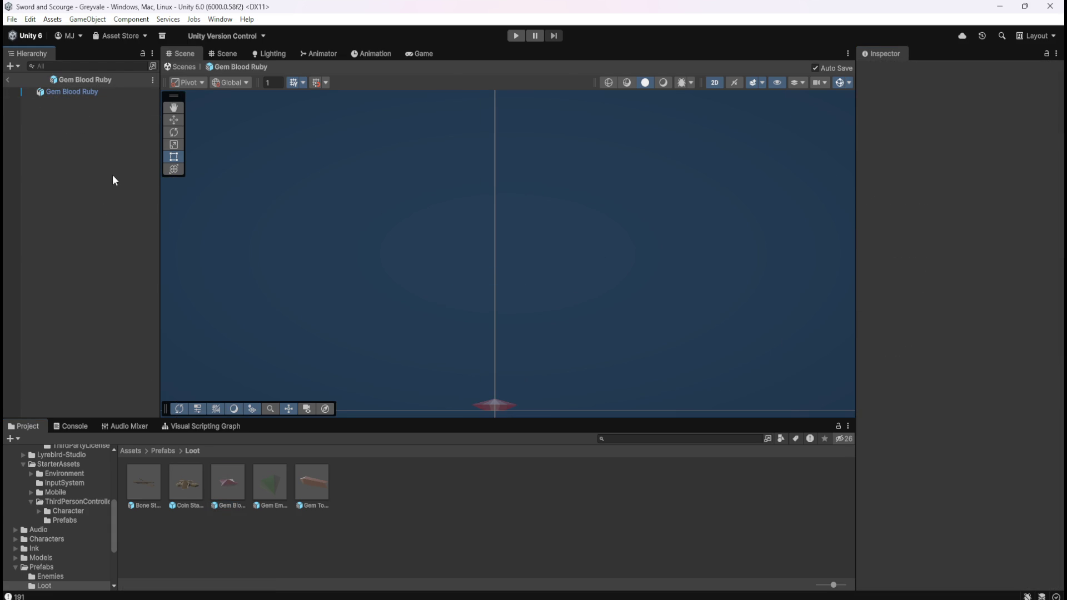
{"action": "double_click", "coordinate": [151, 478]}
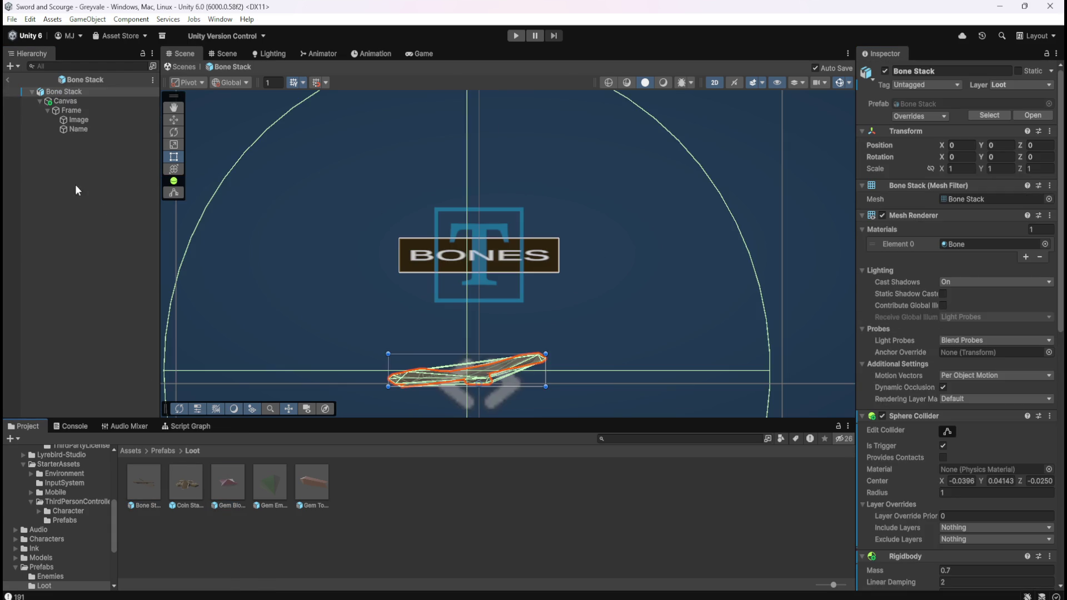
{"action": "left_click", "coordinate": [75, 100]}
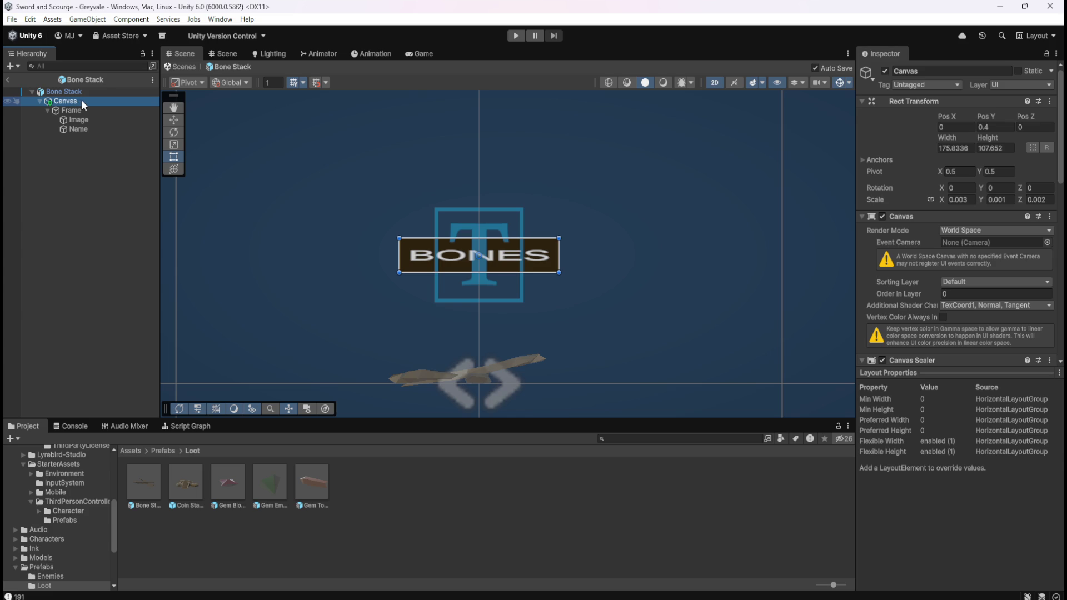
{"action": "double_click", "coordinate": [238, 484]}
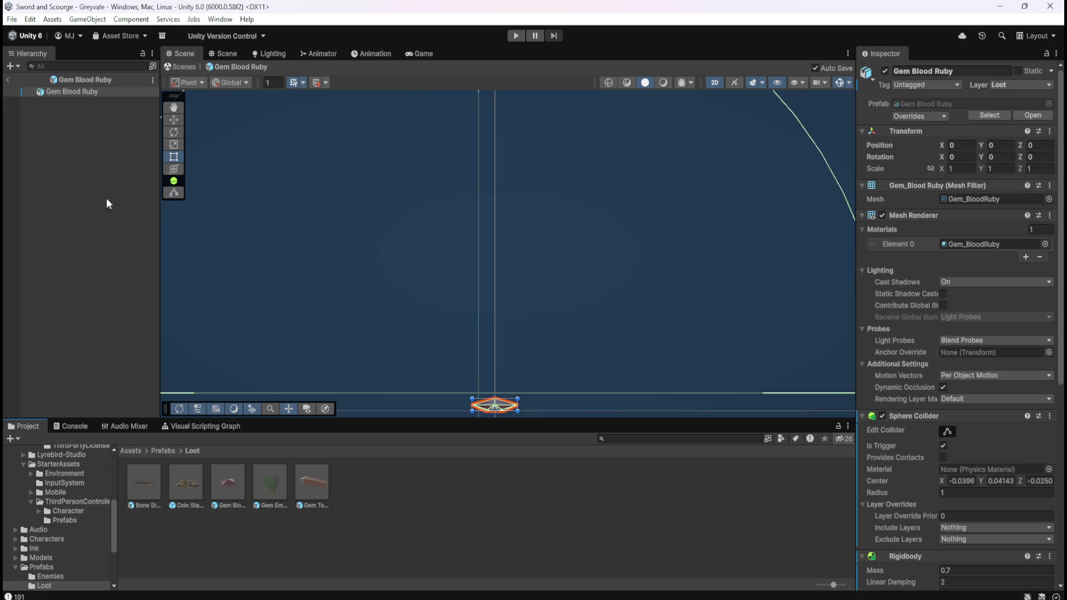
{"action": "left_click", "coordinate": [83, 91]}
{"action": "key", "text": "ctrl+v"}
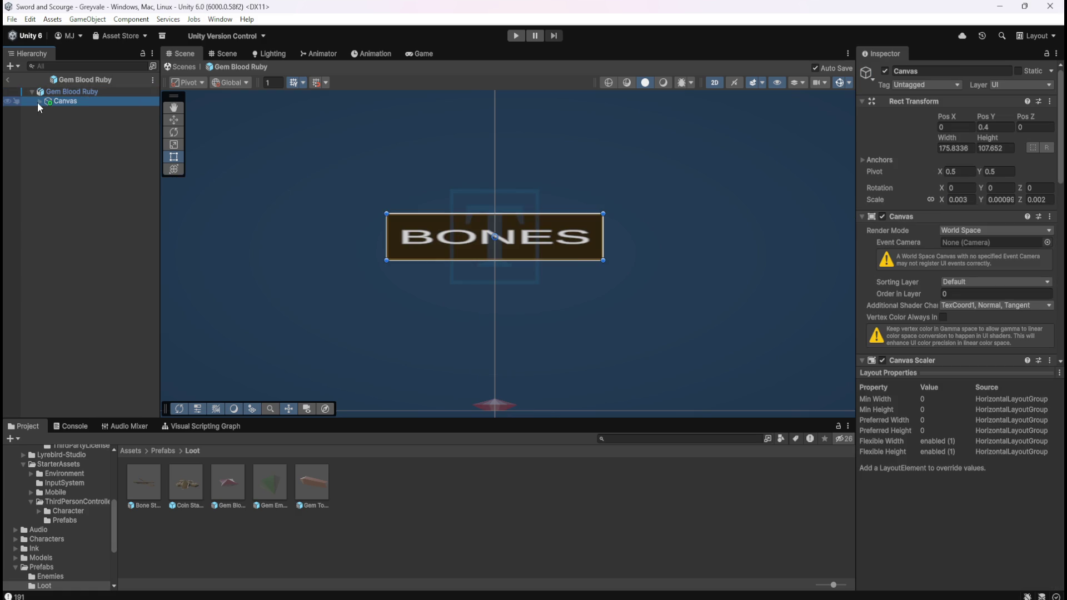
Step: Delete Frame, Image and Name from the pasted Canvas, leaving it empty
{"action": "left_click", "coordinate": [40, 102]}
{"action": "left_click", "coordinate": [47, 110]}
{"action": "left_click", "coordinate": [77, 110]}
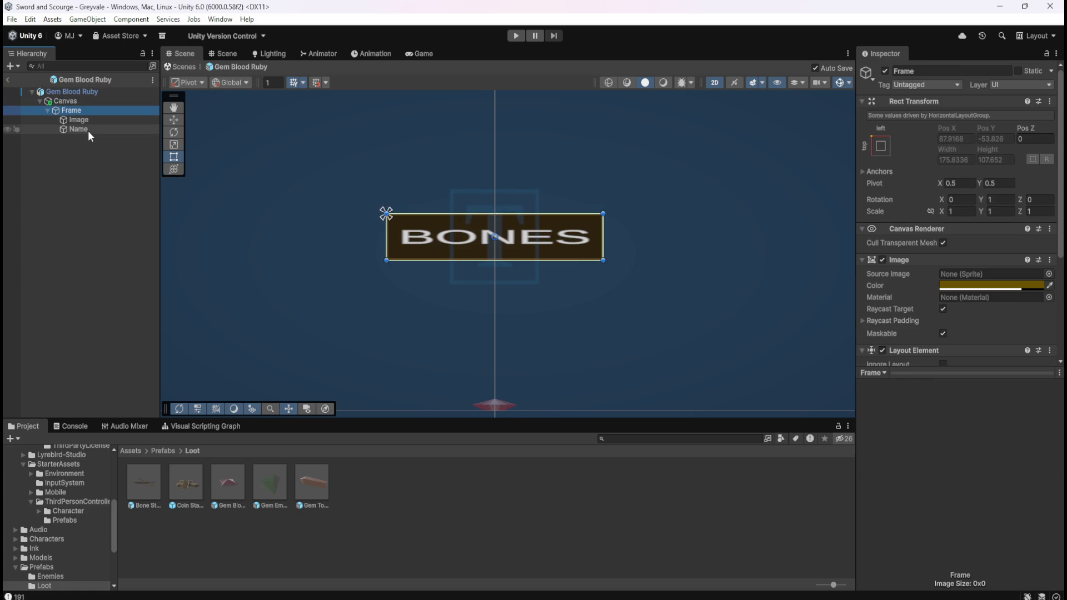
{"action": "left_click", "coordinate": [87, 131], "text": "shift"}
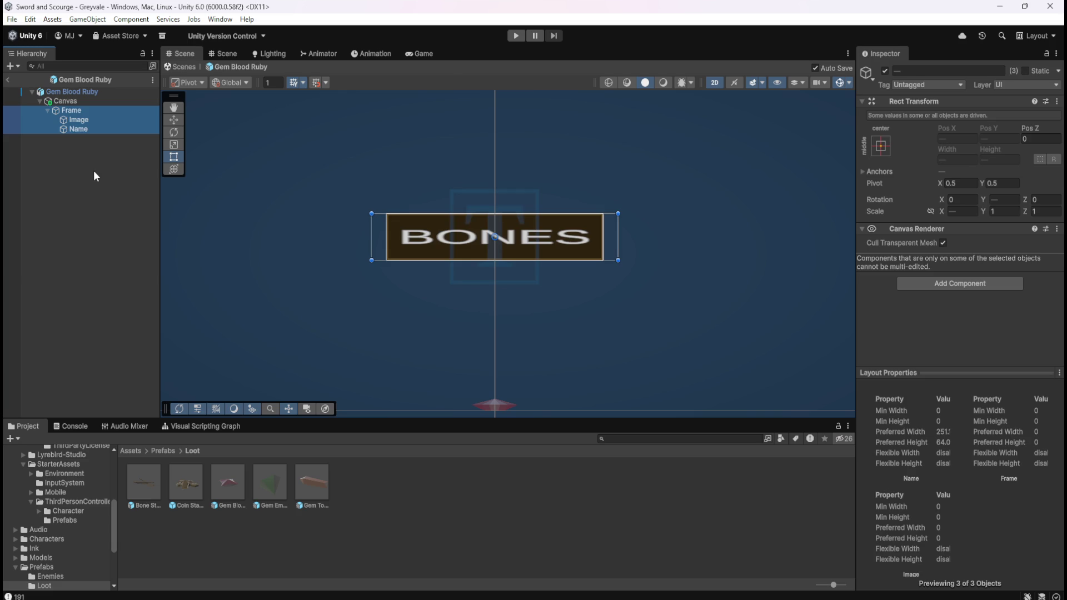
{"action": "key", "text": "Delete"}
{"action": "left_click", "coordinate": [63, 101]}
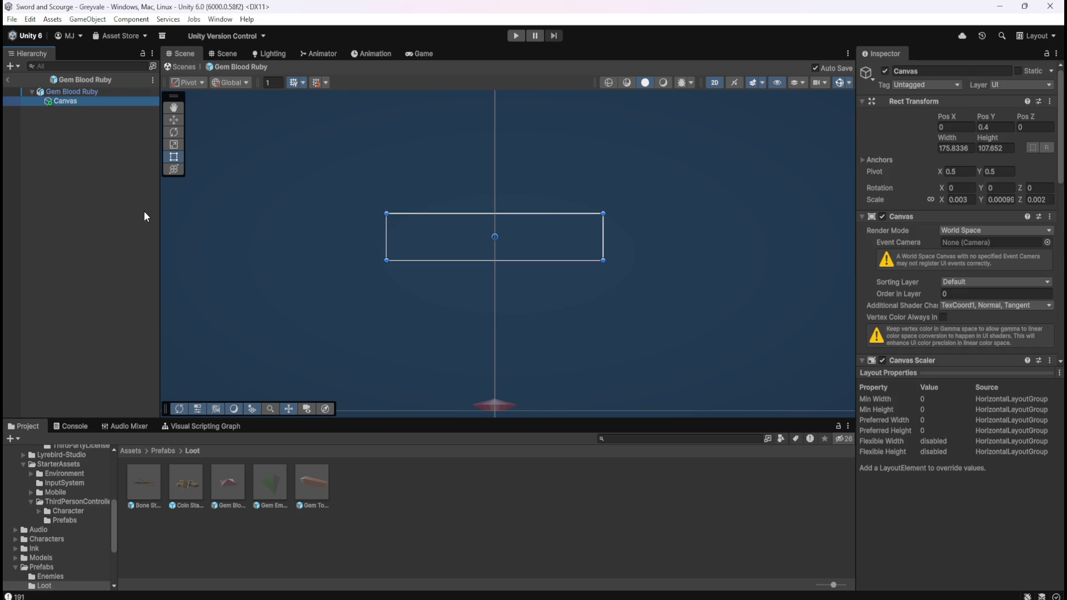
{"action": "left_click", "coordinate": [967, 148]}
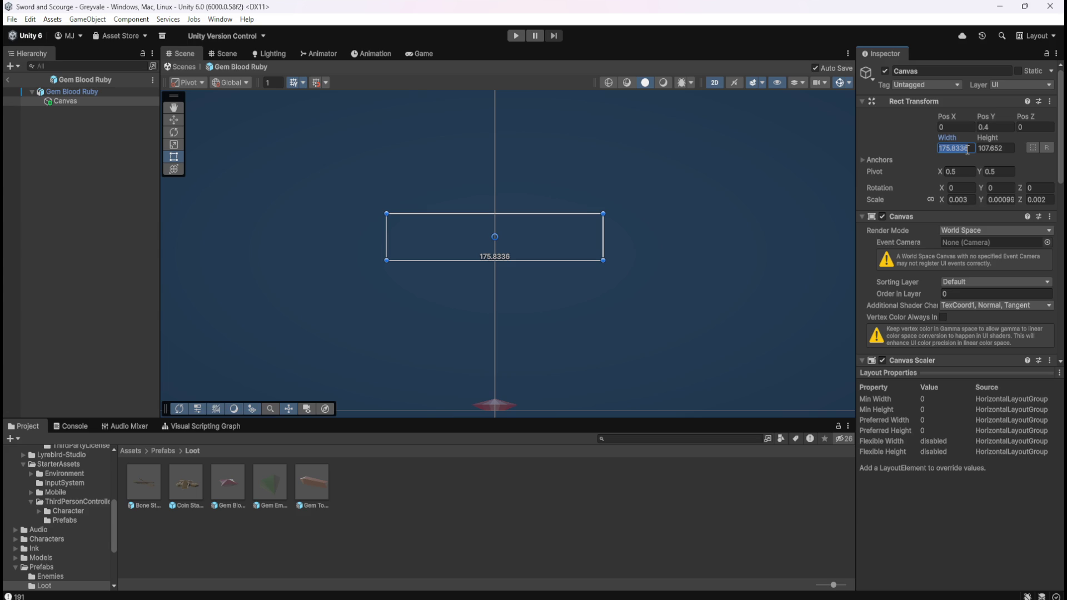
Step: Set the Canvas width to 185 and compare it against the Bone Stack nameplate
{"action": "type", "text": "185"}
{"action": "key", "text": "Return"}
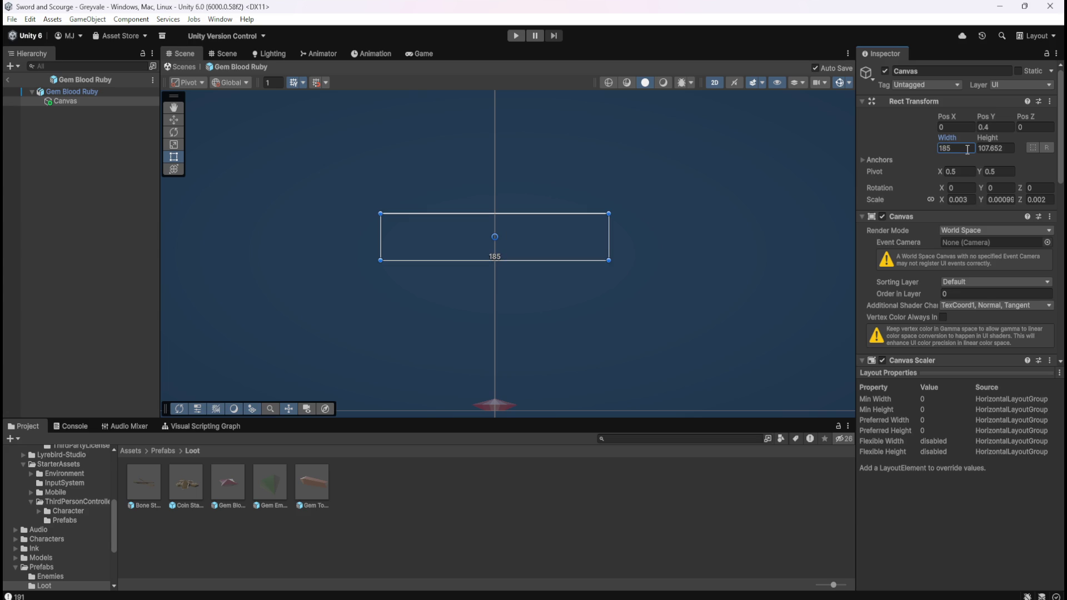
{"action": "double_click", "coordinate": [147, 481]}
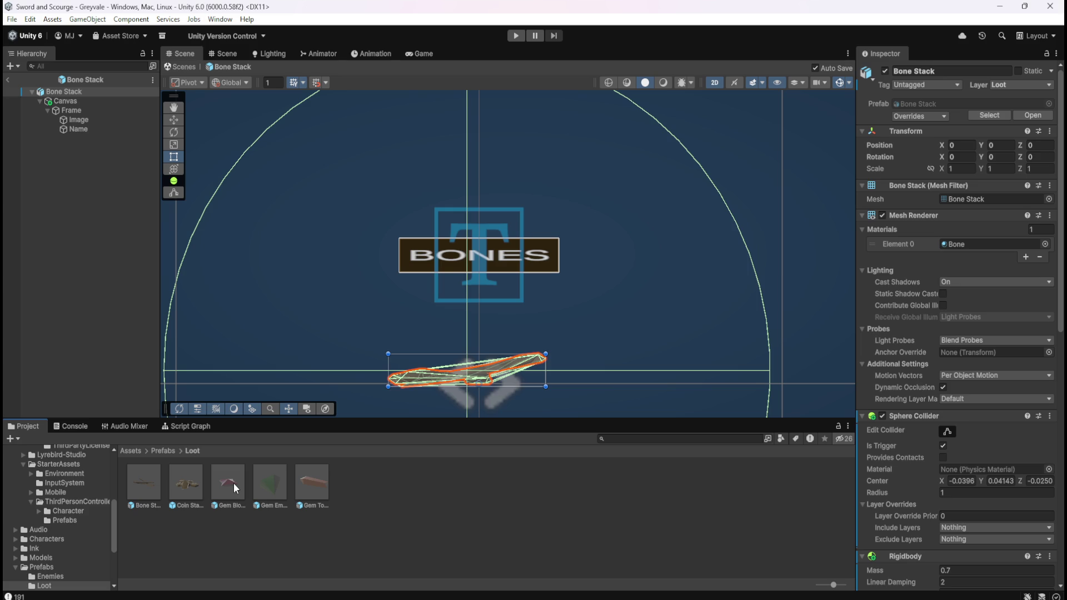
{"action": "scroll", "coordinate": [901, 525], "scroll_direction": "down", "scroll_amount": 5}
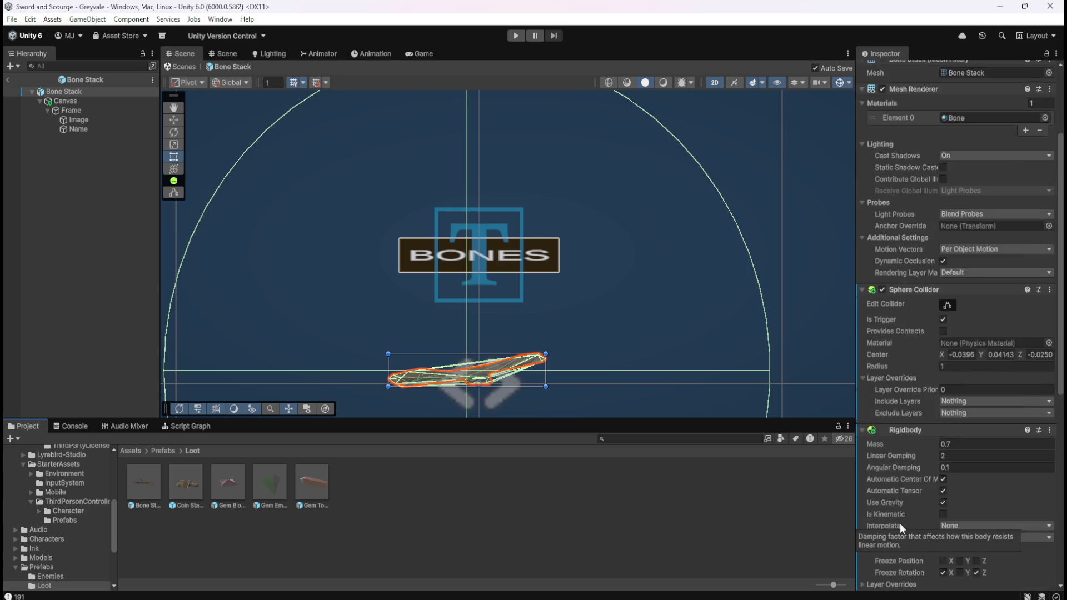
{"action": "scroll", "coordinate": [900, 523], "scroll_direction": "up", "scroll_amount": 4}
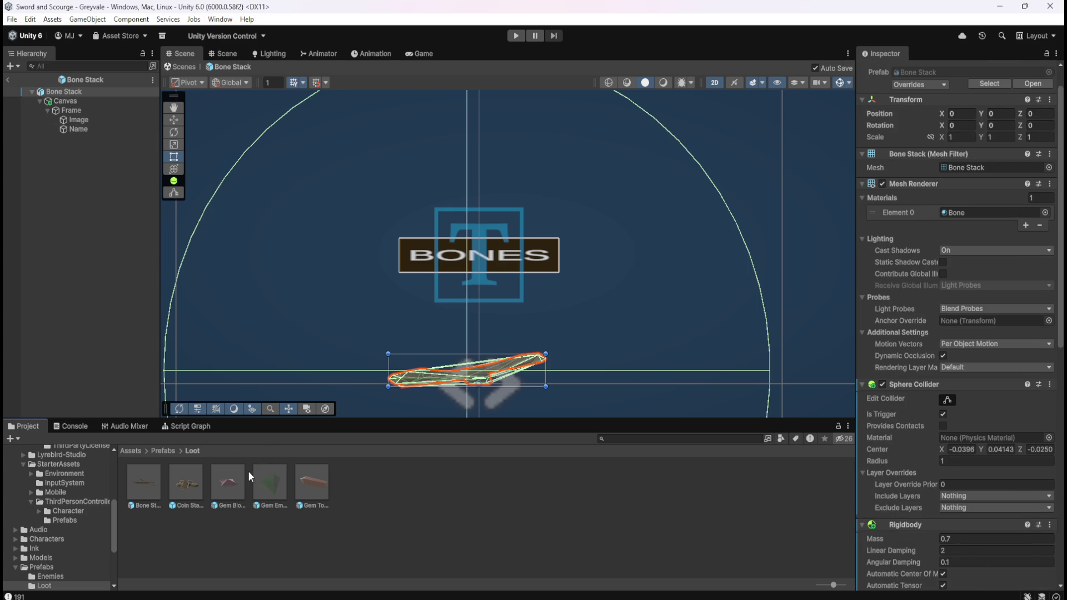
{"action": "double_click", "coordinate": [228, 476]}
{"action": "left_click", "coordinate": [84, 103]}
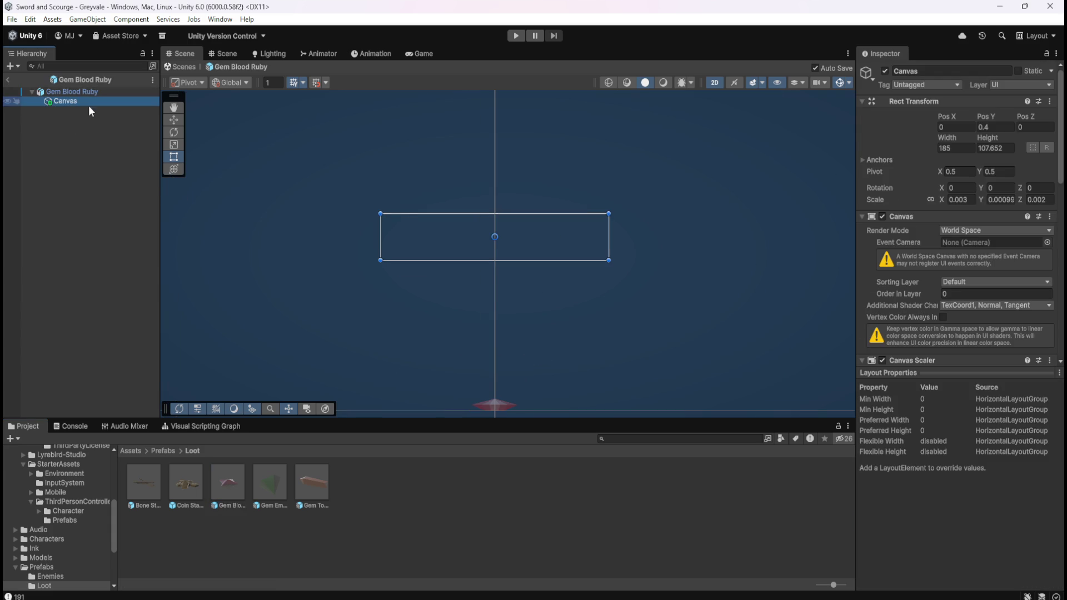
{"action": "scroll", "coordinate": [953, 281], "scroll_direction": "down", "scroll_amount": 15}
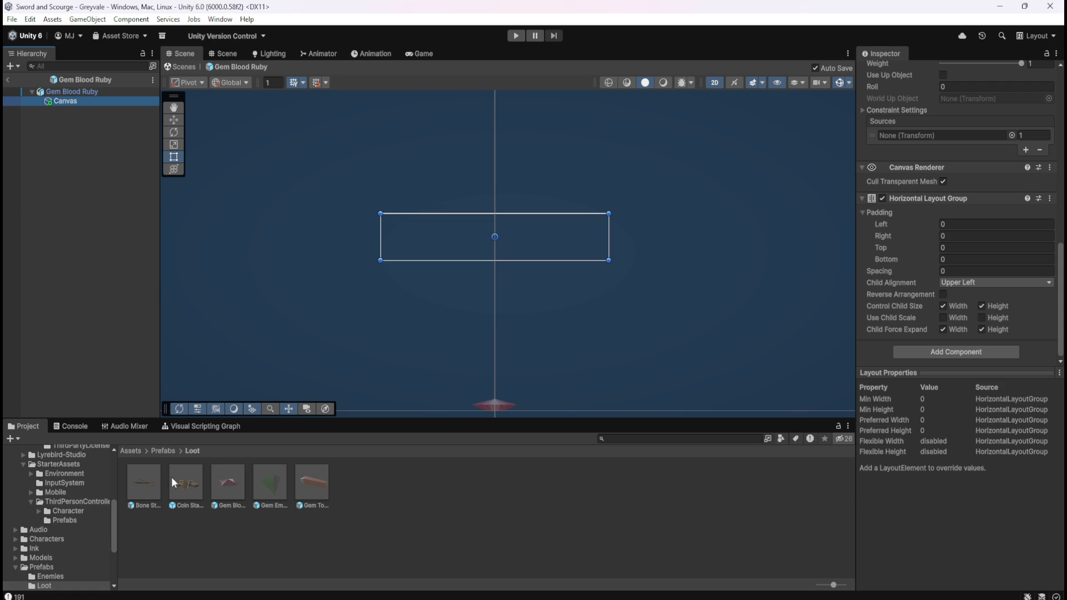
Step: Inspect the Bone Stack Frame for reference, then return to the Gem Blood Ruby Canvas
{"action": "double_click", "coordinate": [157, 485]}
{"action": "left_click", "coordinate": [71, 111]}
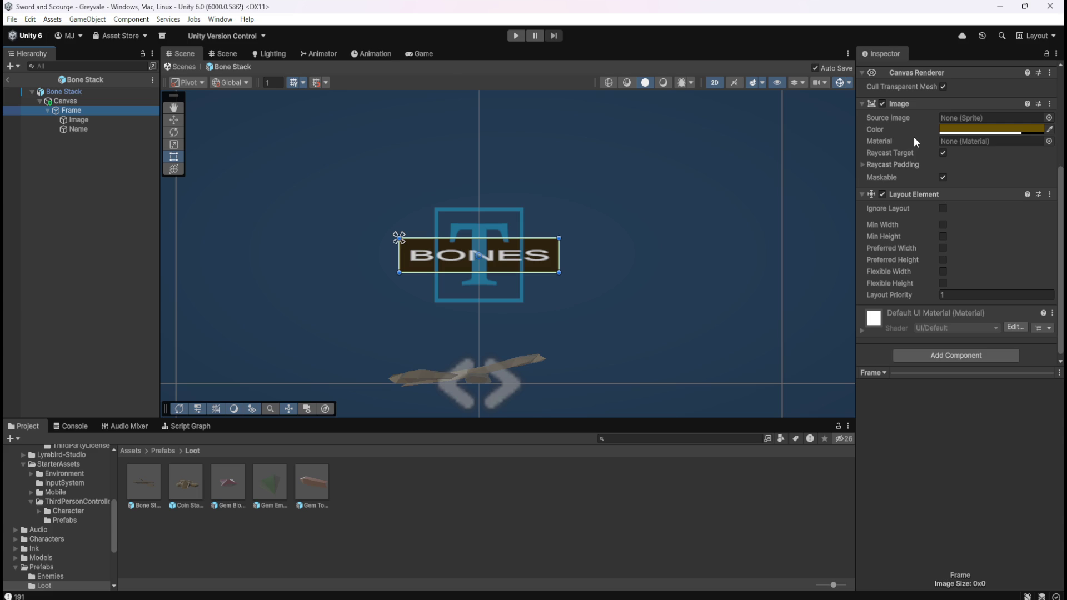
{"action": "scroll", "coordinate": [915, 142], "scroll_direction": "up", "scroll_amount": 2}
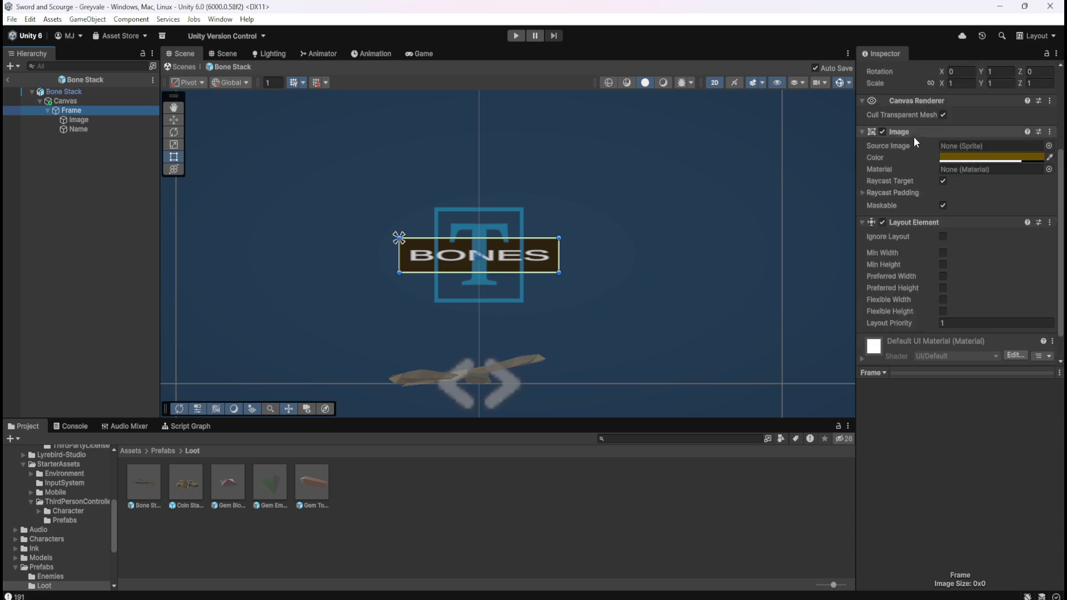
{"action": "scroll", "coordinate": [889, 252], "scroll_direction": "up", "scroll_amount": 3}
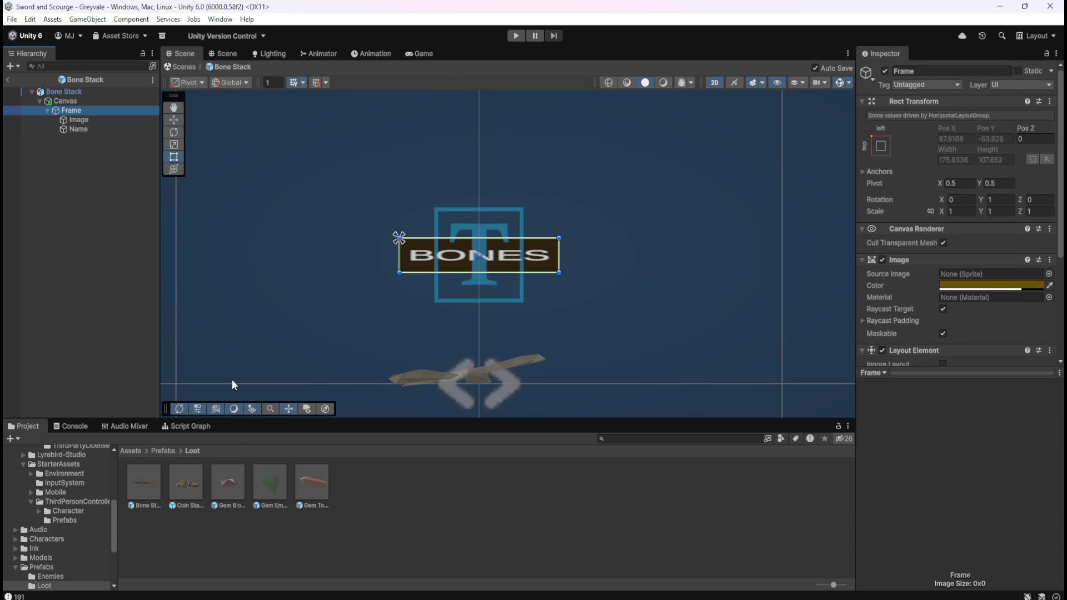
{"action": "double_click", "coordinate": [233, 482]}
{"action": "right_click", "coordinate": [69, 101]}
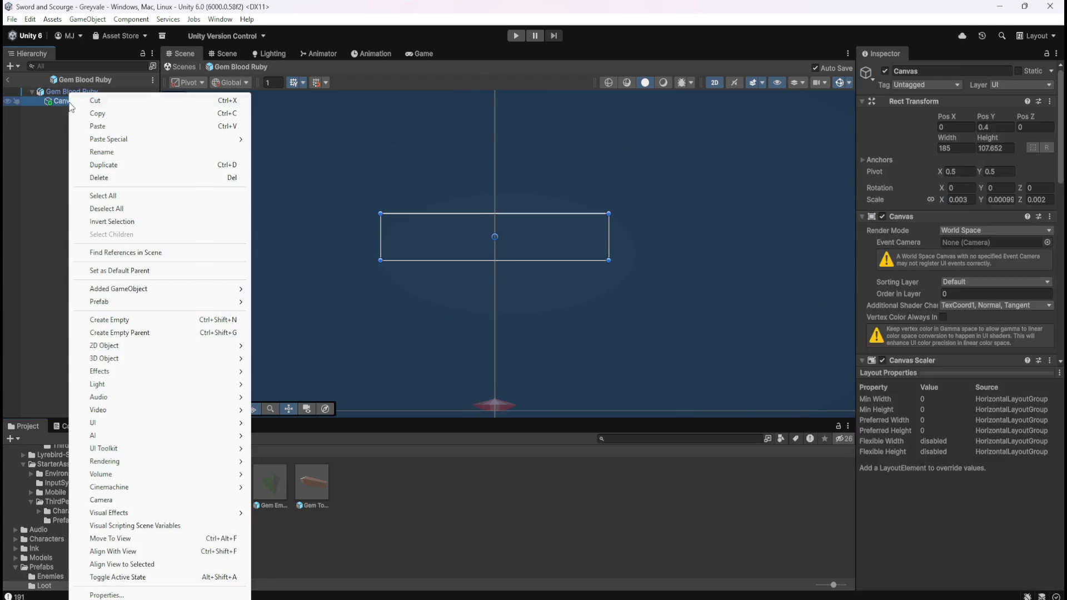
{"action": "mouse_move", "coordinate": [178, 425]}
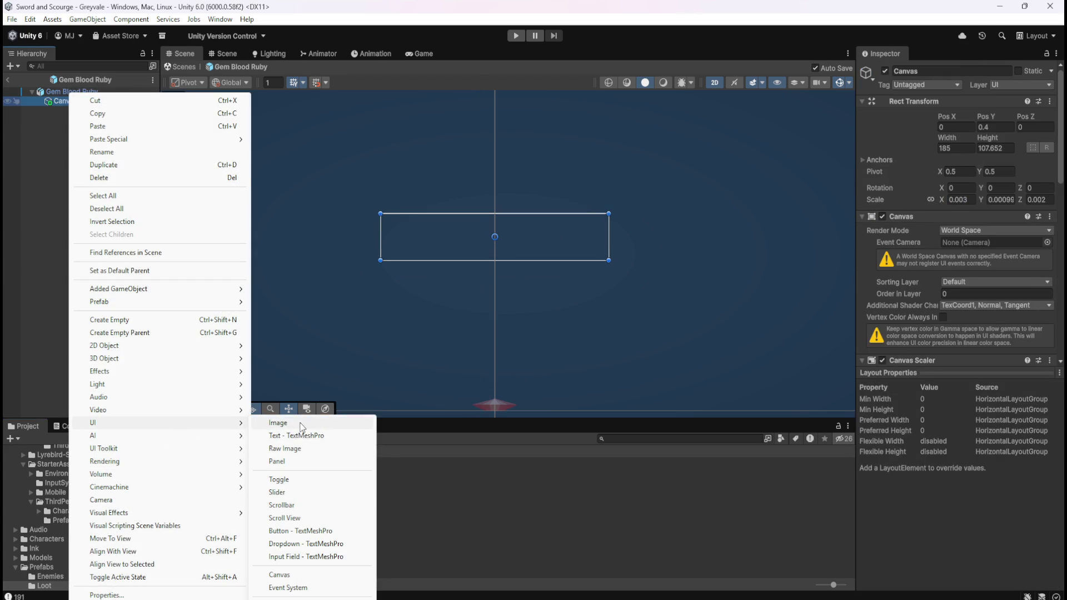
{"action": "left_click", "coordinate": [281, 424]}
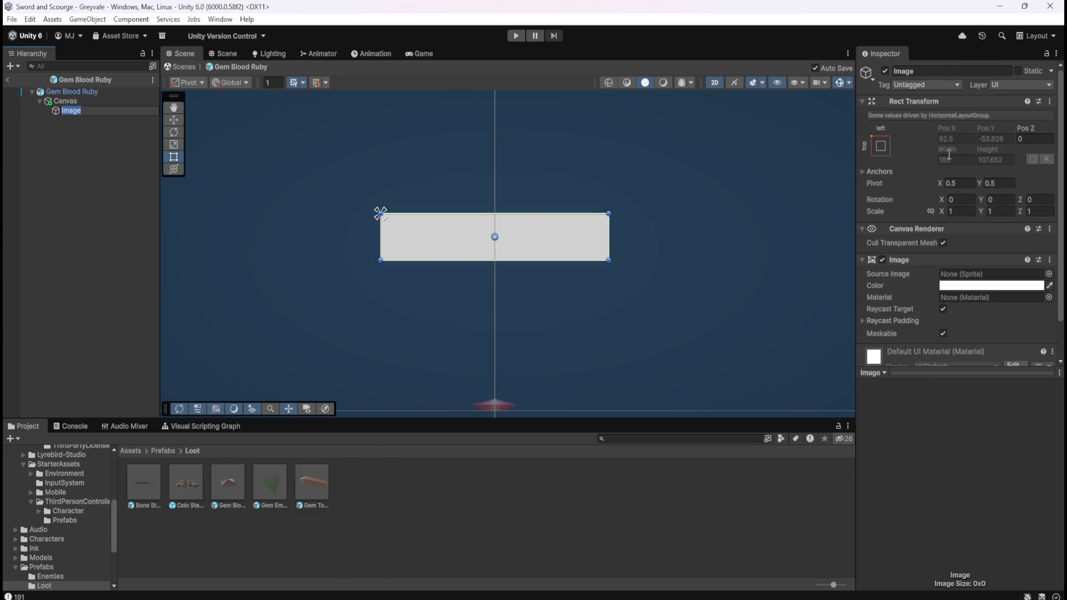
{"action": "type", "text": "Frame"}
{"action": "key", "text": "Return"}
{"action": "double_click", "coordinate": [138, 485]}
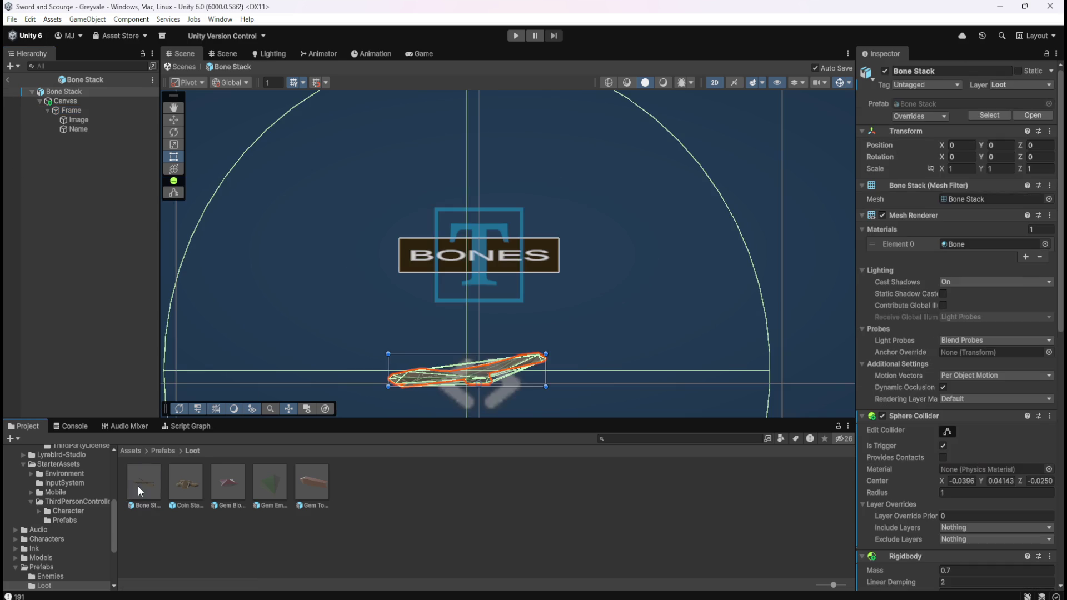
{"action": "left_click", "coordinate": [72, 112]}
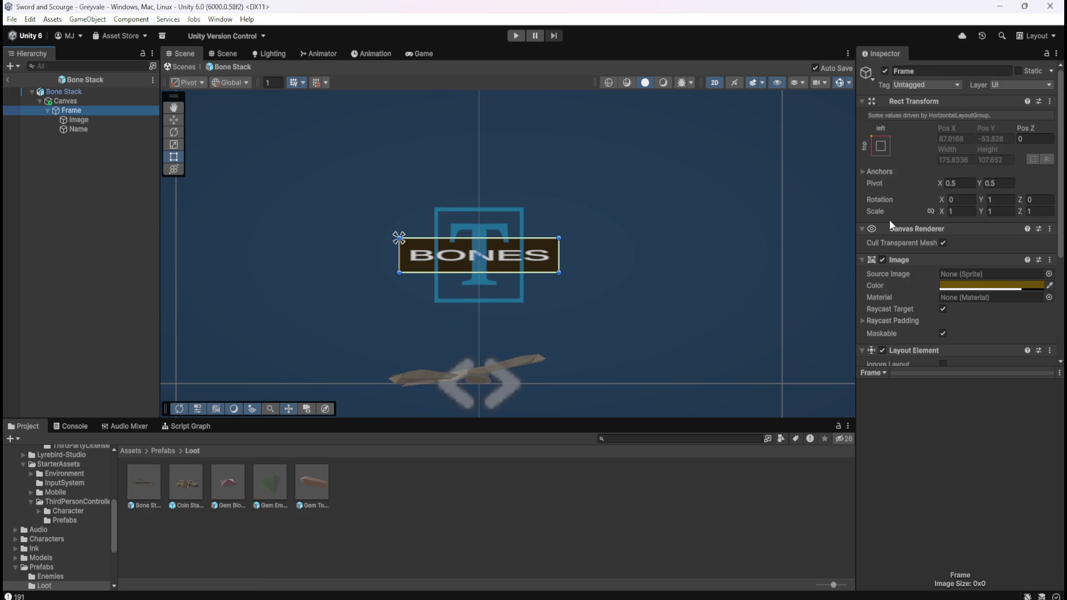
{"action": "double_click", "coordinate": [222, 482]}
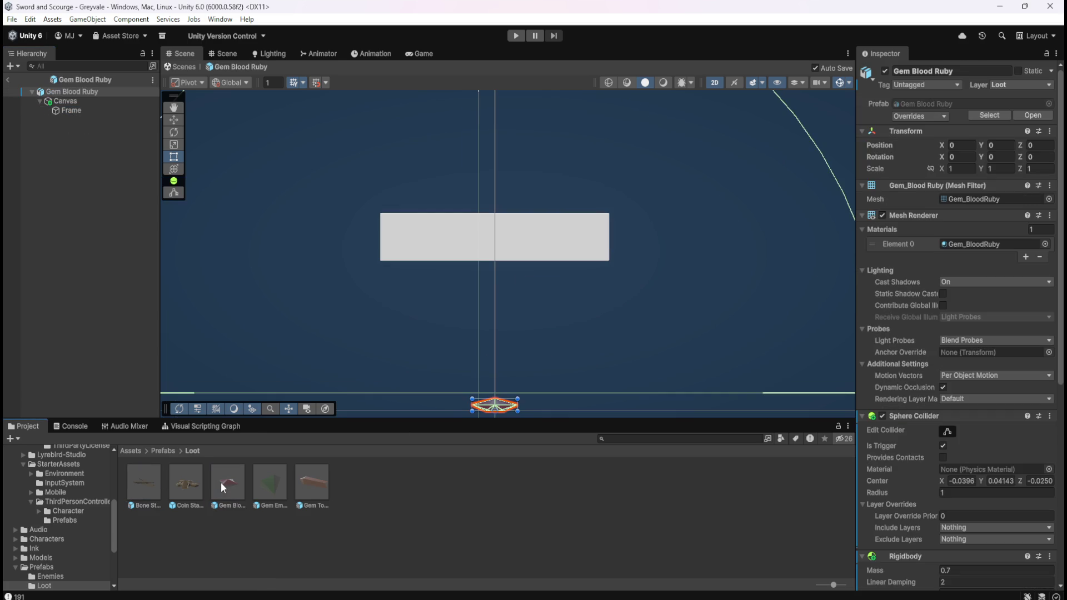
{"action": "left_click", "coordinate": [72, 110]}
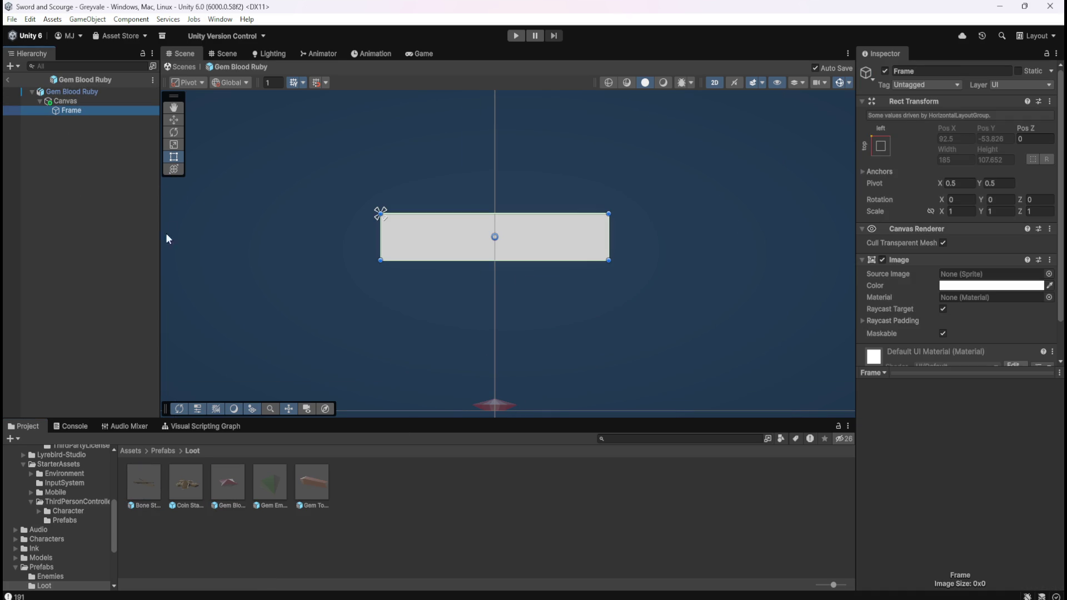
{"action": "double_click", "coordinate": [143, 483]}
{"action": "left_click", "coordinate": [72, 110]}
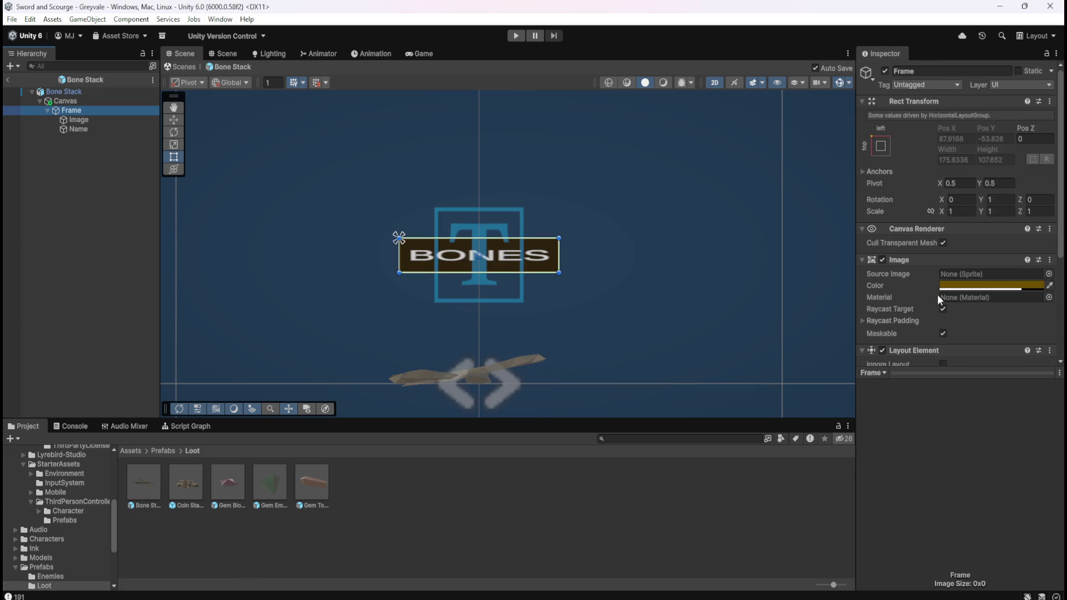
Step: Look up the Bone Stack frame's hex colour, 6C5000
{"action": "scroll", "coordinate": [937, 297], "scroll_direction": "down", "scroll_amount": 3}
{"action": "scroll", "coordinate": [919, 230], "scroll_direction": "down", "scroll_amount": 2}
{"action": "scroll", "coordinate": [912, 245], "scroll_direction": "up", "scroll_amount": 4}
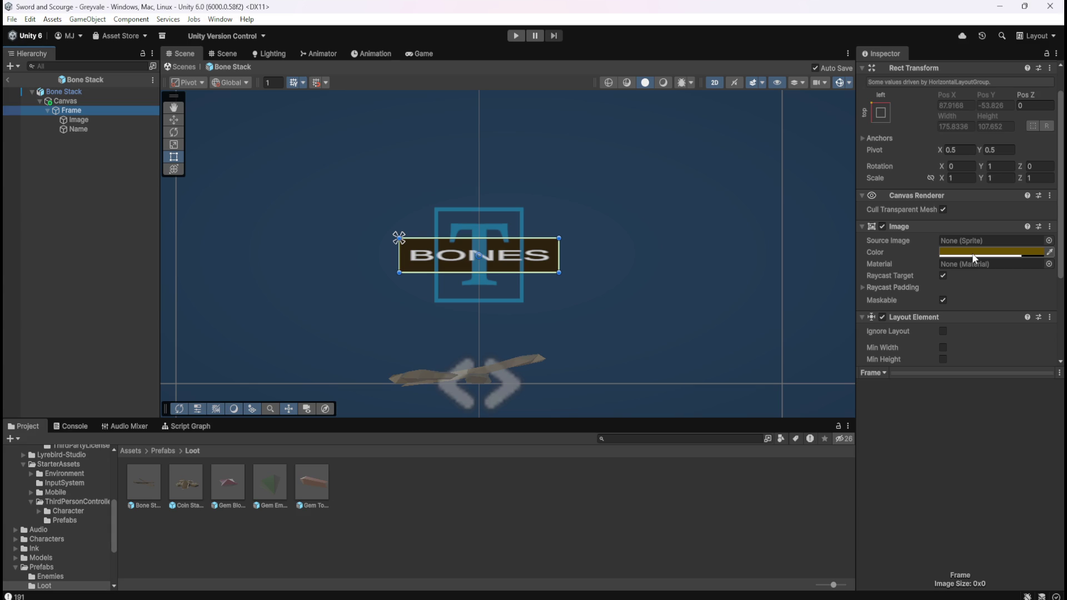
{"action": "scroll", "coordinate": [488, 267], "scroll_direction": "up", "scroll_amount": 3}
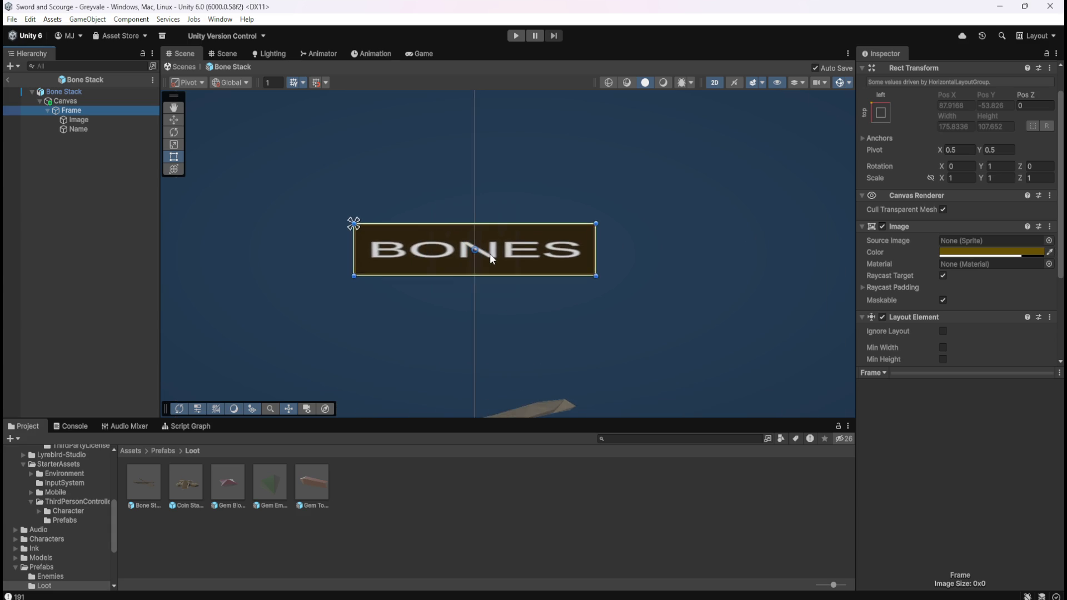
{"action": "scroll", "coordinate": [489, 254], "scroll_direction": "up", "scroll_amount": 3}
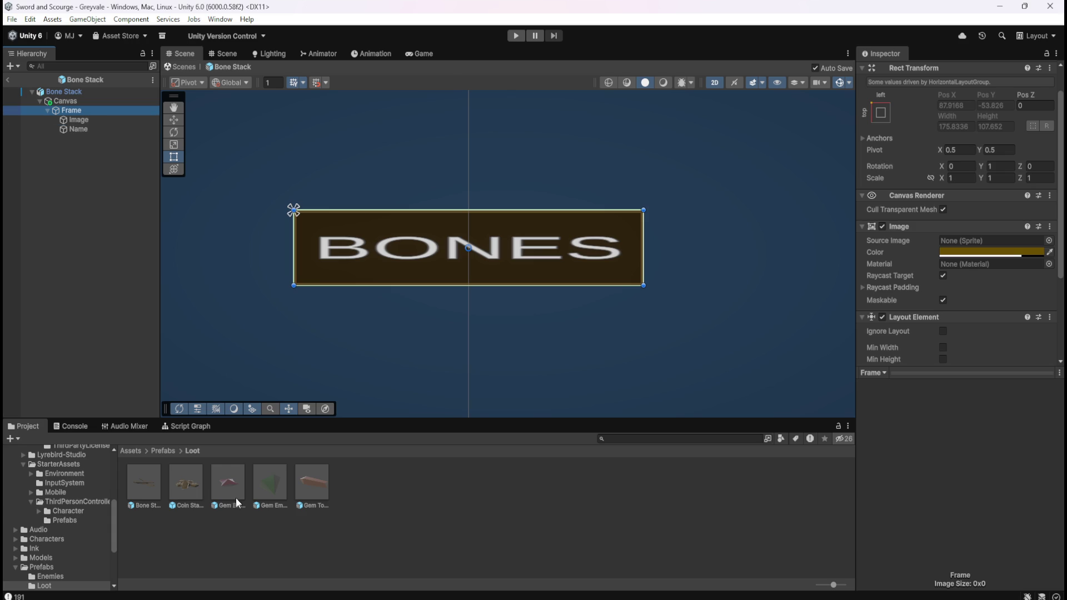
{"action": "left_click", "coordinate": [83, 102]}
{"action": "left_click", "coordinate": [79, 111]}
{"action": "left_click", "coordinate": [969, 251]}
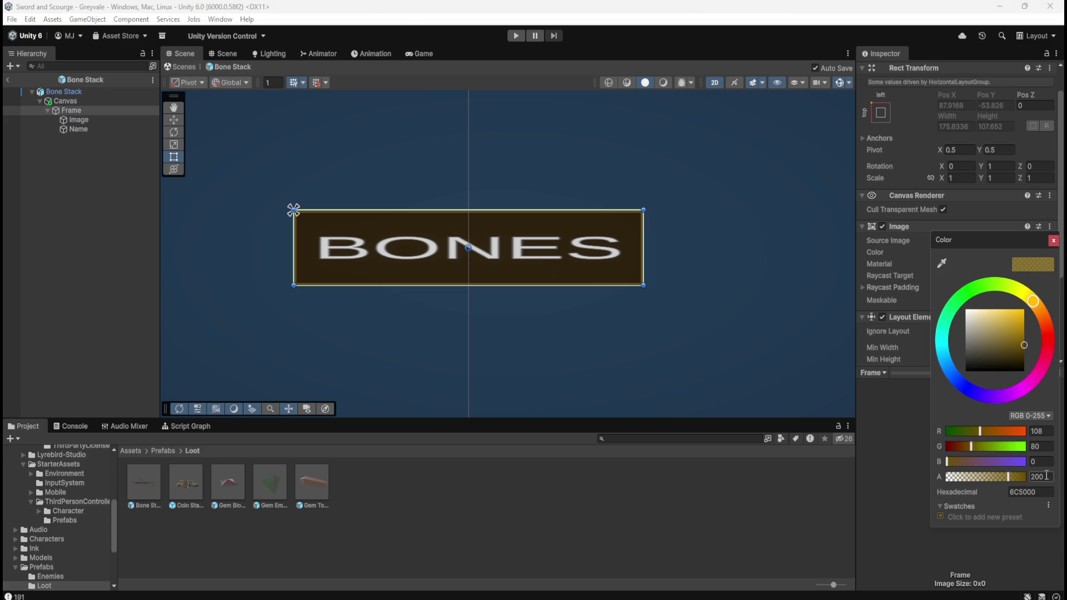
{"action": "left_click", "coordinate": [1039, 496]}
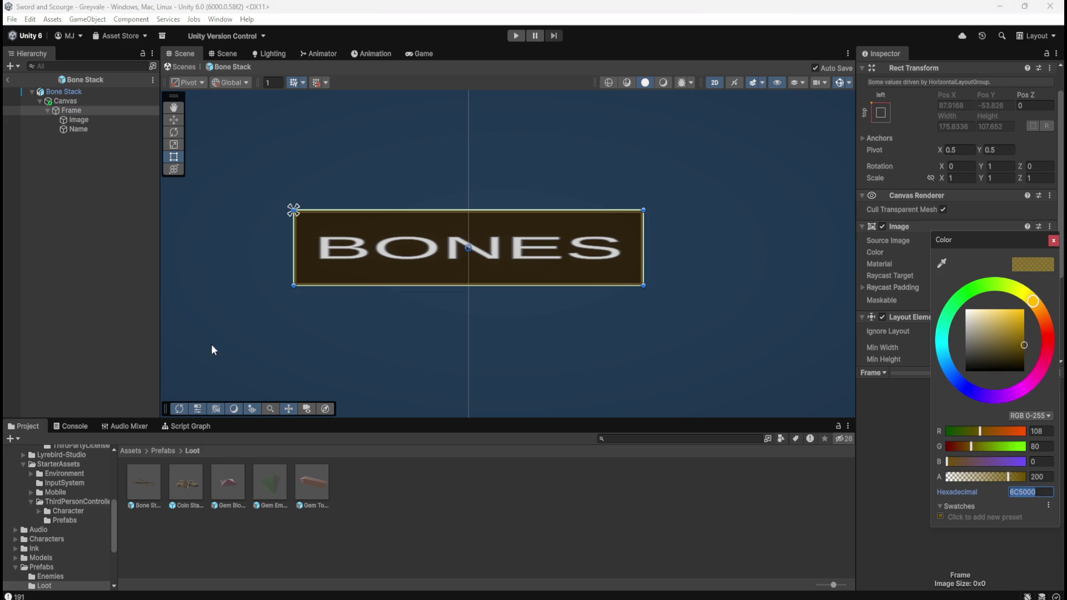
Step: Set the Gem Blood Ruby frame colour to hex 6C5000
{"action": "double_click", "coordinate": [232, 485]}
{"action": "left_click", "coordinate": [85, 110]}
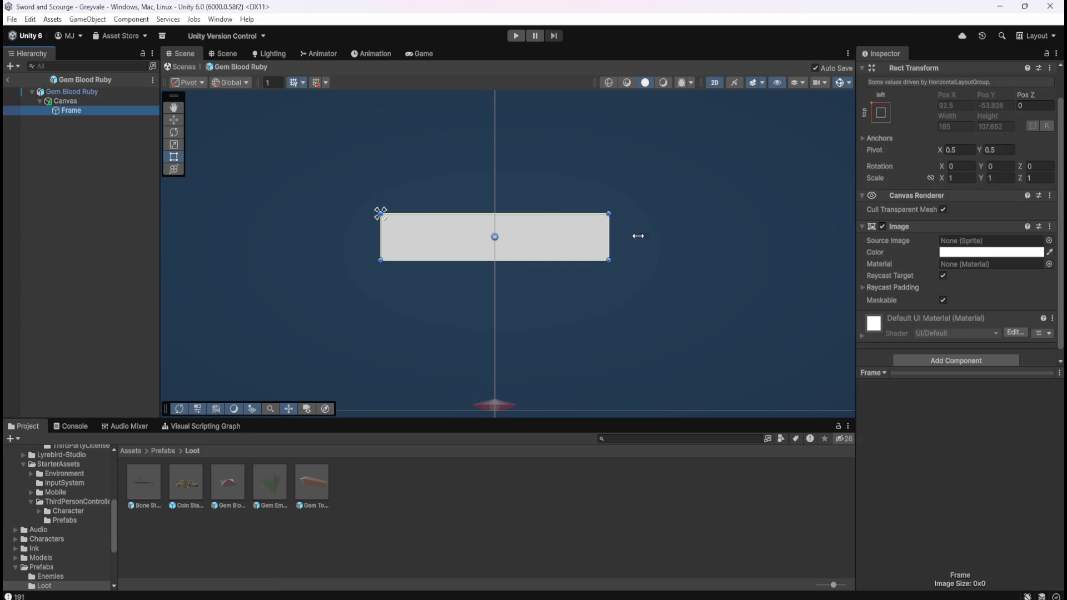
{"action": "left_click", "coordinate": [962, 254]}
{"action": "left_click", "coordinate": [1036, 497]}
{"action": "type", "text": "6C5000"}
{"action": "key", "text": "Return"}
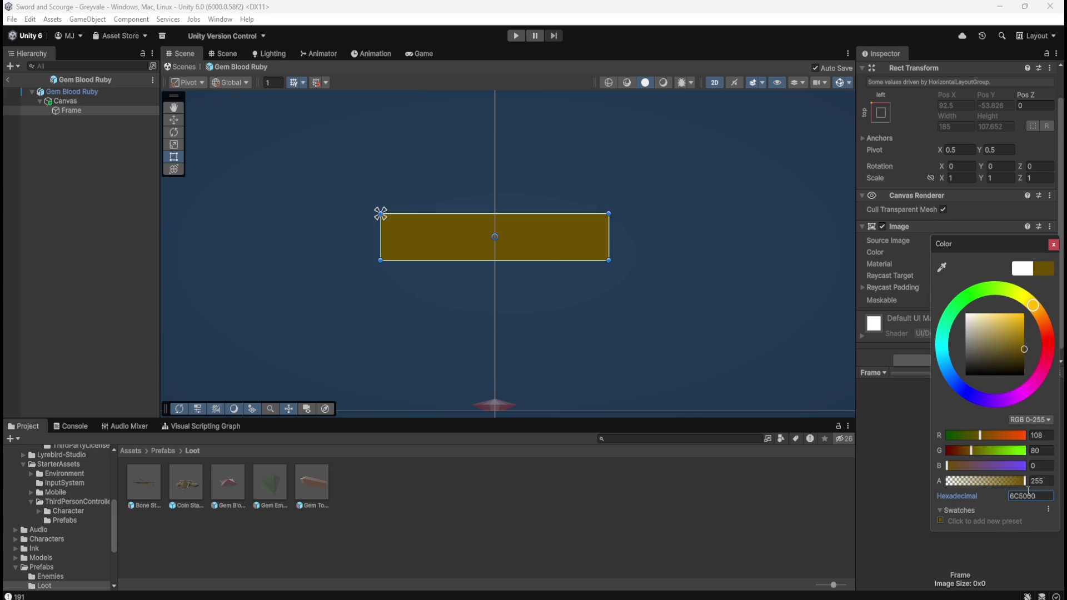
{"action": "left_click", "coordinate": [37, 182]}
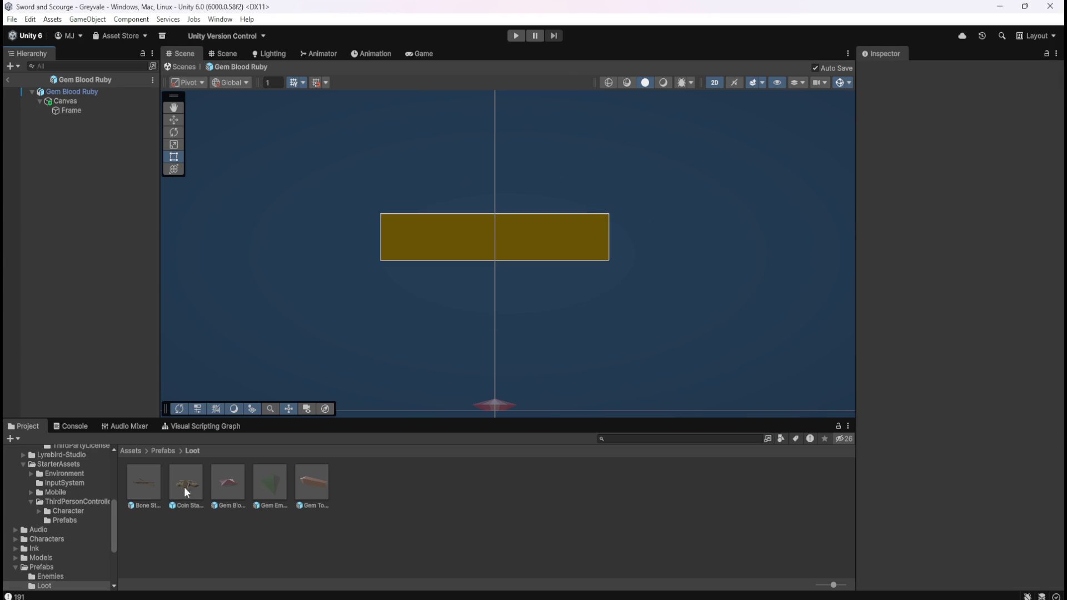
Step: Check the Bone Stack frame's alpha and give the Gem Blood Ruby frame alpha 200
{"action": "double_click", "coordinate": [148, 479]}
{"action": "left_click", "coordinate": [71, 110]}
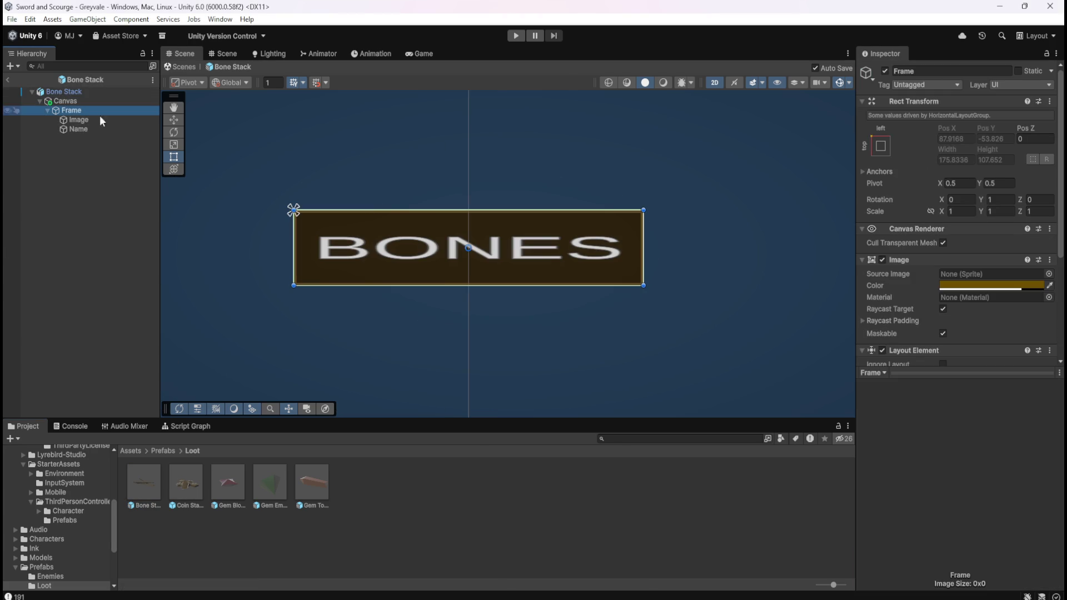
{"action": "left_click", "coordinate": [1034, 286]}
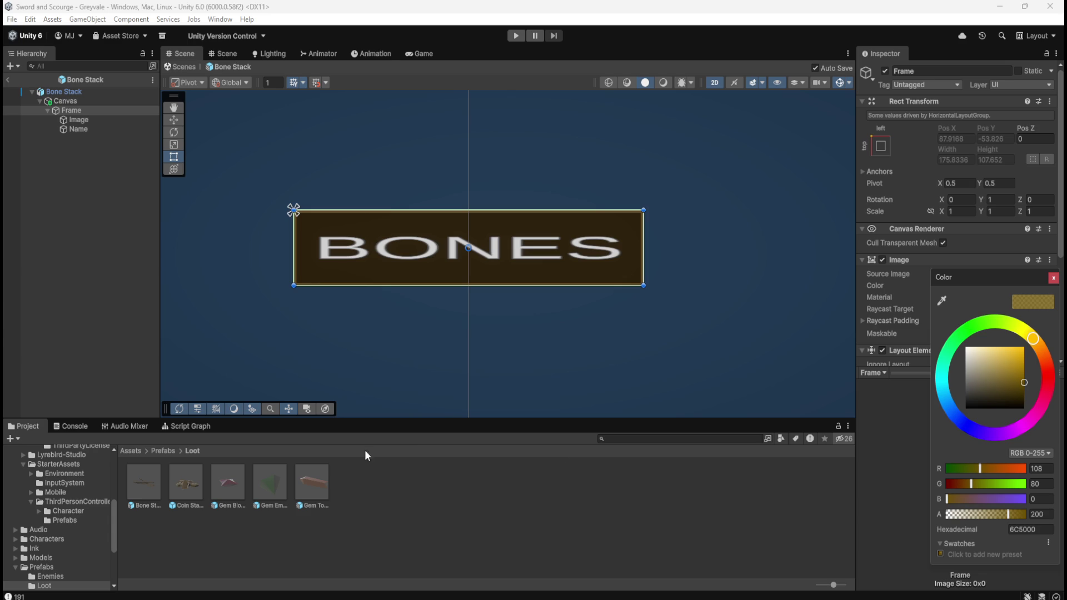
{"action": "double_click", "coordinate": [236, 485]}
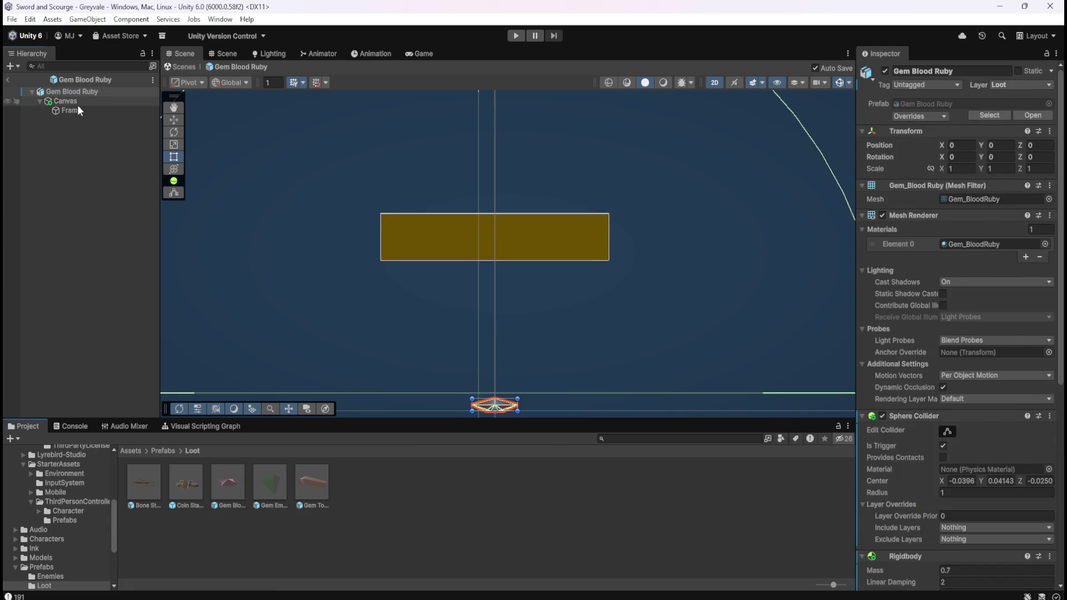
{"action": "left_click", "coordinate": [74, 111]}
{"action": "scroll", "coordinate": [978, 330], "scroll_direction": "down", "scroll_amount": 2}
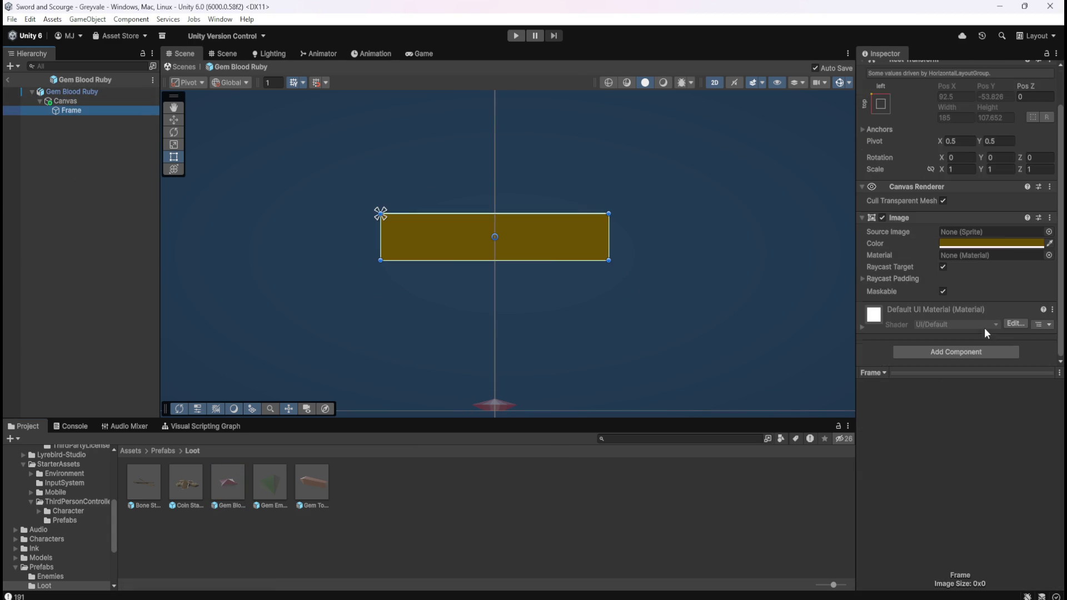
{"action": "left_click", "coordinate": [1013, 245]}
{"action": "left_click", "coordinate": [1040, 474]}
{"action": "type", "text": "200"}
{"action": "left_click", "coordinate": [99, 208]}
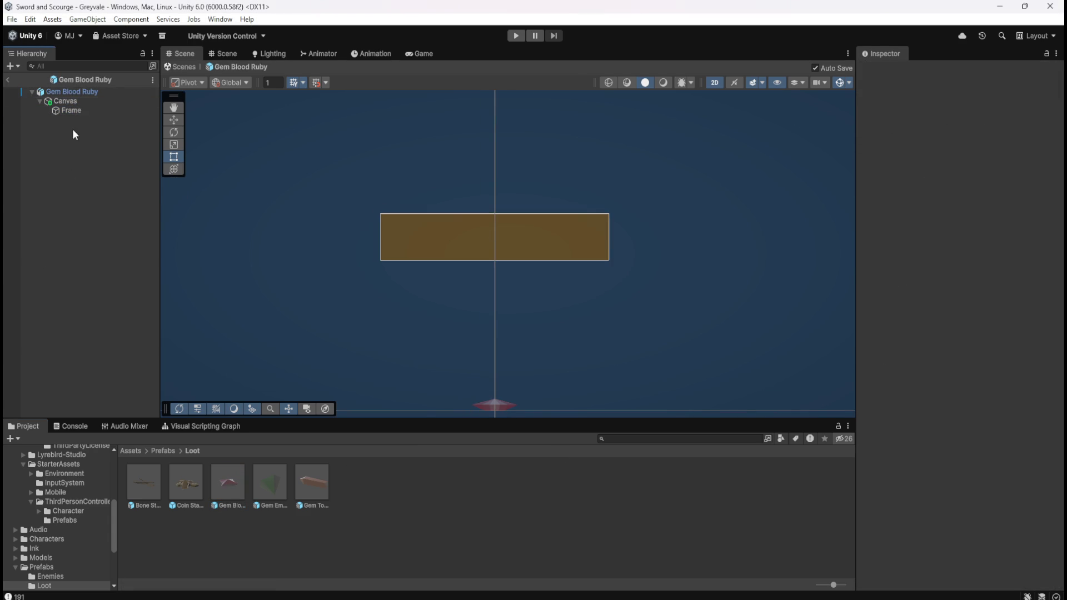
Step: Compare the Gem Blood Ruby frame with the Bone Stack frame's components
{"action": "left_click", "coordinate": [66, 101]}
{"action": "double_click", "coordinate": [152, 483]}
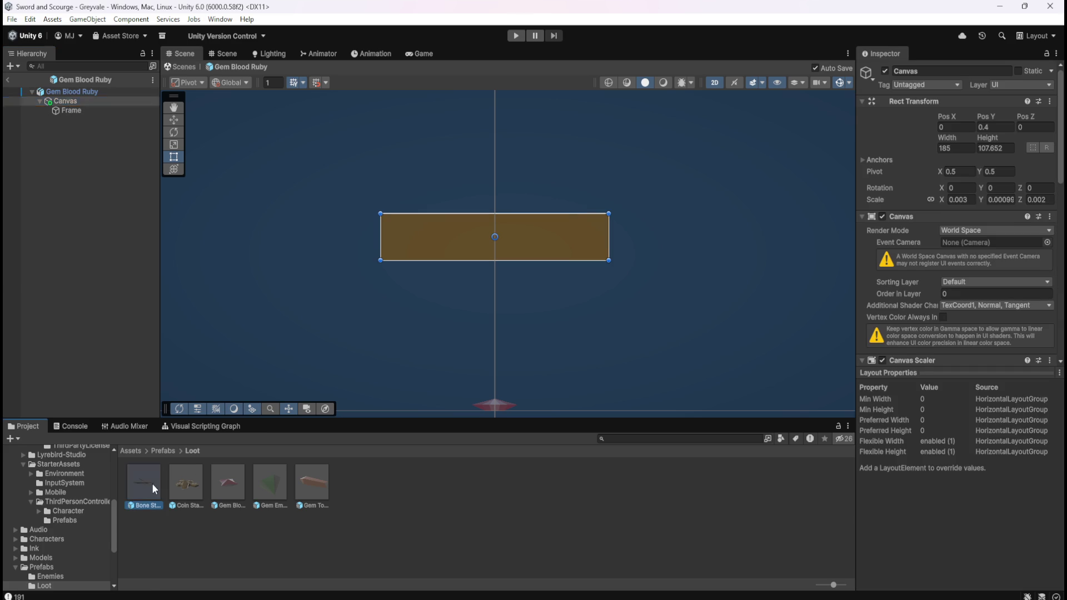
{"action": "left_click", "coordinate": [71, 110]}
{"action": "scroll", "coordinate": [948, 334], "scroll_direction": "down", "scroll_amount": 5}
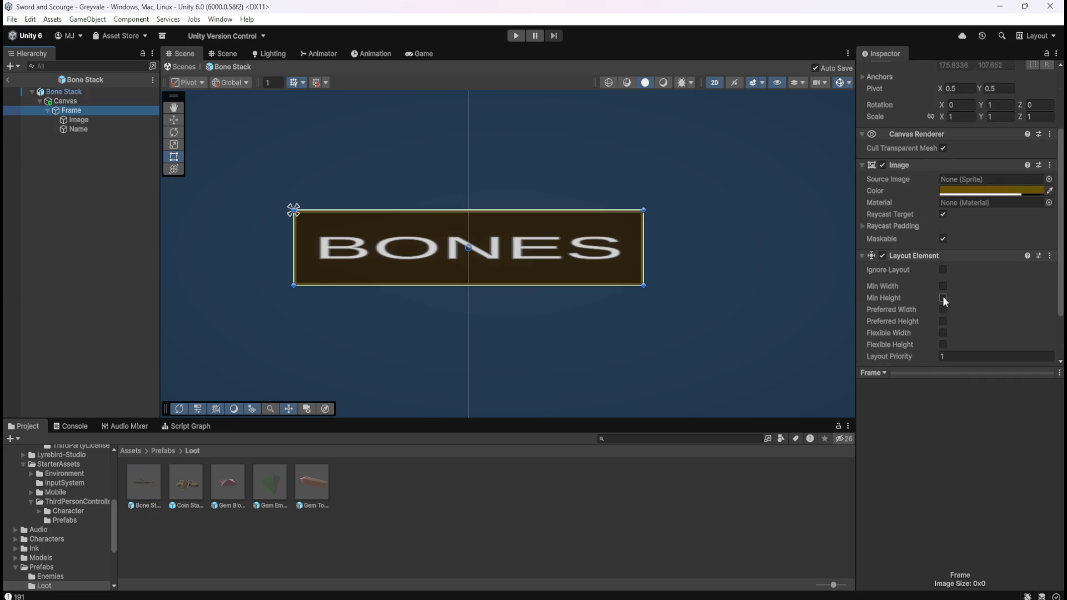
{"action": "double_click", "coordinate": [227, 477]}
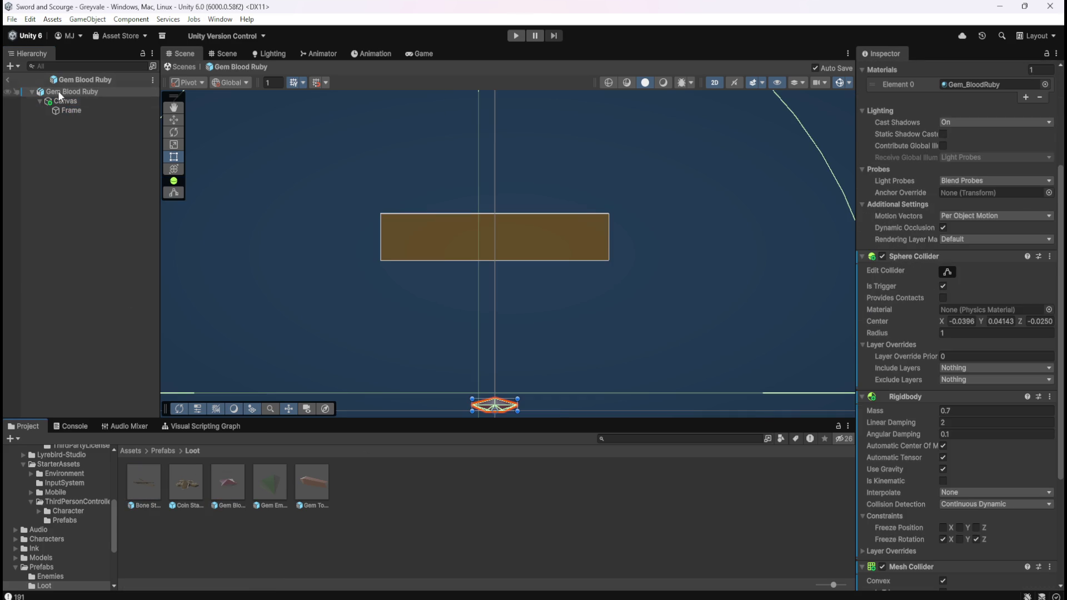
Step: Add a Layout Element component to the Gem Blood Ruby frame
{"action": "left_click", "coordinate": [79, 110]}
{"action": "left_click", "coordinate": [949, 358]}
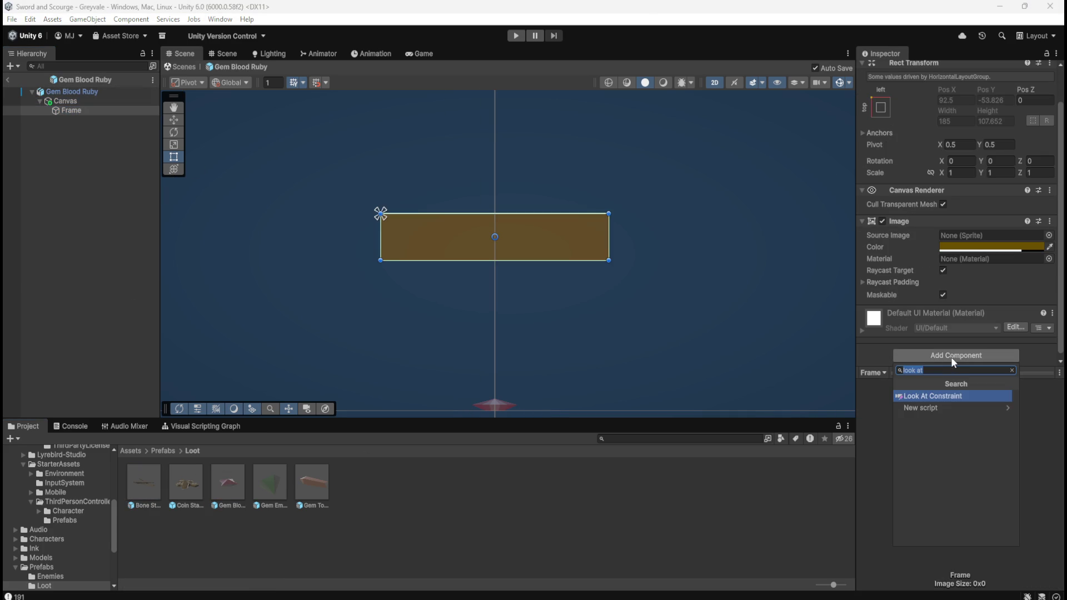
{"action": "type", "text": "layout"}
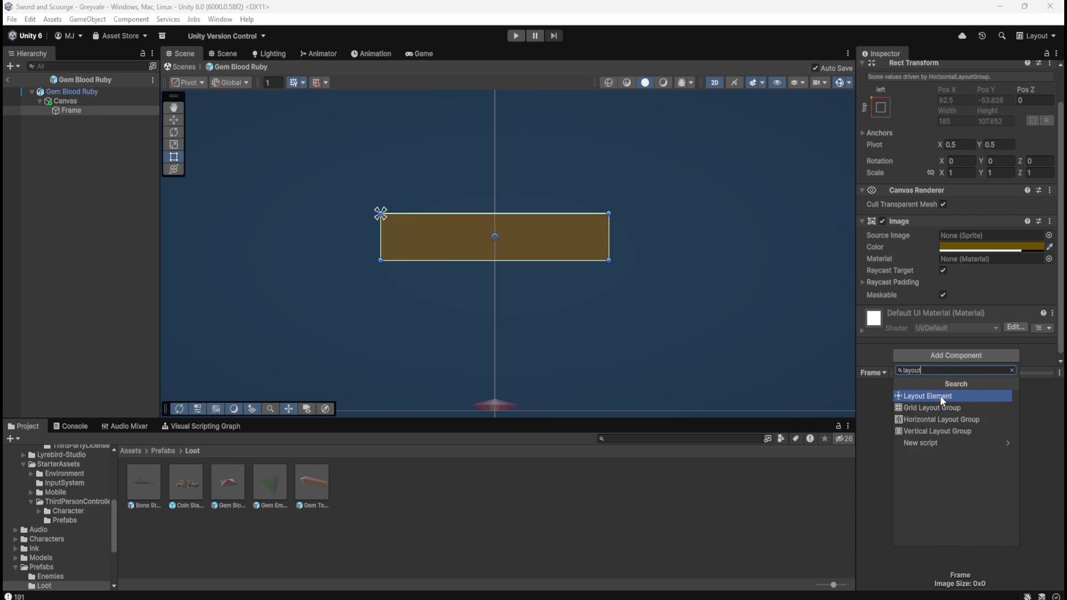
{"action": "left_click", "coordinate": [940, 396]}
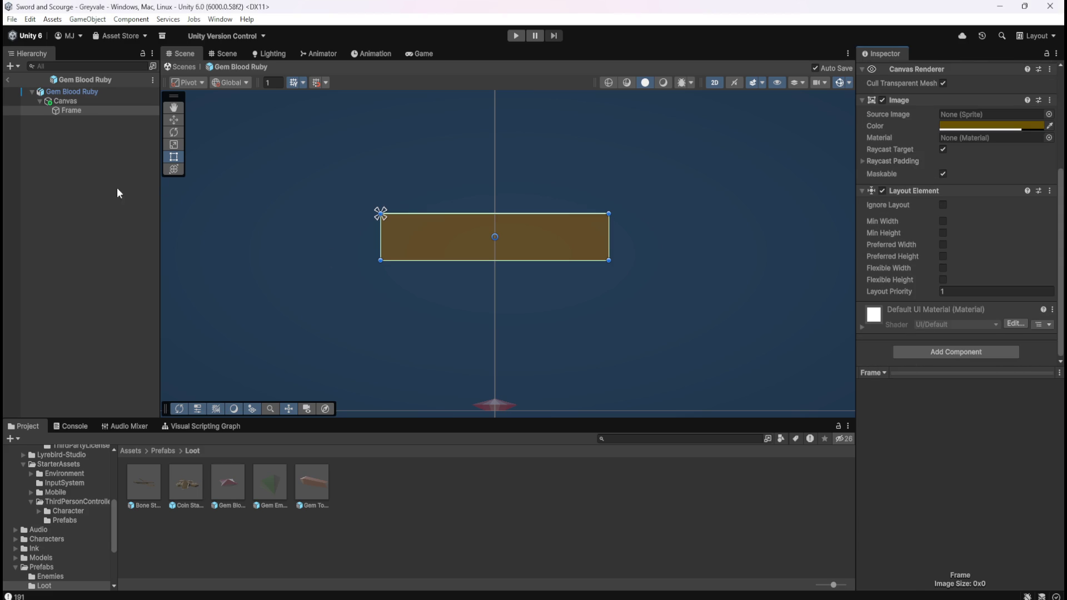
Step: Inspect the Bone Stack frame and its inner Image for comparison
{"action": "double_click", "coordinate": [142, 486]}
{"action": "left_click", "coordinate": [87, 110]}
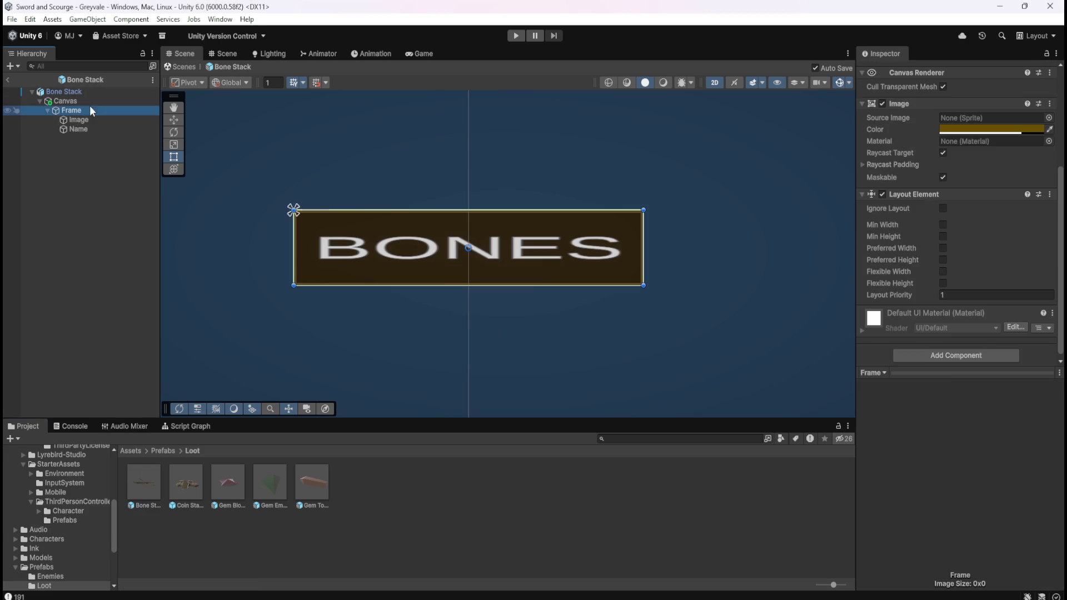
{"action": "scroll", "coordinate": [891, 245], "scroll_direction": "up", "scroll_amount": 6}
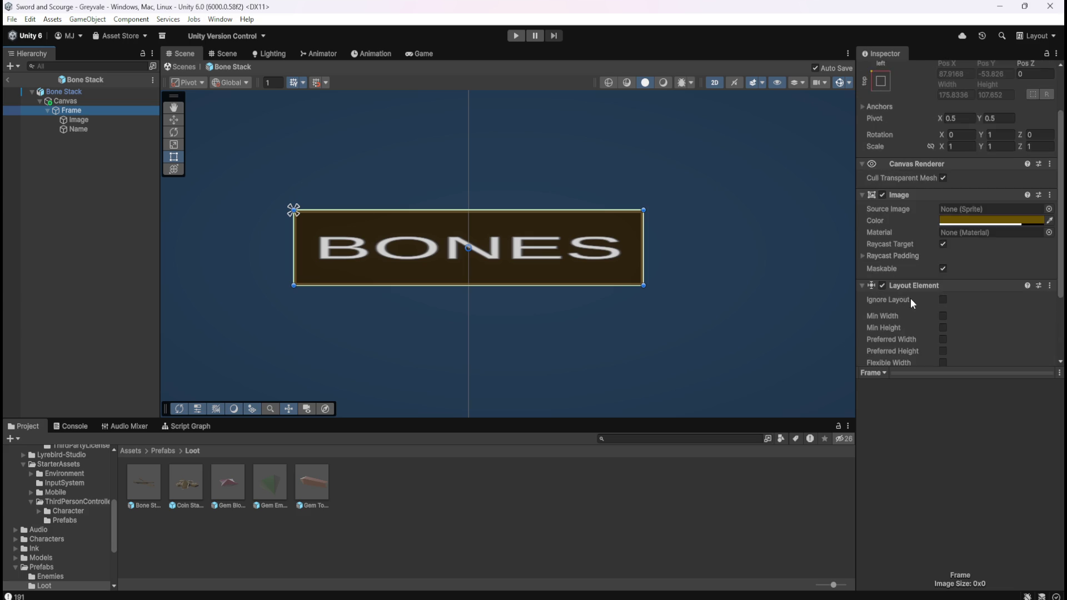
{"action": "scroll", "coordinate": [923, 318], "scroll_direction": "down", "scroll_amount": 5}
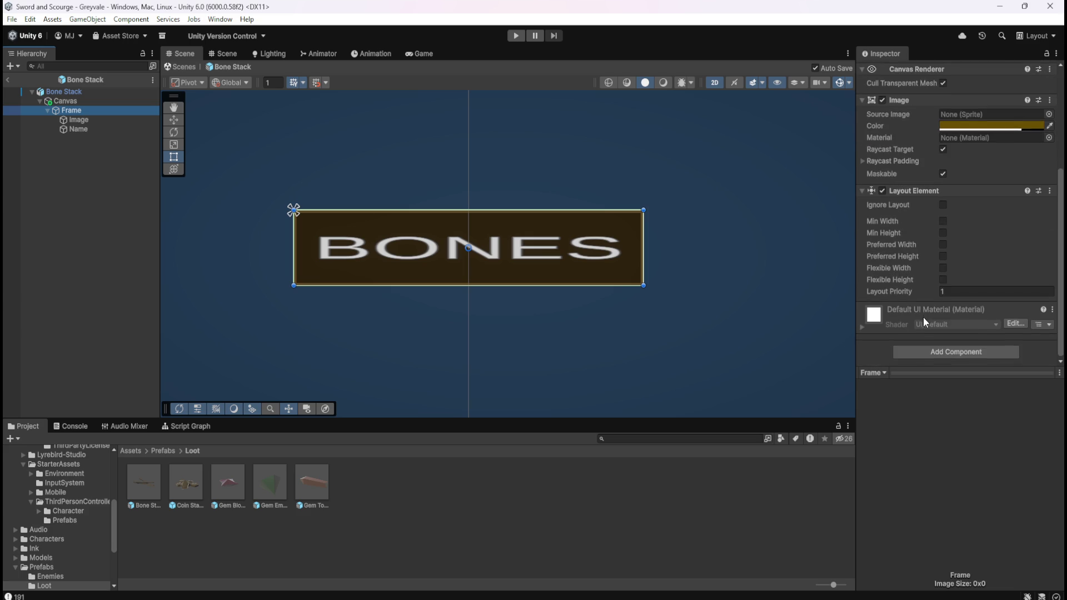
{"action": "scroll", "coordinate": [923, 317], "scroll_direction": "up", "scroll_amount": 5}
{"action": "left_click", "coordinate": [95, 122]}
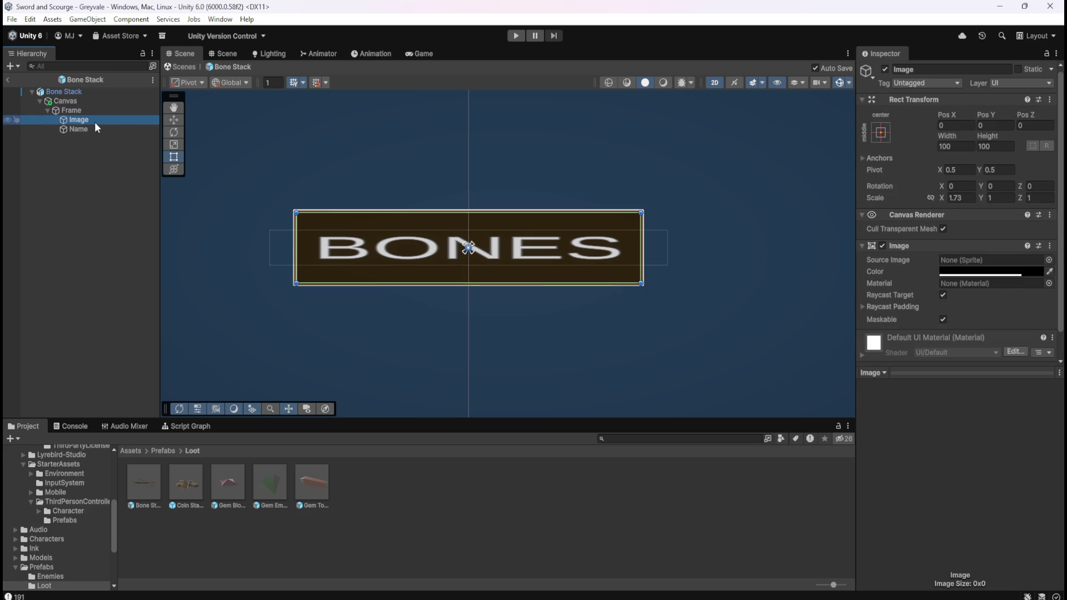
{"action": "scroll", "coordinate": [898, 316], "scroll_direction": "down", "scroll_amount": 2}
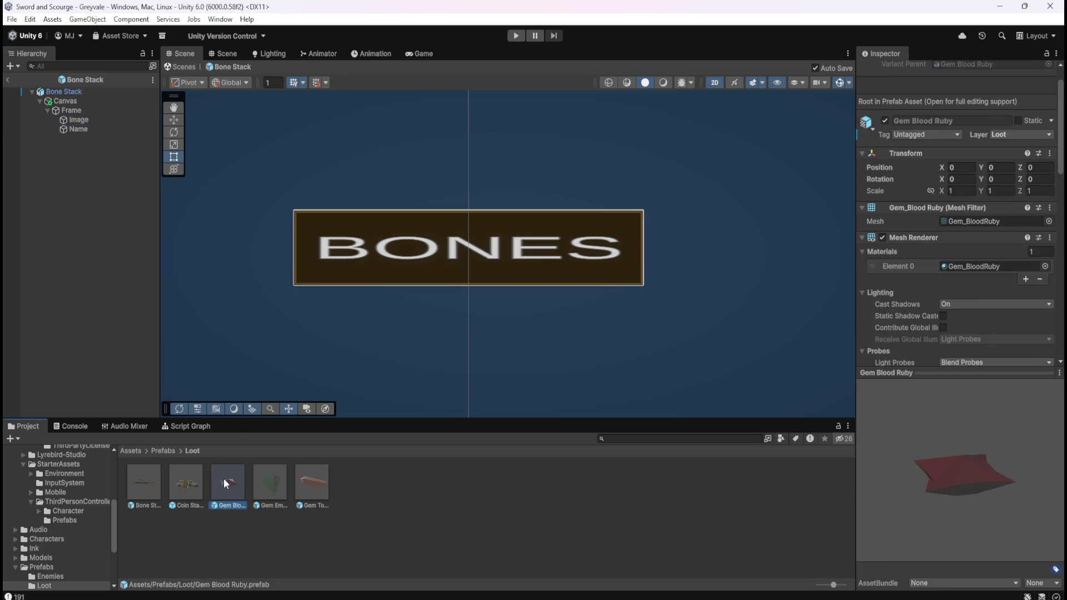
Step: Compare the Gem Blood Ruby frame against the Bone Stack prefab
{"action": "double_click", "coordinate": [223, 478]}
{"action": "left_click", "coordinate": [62, 110]}
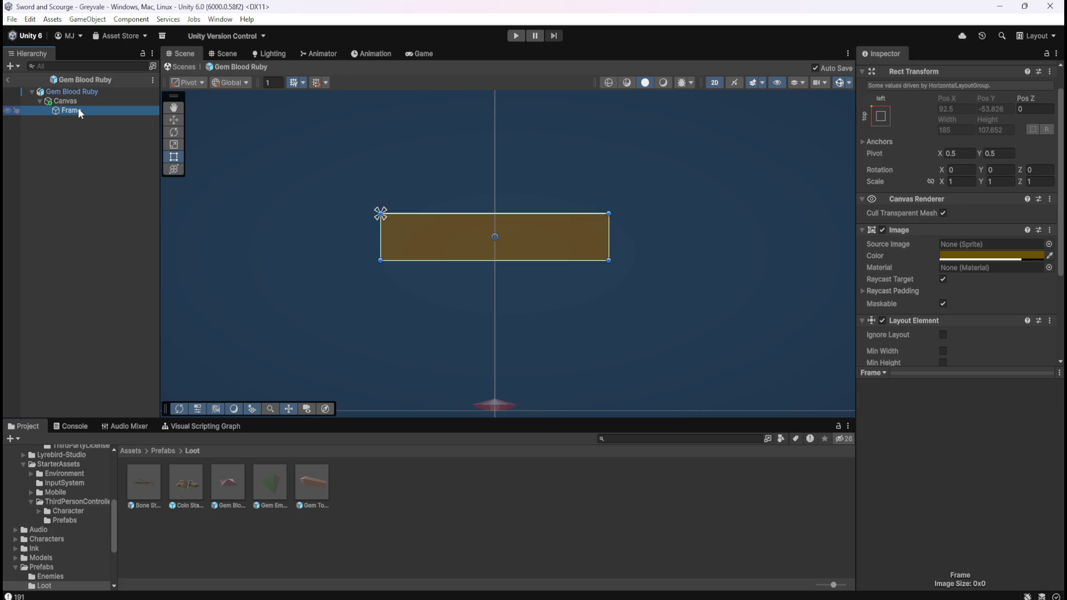
{"action": "double_click", "coordinate": [143, 485]}
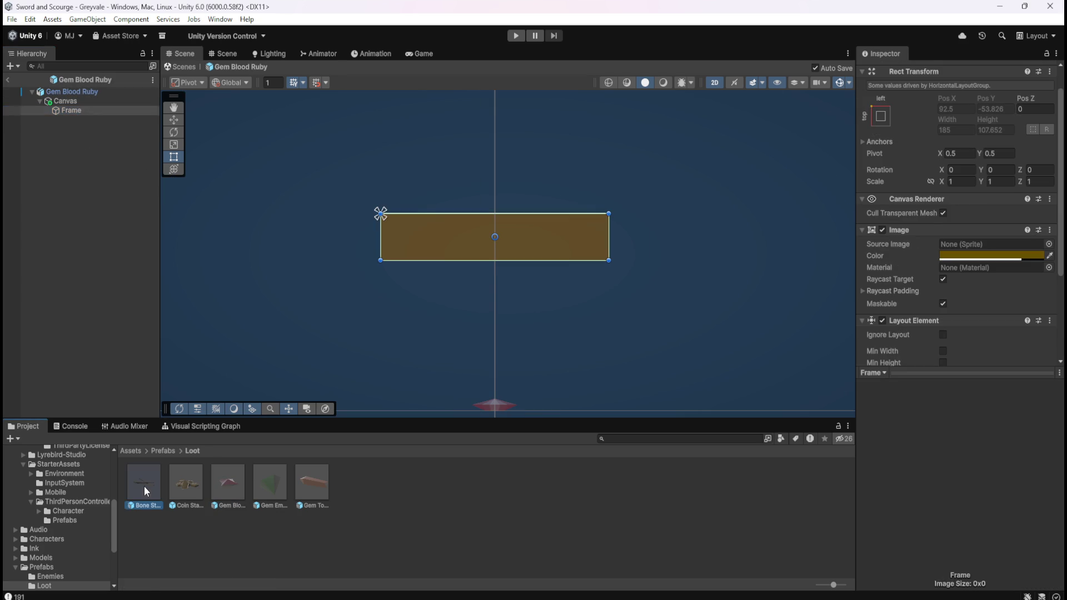
{"action": "double_click", "coordinate": [229, 482]}
Step: Add a UI Image child under Frame, then check it against Bone Stack
{"action": "right_click", "coordinate": [79, 111]}
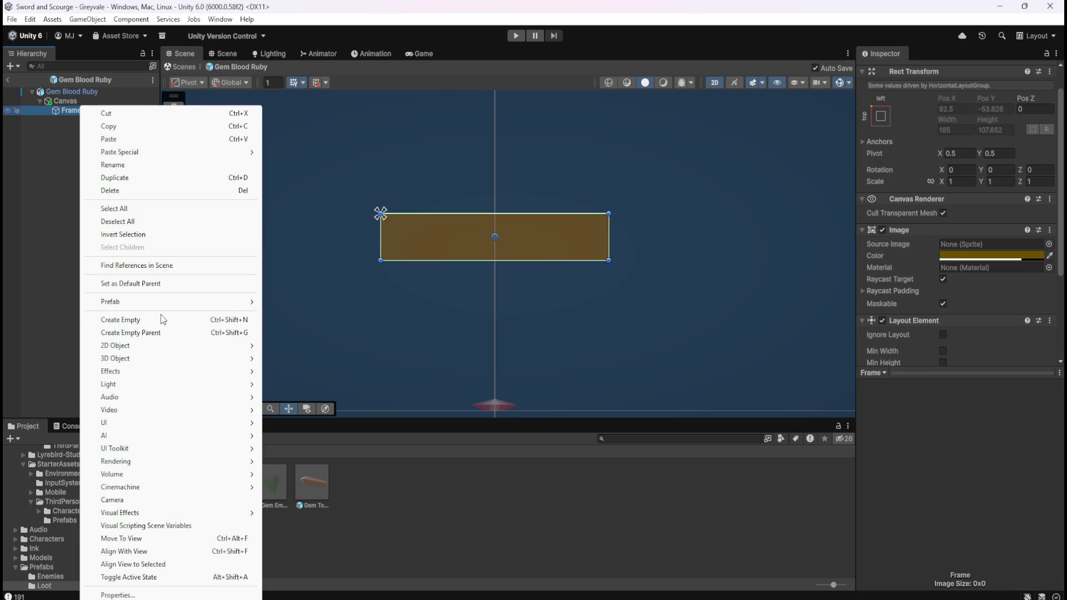
{"action": "mouse_move", "coordinate": [142, 423]}
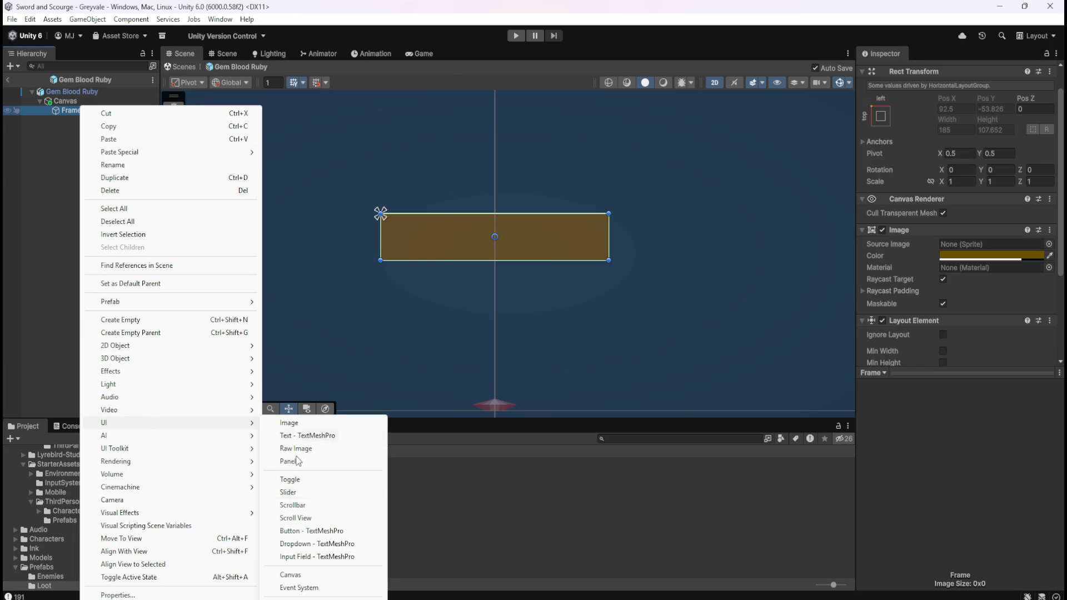
{"action": "left_click", "coordinate": [283, 424]}
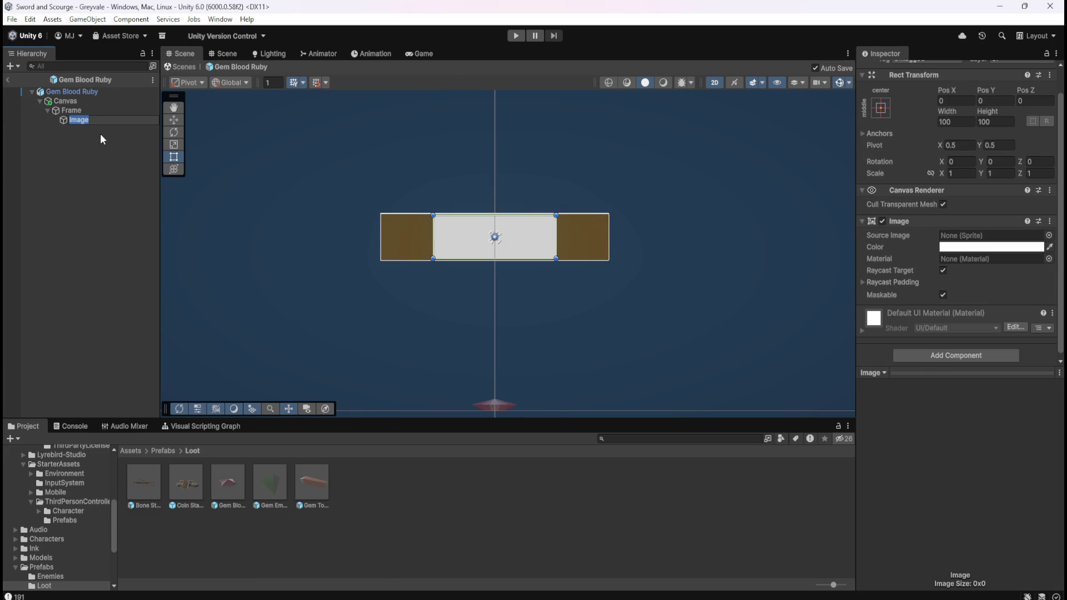
{"action": "scroll", "coordinate": [500, 234], "scroll_direction": "up", "scroll_amount": 5}
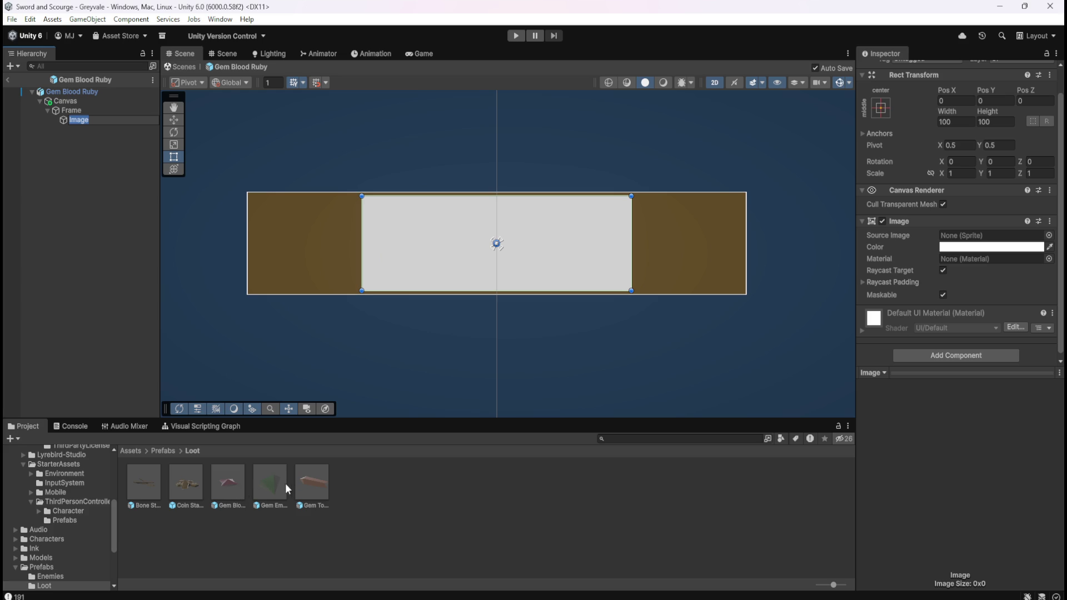
{"action": "double_click", "coordinate": [155, 483]}
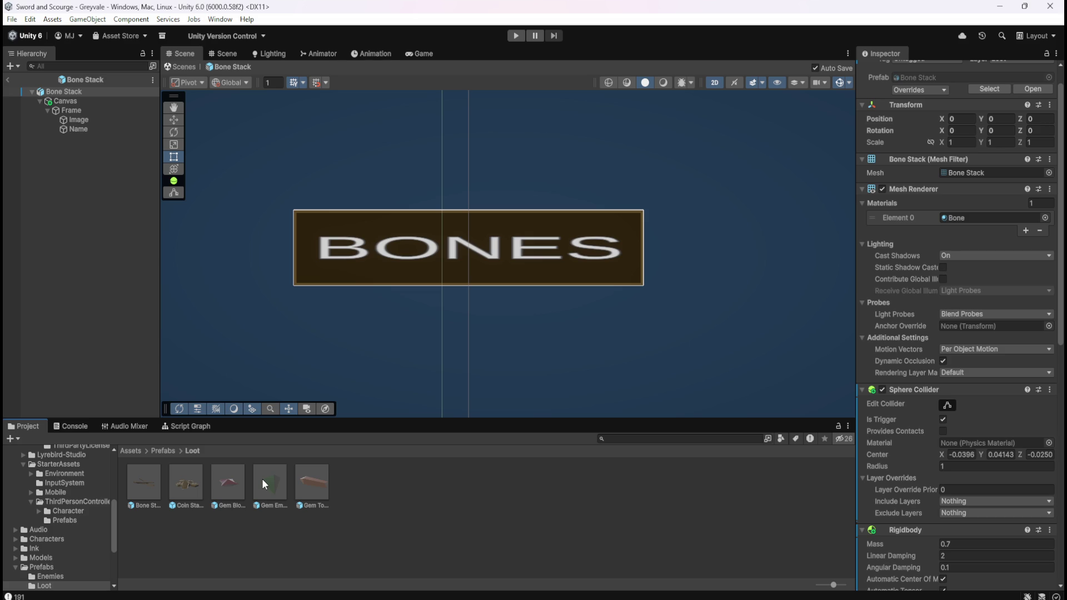
{"action": "double_click", "coordinate": [228, 488]}
Step: Compare both prefabs and check the Bone Stack inner Image's hex colour
{"action": "double_click", "coordinate": [147, 492]}
{"action": "double_click", "coordinate": [233, 480]}
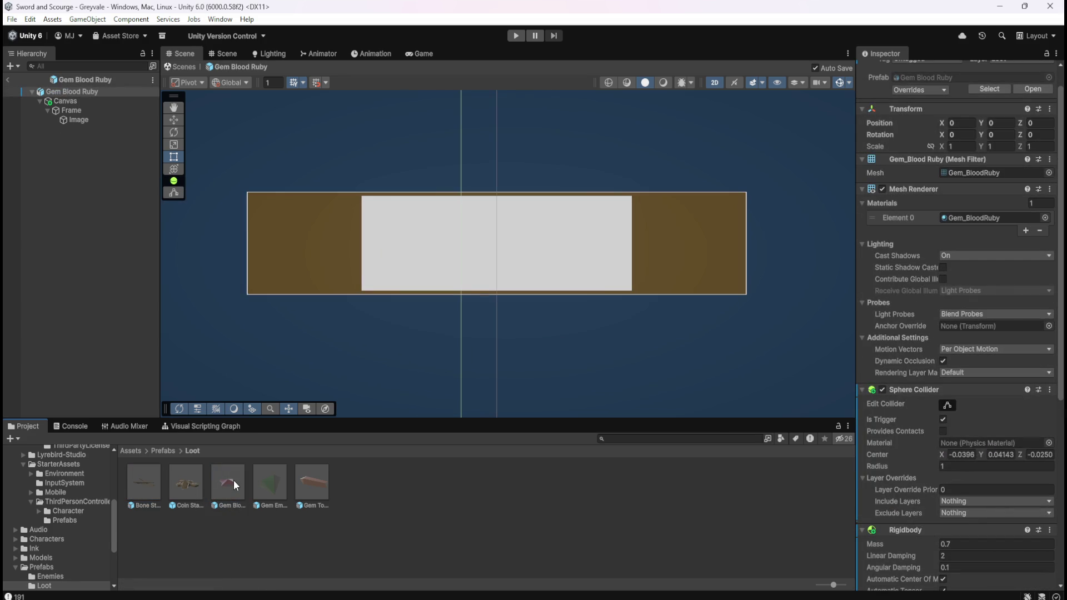
{"action": "double_click", "coordinate": [148, 488]}
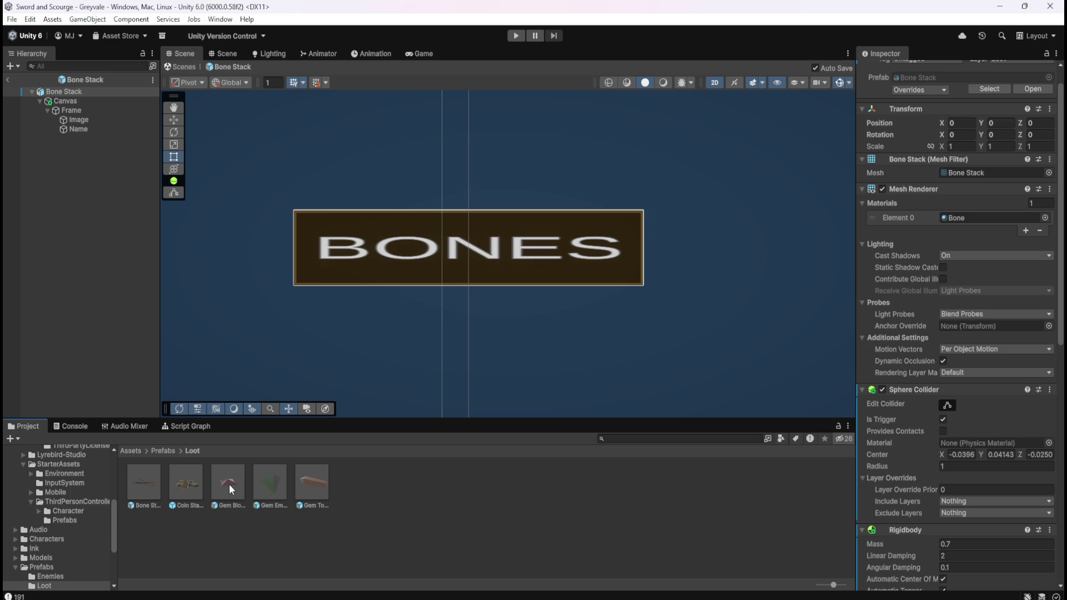
{"action": "double_click", "coordinate": [229, 484]}
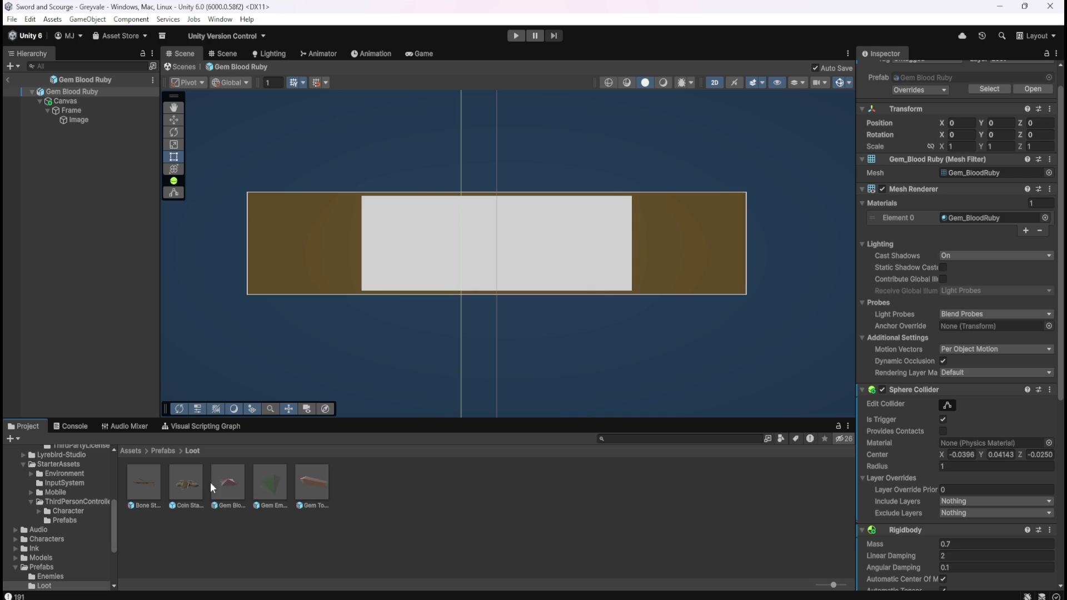
{"action": "double_click", "coordinate": [152, 479]}
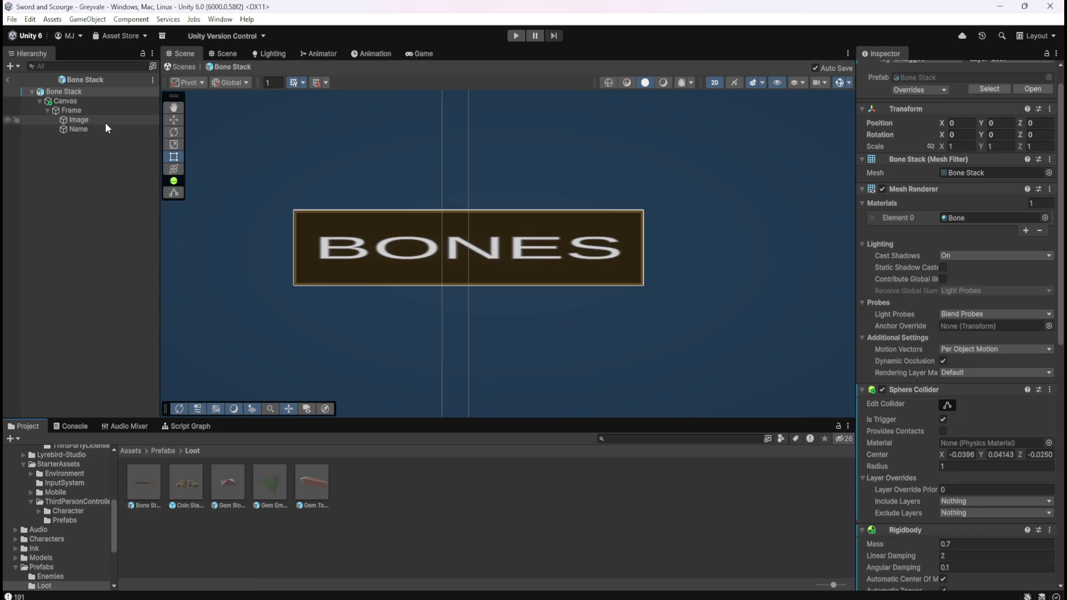
{"action": "left_click", "coordinate": [106, 122]}
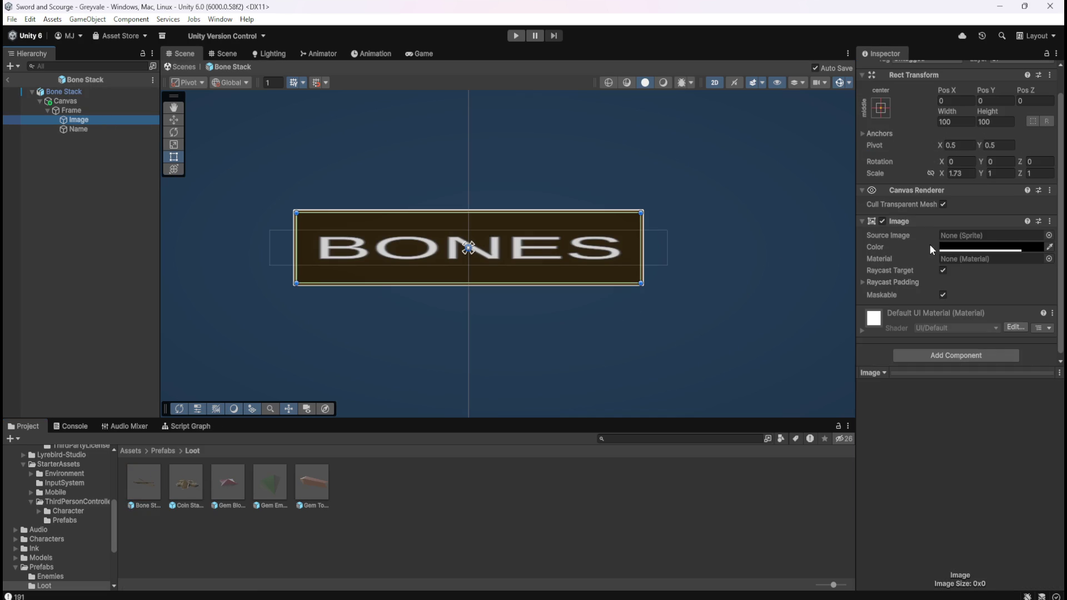
{"action": "left_click", "coordinate": [963, 248]}
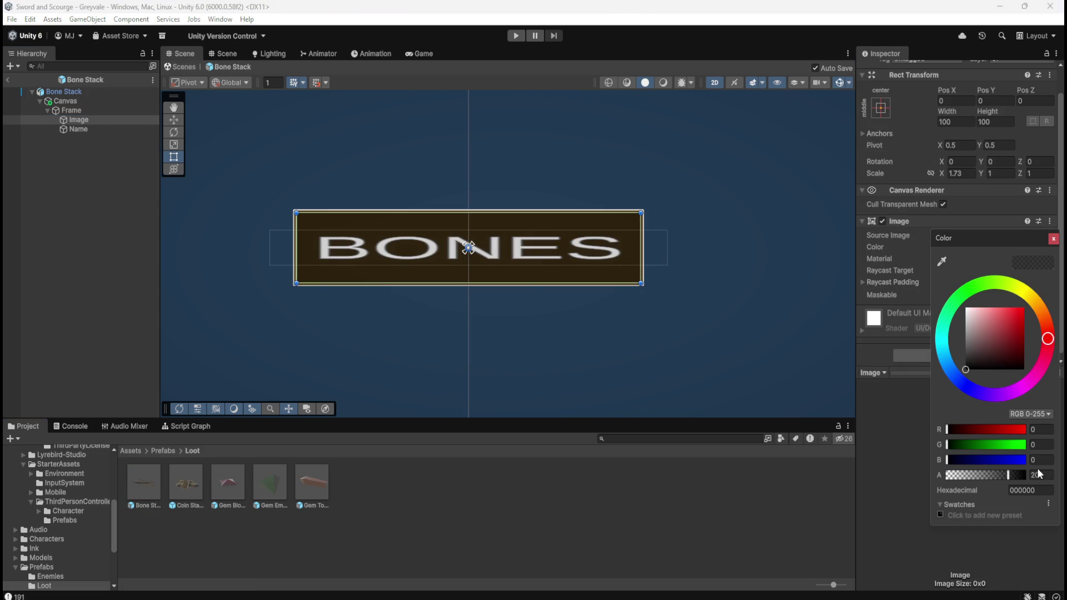
{"action": "left_click", "coordinate": [1045, 492]}
Step: Make the Gem Blood Ruby inner Image black (000000) at alpha 200 and widen it
{"action": "double_click", "coordinate": [217, 481]}
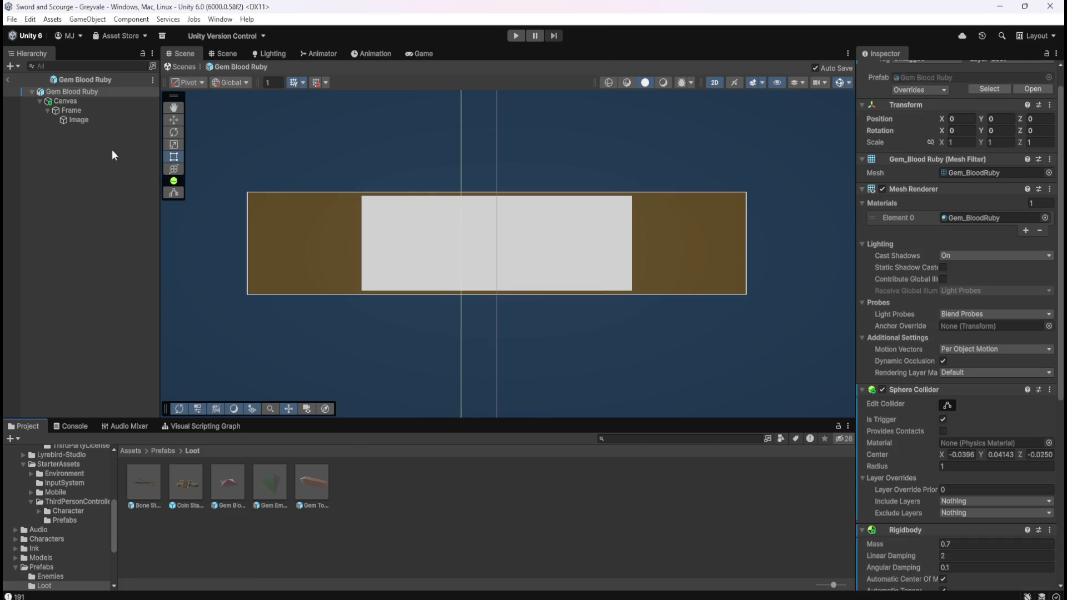
{"action": "left_click", "coordinate": [95, 121]}
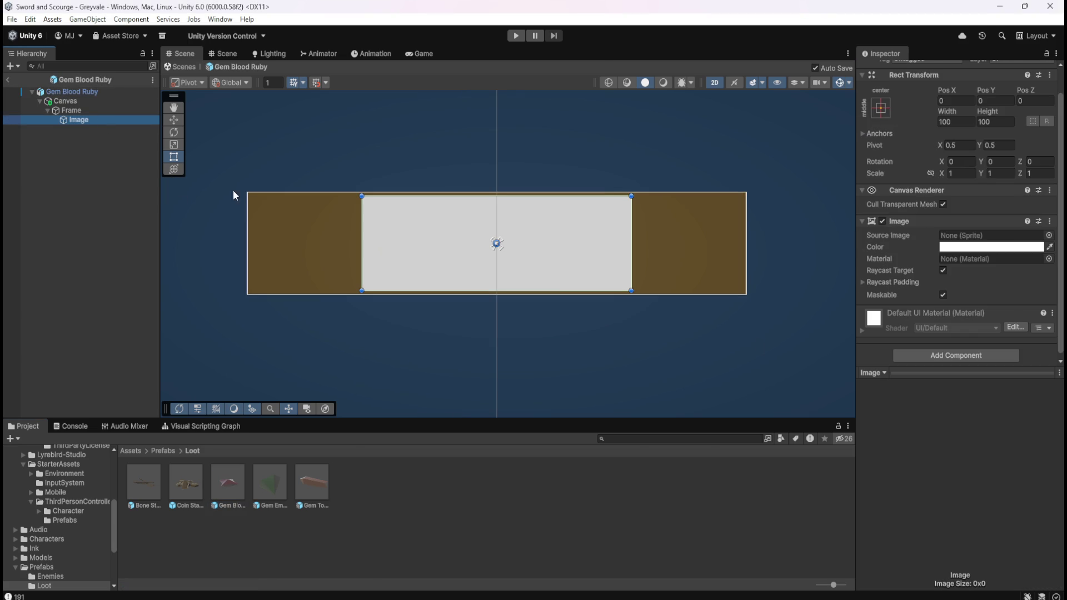
{"action": "left_click", "coordinate": [1001, 250]}
{"action": "left_click", "coordinate": [1042, 492]}
{"action": "type", "text": "000000"}
{"action": "left_click", "coordinate": [1047, 477]}
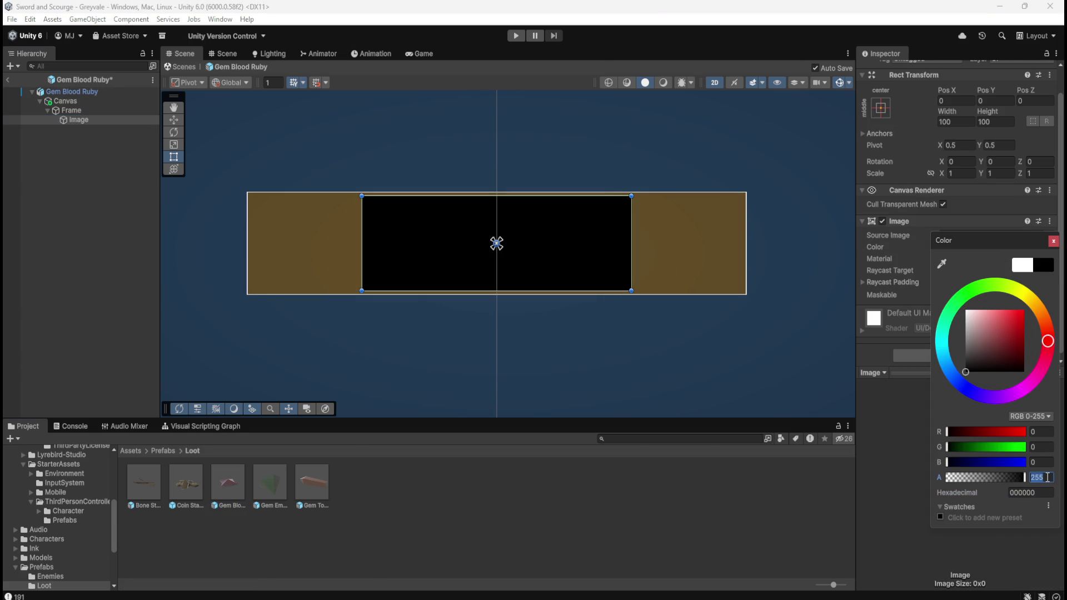
{"action": "type", "text": "200"}
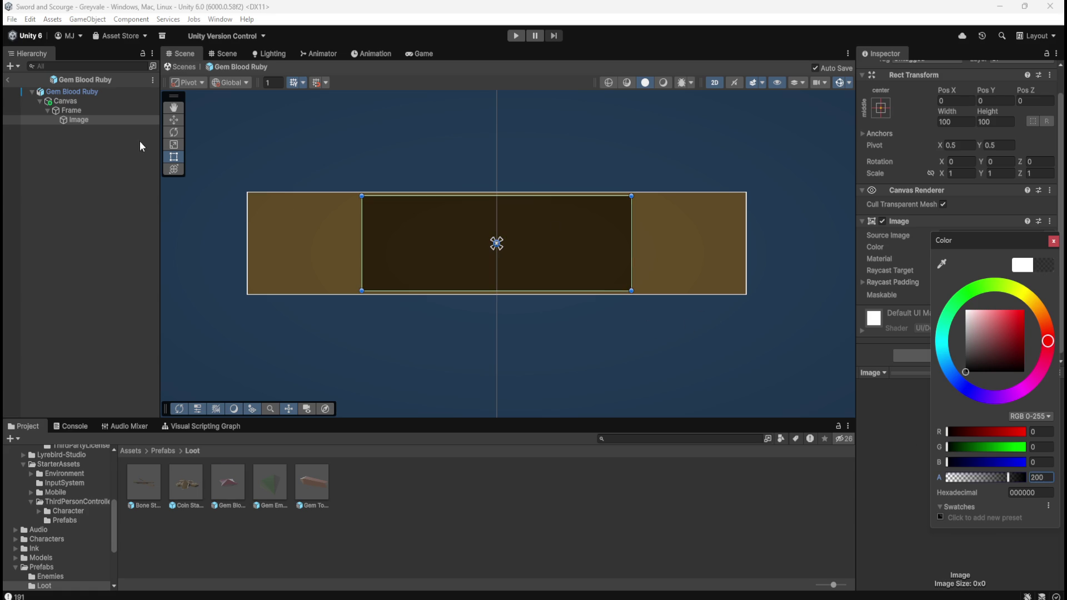
{"action": "left_click", "coordinate": [92, 117]}
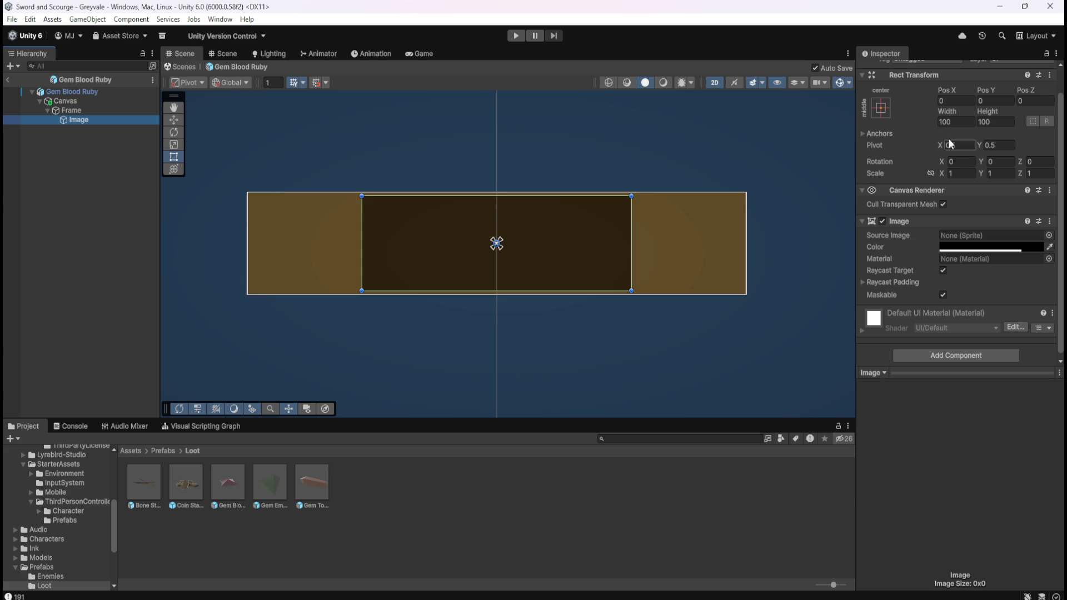
{"action": "mouse_move", "coordinate": [950, 111]}
{"action": "left_mouse_down"}
{"action": "mouse_move", "coordinate": [1059, 121]}
{"action": "mouse_move", "coordinate": [13, 120]}
{"action": "left_mouse_up"}
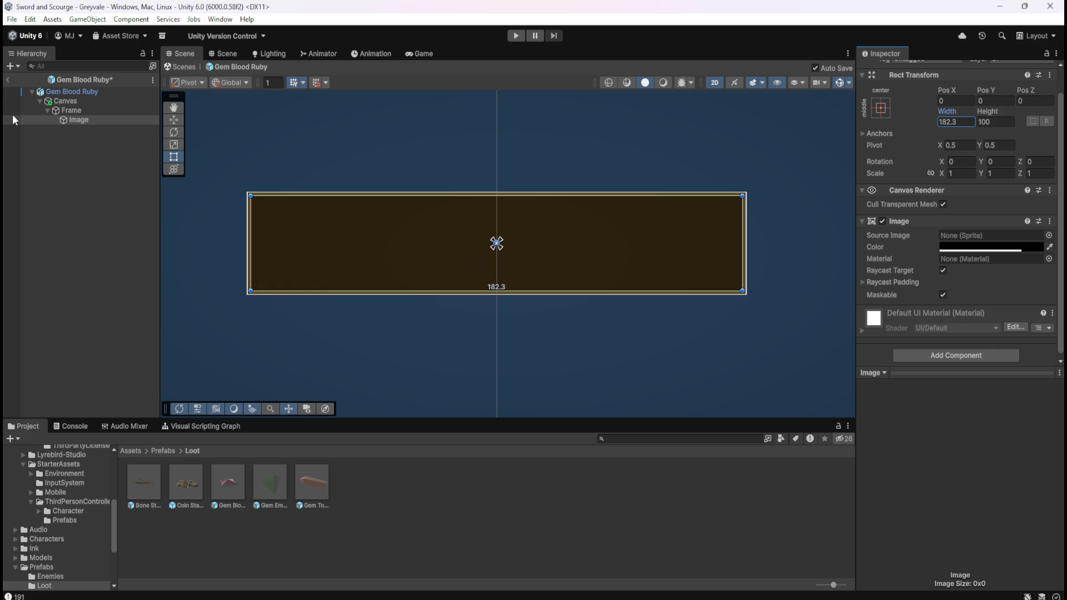
Step: Compare the Gem Blood Ruby panel against the Bone Stack prefab
{"action": "left_click", "coordinate": [5, 206]}
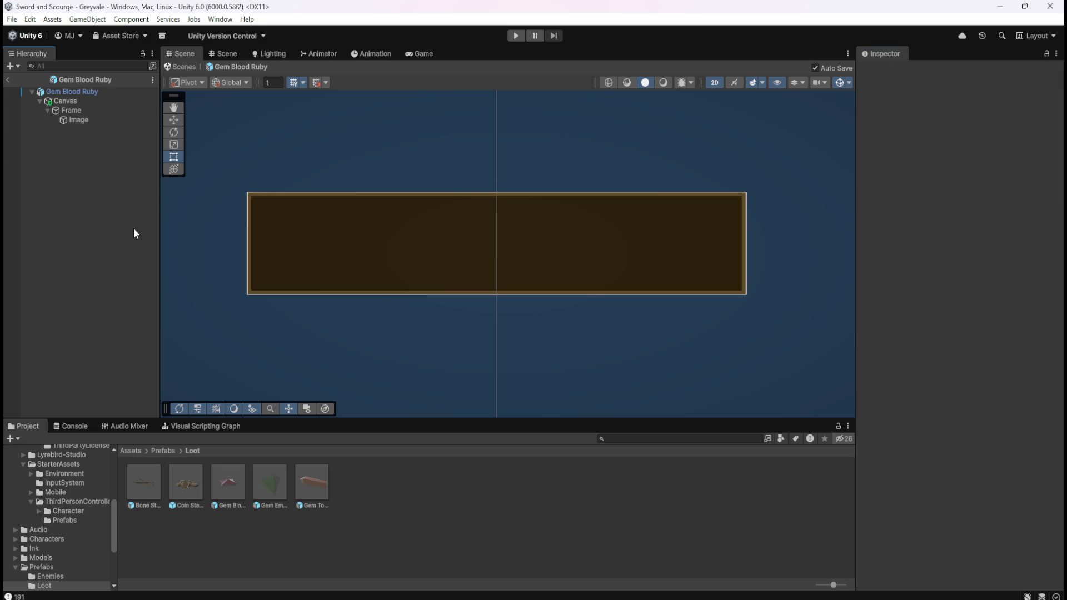
{"action": "left_click", "coordinate": [154, 486]}
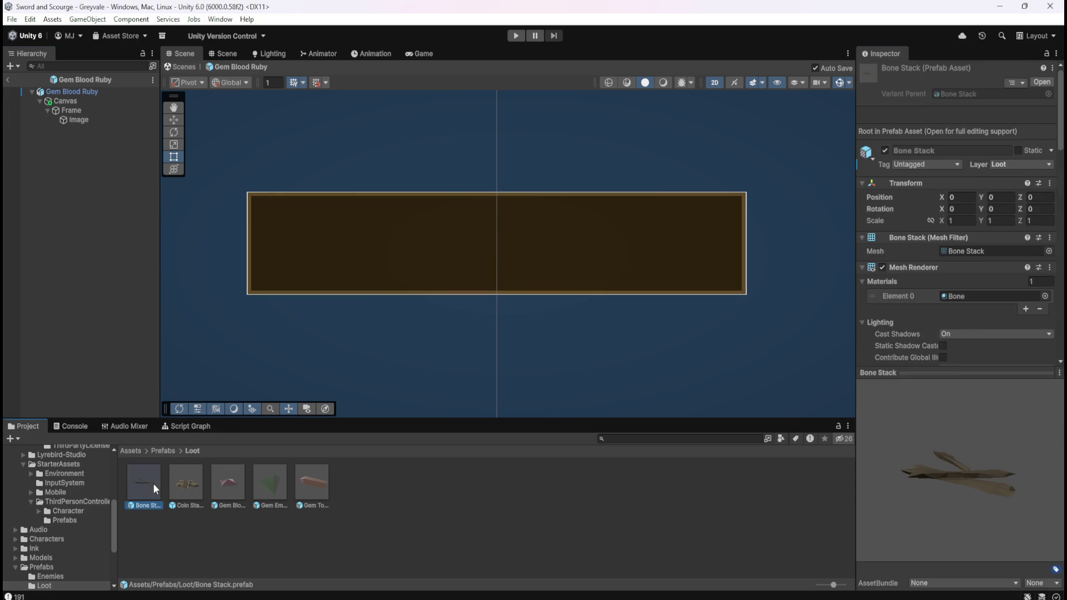
{"action": "double_click", "coordinate": [154, 484]}
{"action": "double_click", "coordinate": [235, 482]}
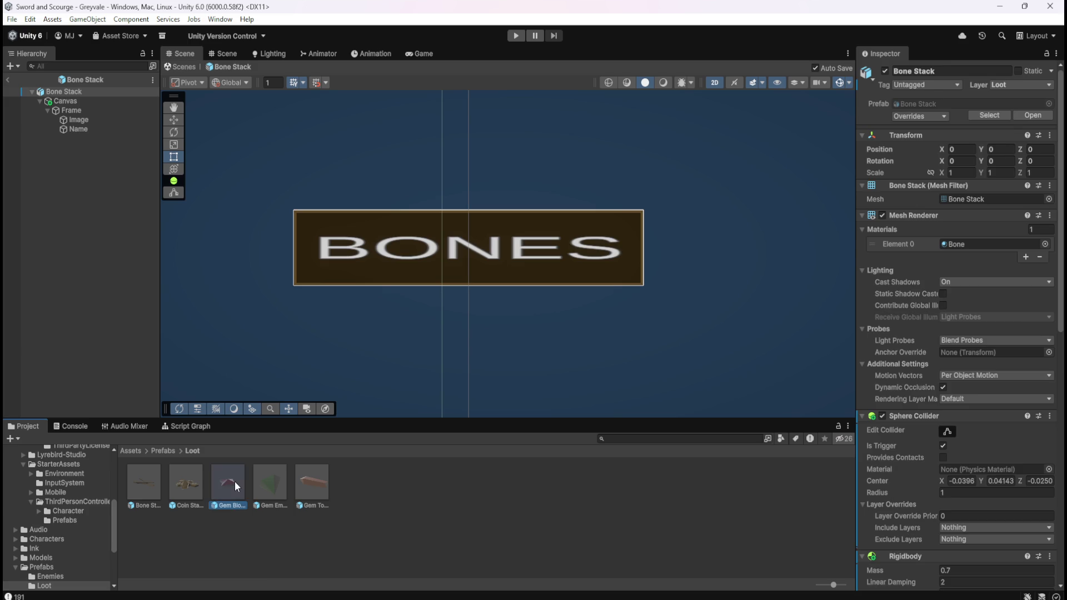
{"action": "scroll", "coordinate": [430, 245], "scroll_direction": "up", "scroll_amount": 1}
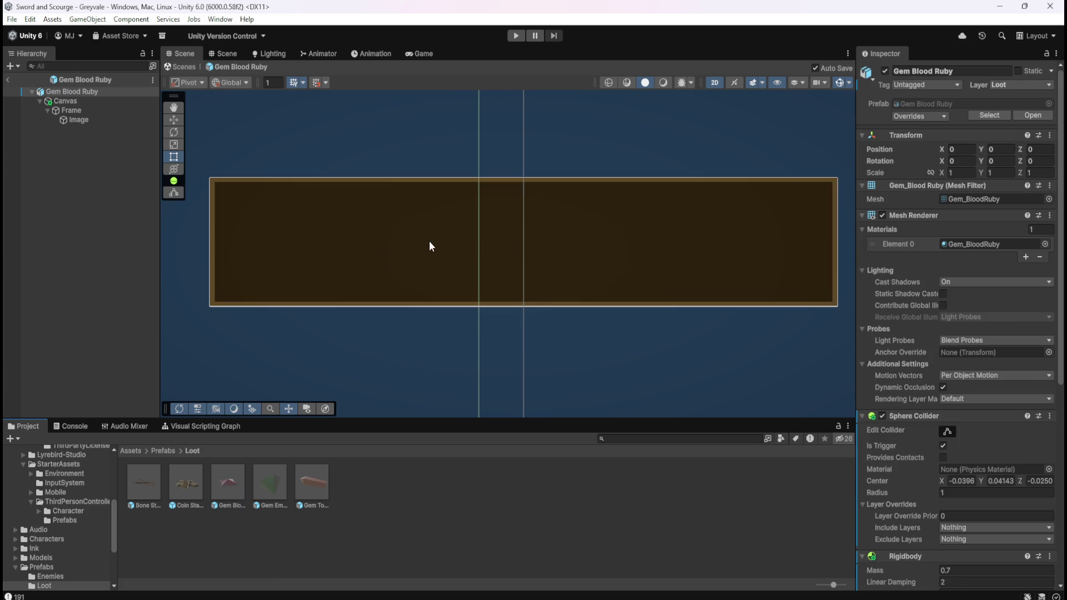
Step: Set the Gem Blood Ruby inner Image width to 182
{"action": "left_click", "coordinate": [93, 119]}
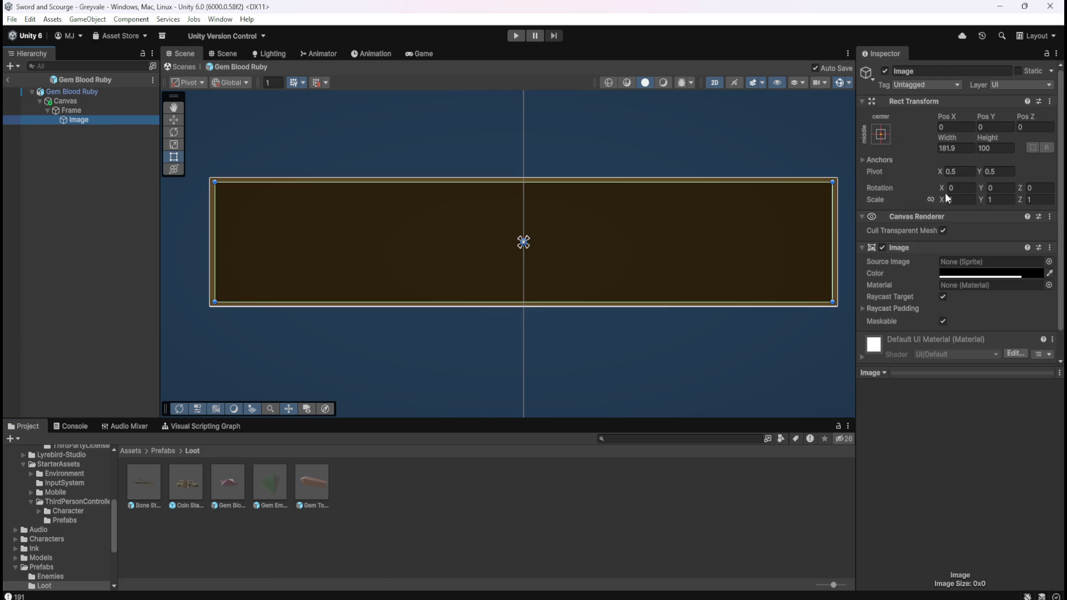
{"action": "left_click_drag", "start_coordinate": [947, 147], "coordinate": [965, 149]}
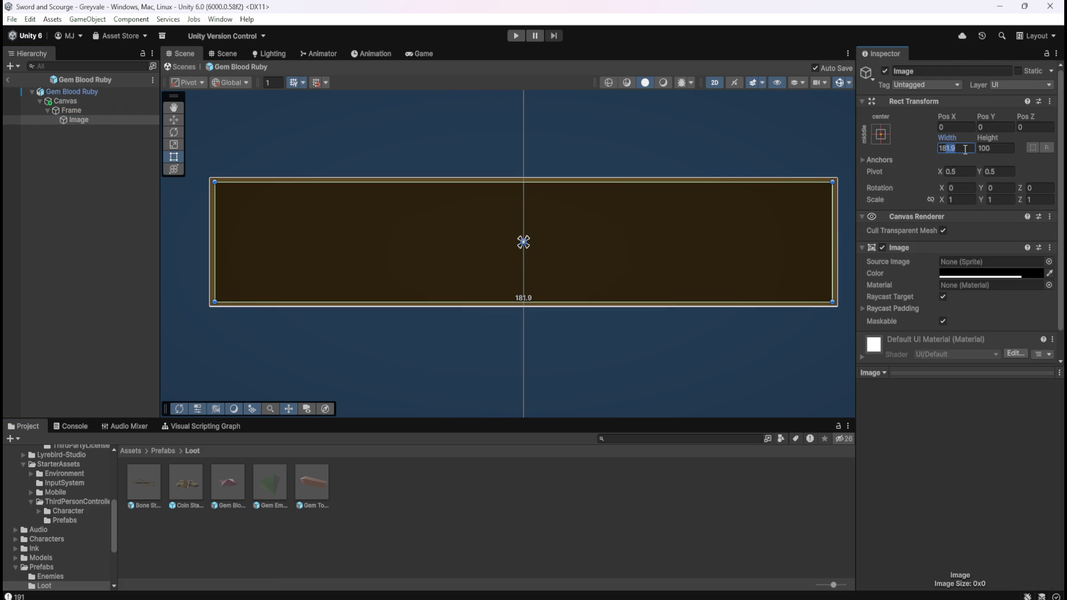
{"action": "type", "text": "2"}
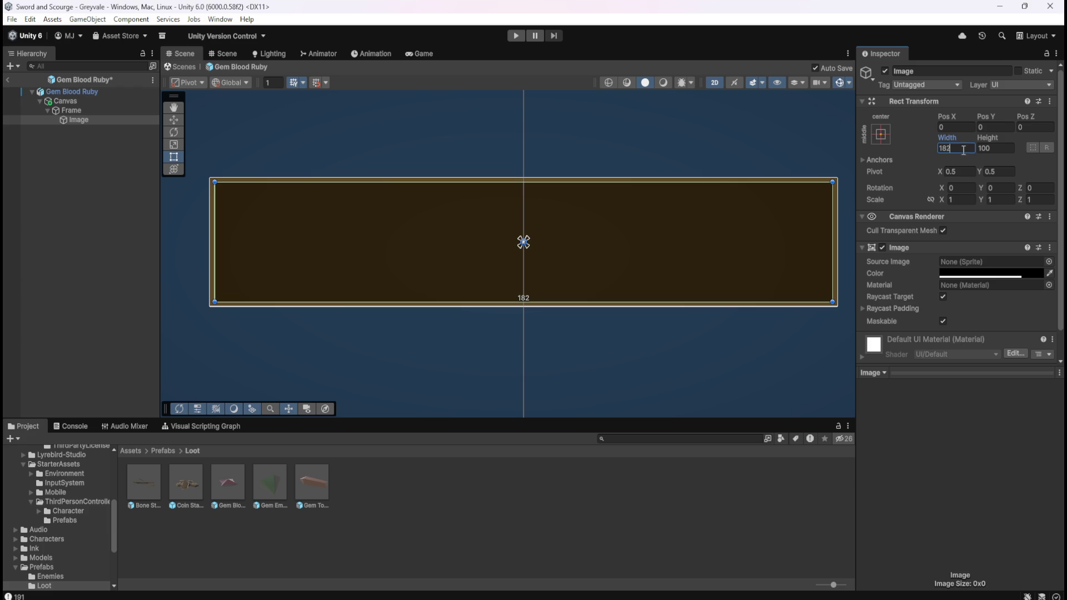
{"action": "key", "text": "BackSpace"}
{"action": "type", "text": "3"}
{"action": "key", "text": "Return"}
{"action": "type", "text": "2"}
{"action": "left_click", "coordinate": [992, 148]}
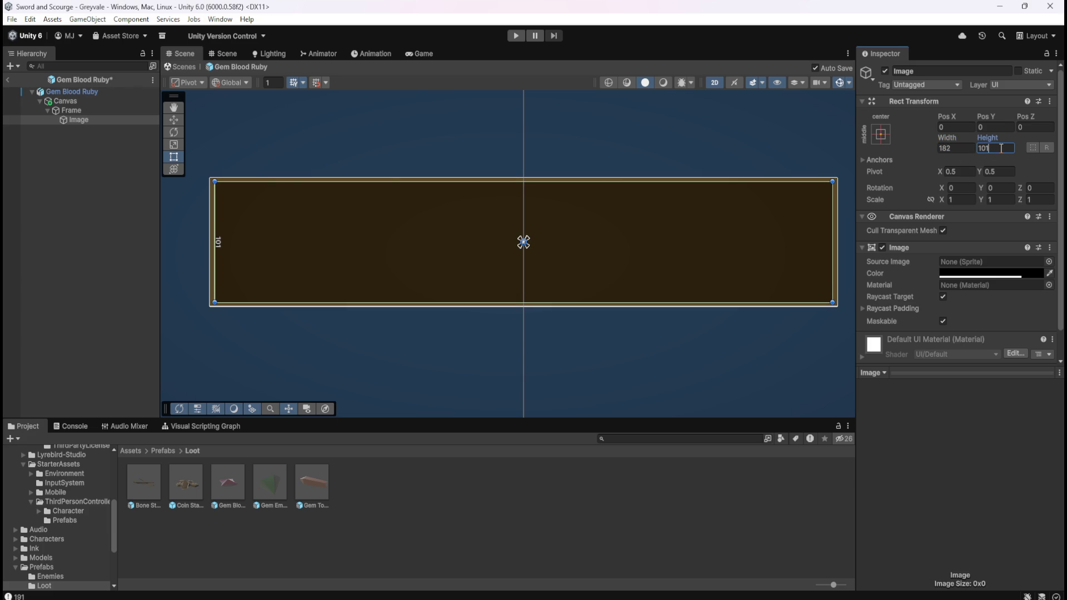
{"action": "left_click", "coordinate": [98, 228]}
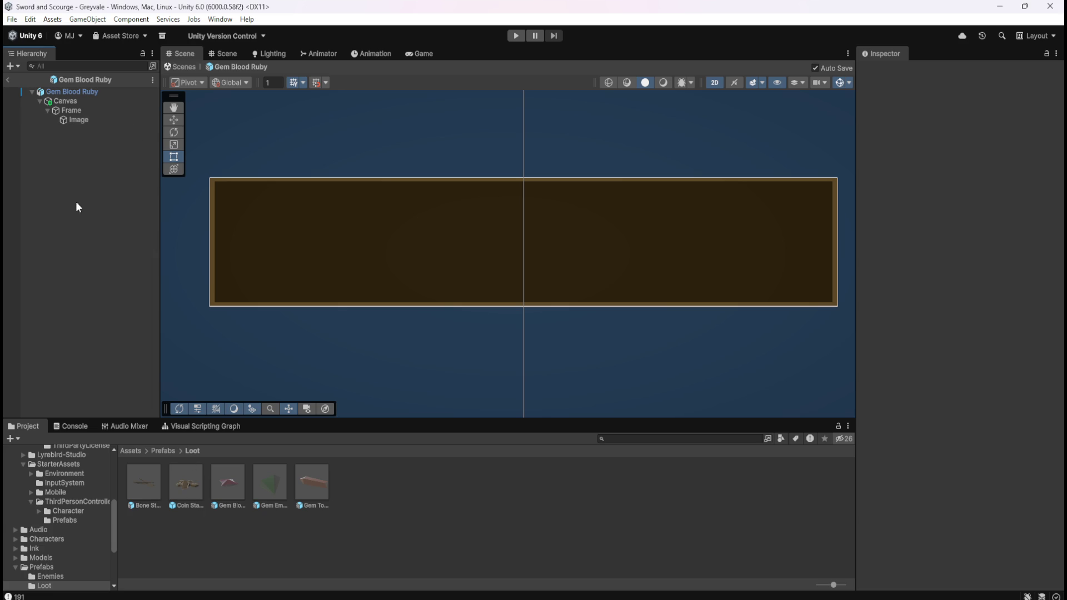
Step: Compare both nameplates again and inspect the Bone Stack Name text settings
{"action": "double_click", "coordinate": [146, 481]}
{"action": "double_click", "coordinate": [228, 483]}
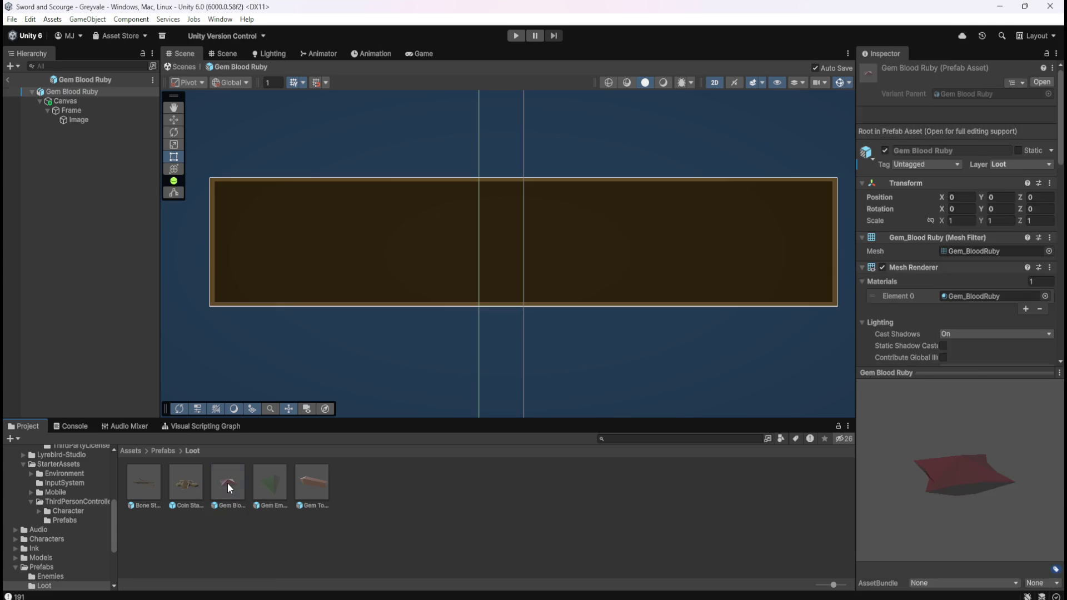
{"action": "double_click", "coordinate": [149, 481]}
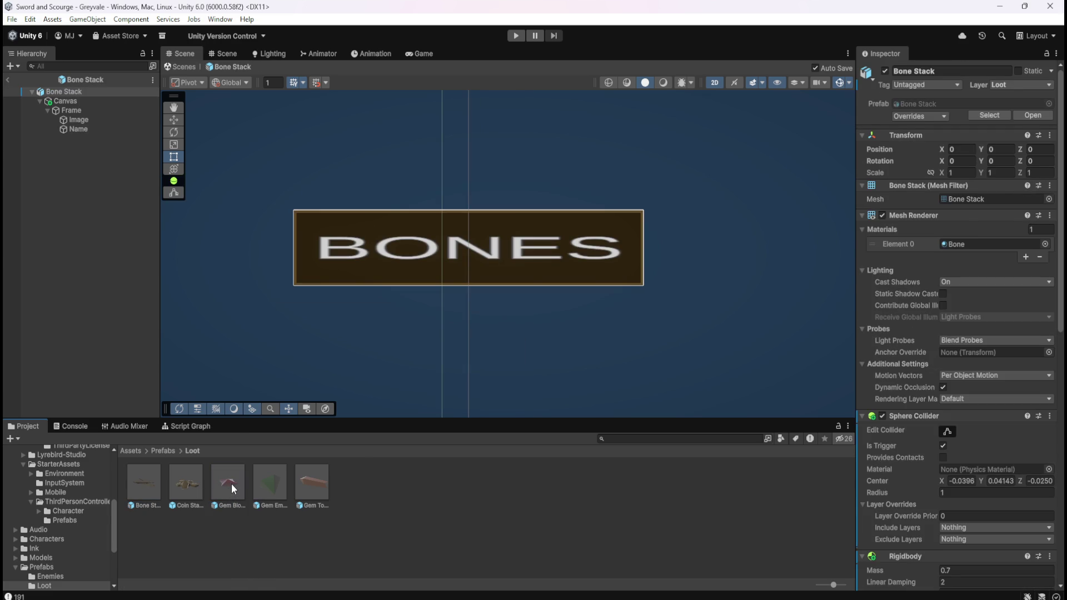
{"action": "double_click", "coordinate": [231, 484]}
{"action": "double_click", "coordinate": [144, 479]}
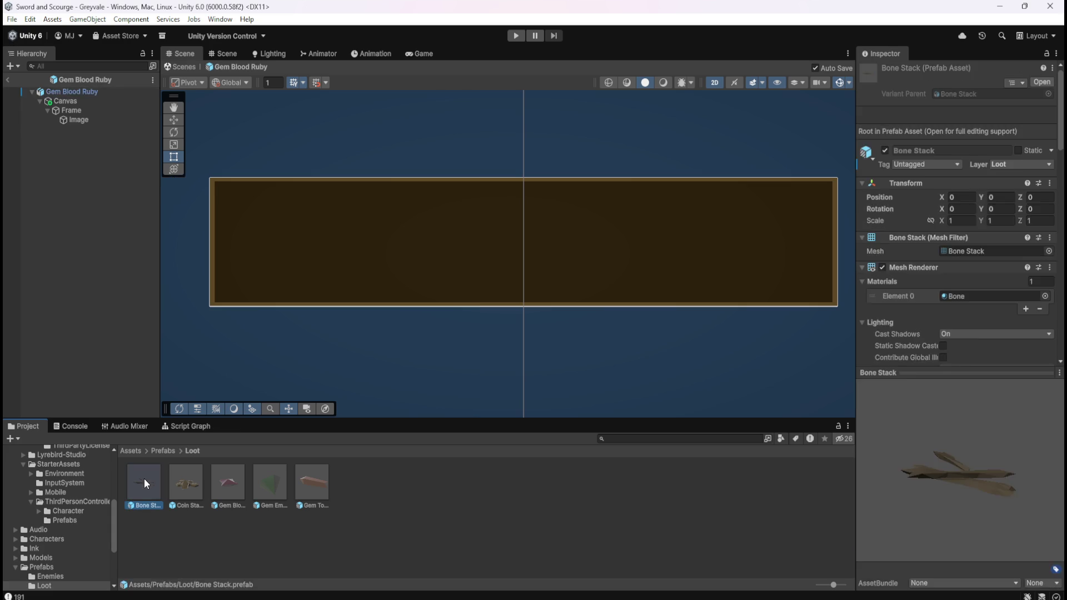
{"action": "left_click", "coordinate": [82, 129]}
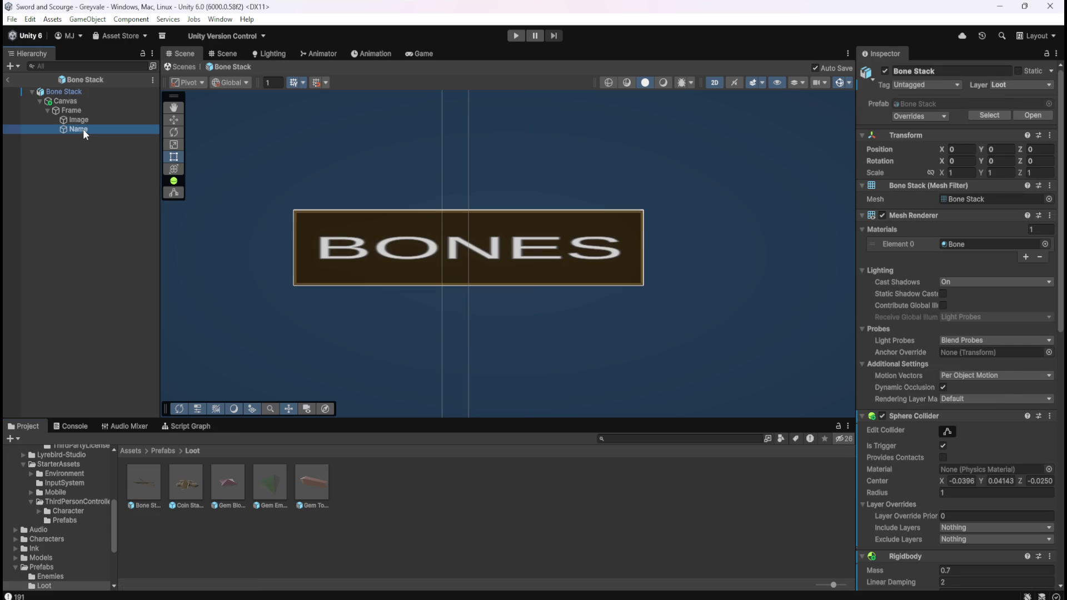
Step: Inspect the Bone Stack Image and BONES label settings
{"action": "scroll", "coordinate": [902, 234], "scroll_direction": "down", "scroll_amount": 2}
{"action": "scroll", "coordinate": [901, 234], "scroll_direction": "down", "scroll_amount": 2}
{"action": "scroll", "coordinate": [901, 234], "scroll_direction": "up", "scroll_amount": 5}
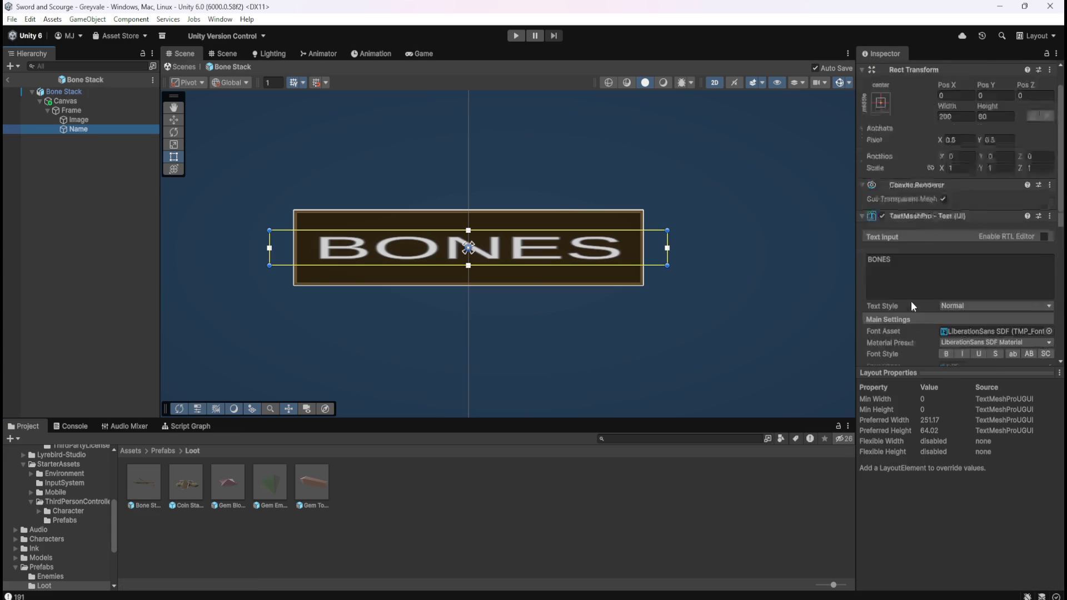
{"action": "left_click", "coordinate": [92, 120]}
{"action": "scroll", "coordinate": [976, 307], "scroll_direction": "down", "scroll_amount": 2}
{"action": "scroll", "coordinate": [915, 311], "scroll_direction": "up", "scroll_amount": 2}
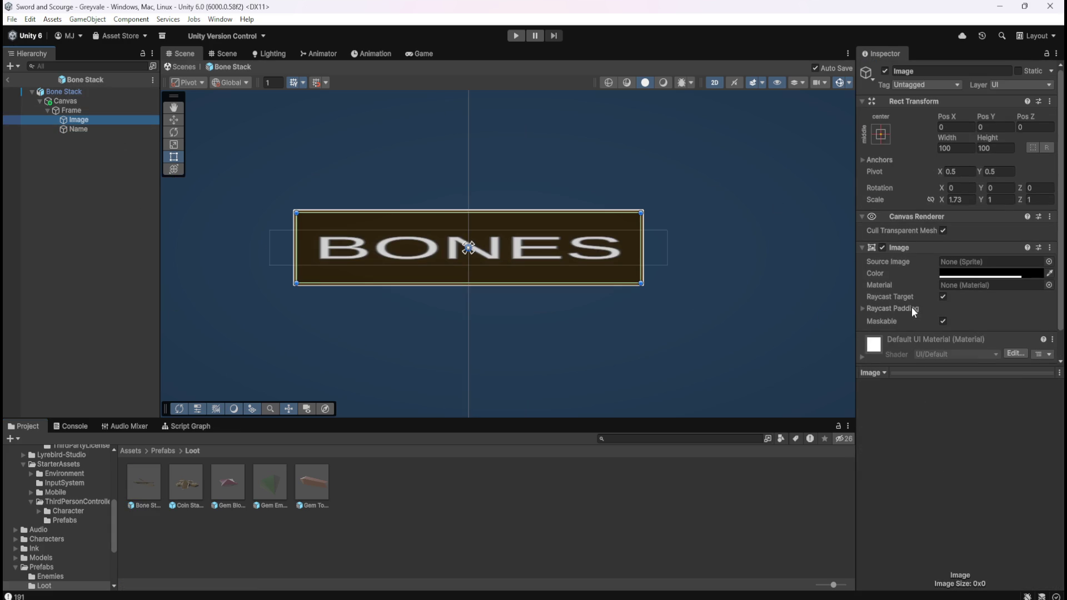
{"action": "left_click", "coordinate": [103, 130]}
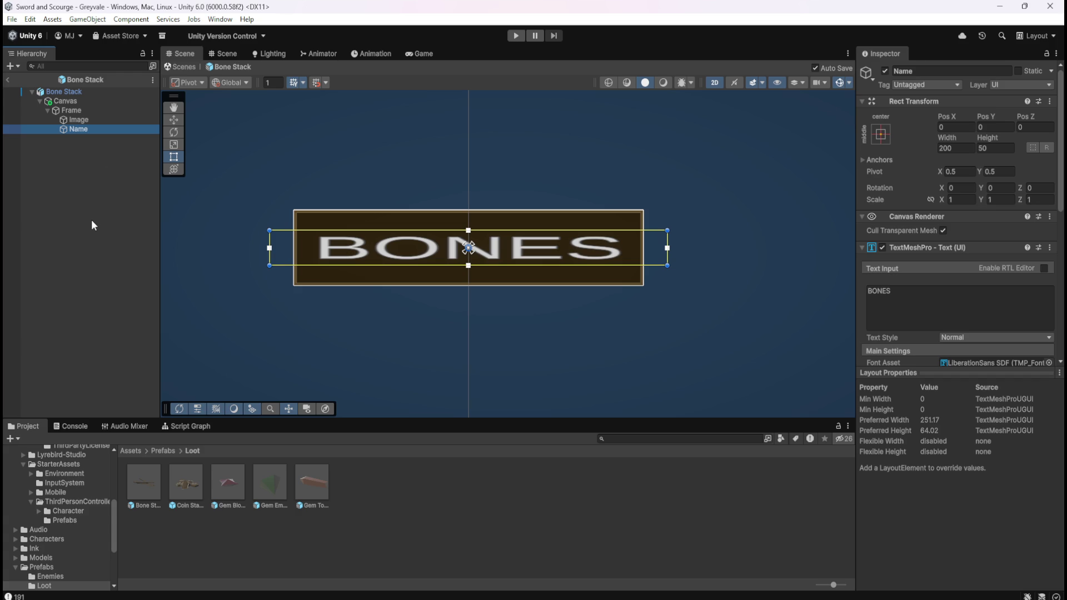
Step: Add a TextMeshPro text object under the Gem Blood Ruby Frame
{"action": "left_click", "coordinate": [239, 482]}
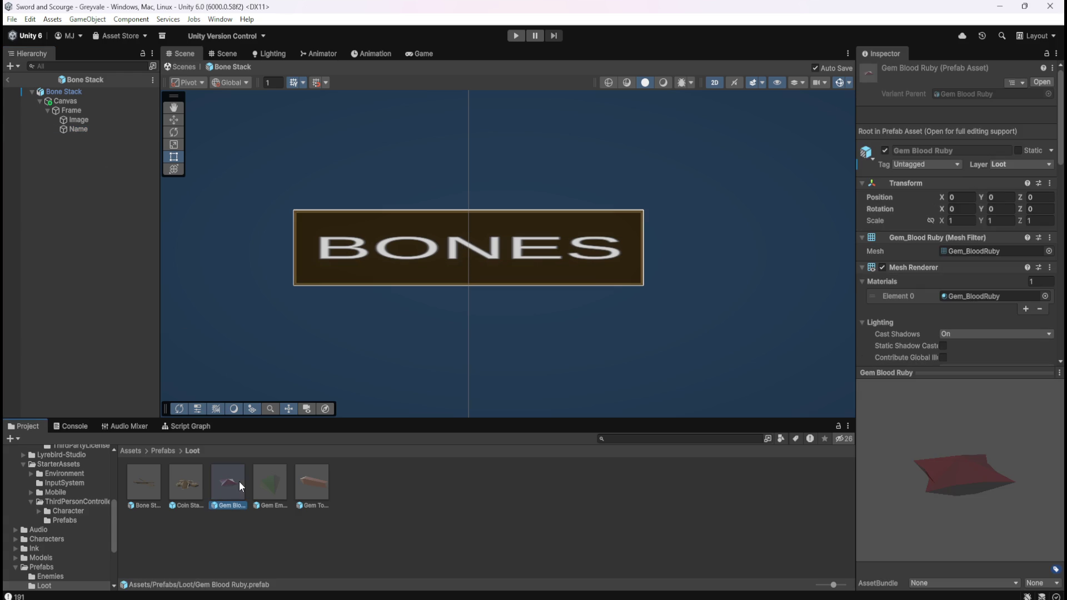
{"action": "double_click", "coordinate": [232, 484]}
{"action": "left_click", "coordinate": [92, 110]}
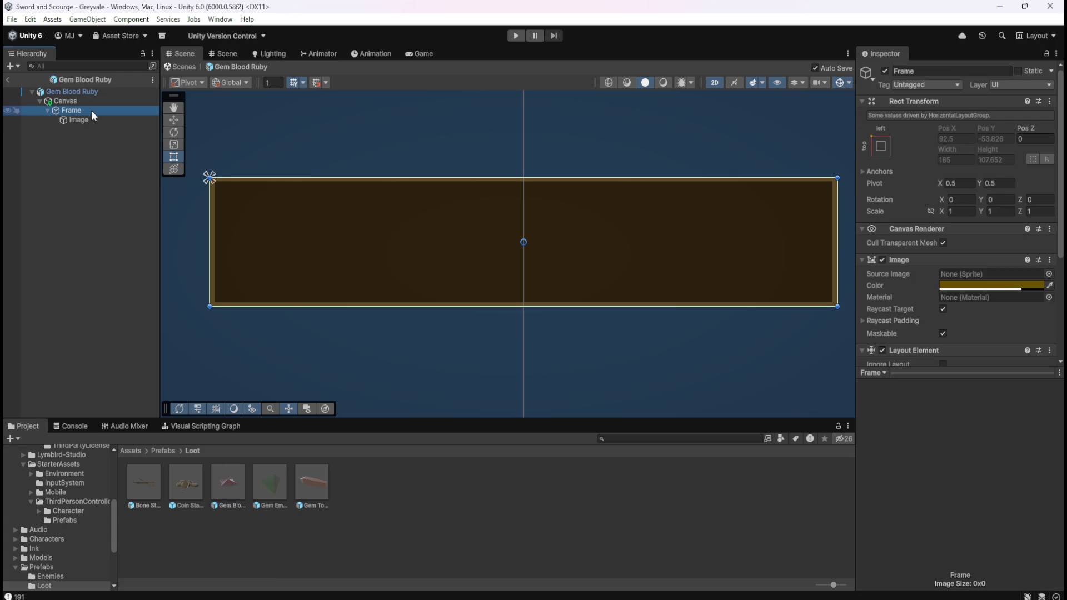
{"action": "right_click", "coordinate": [88, 112]}
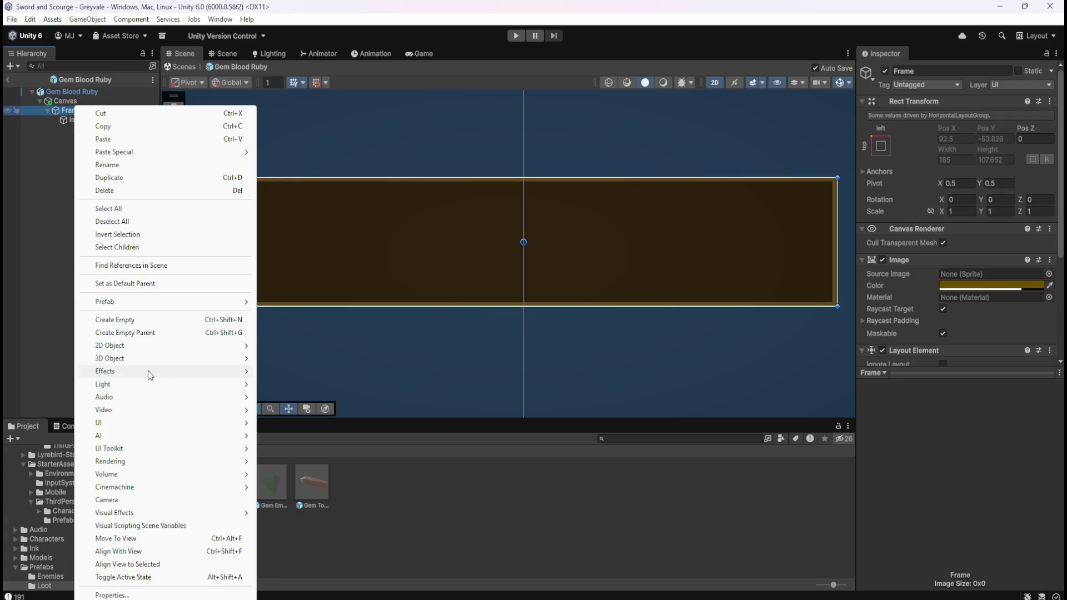
{"action": "mouse_move", "coordinate": [155, 435]}
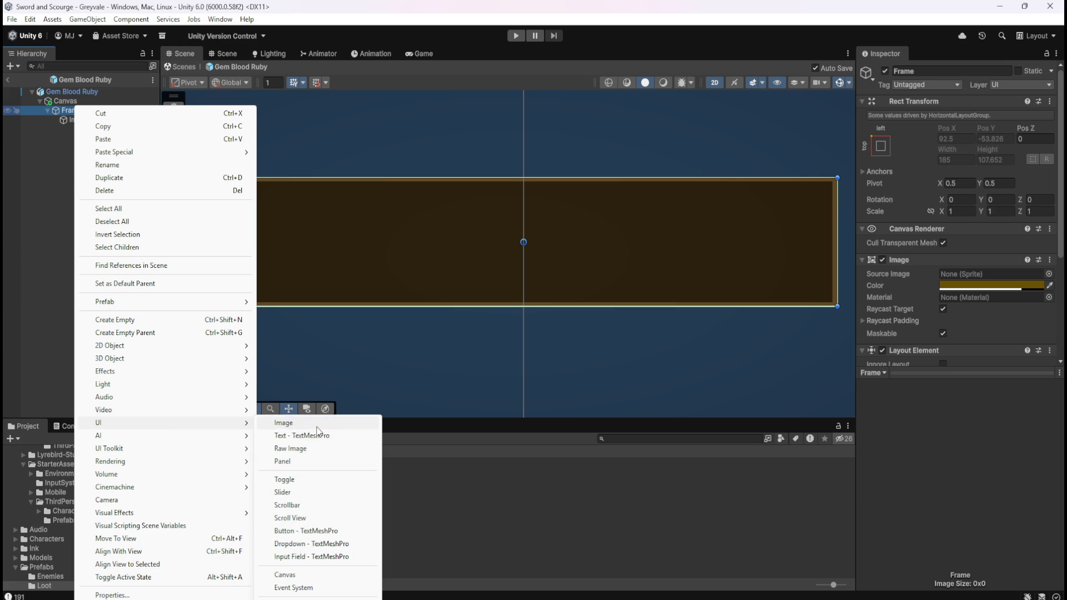
{"action": "left_click", "coordinate": [315, 433]}
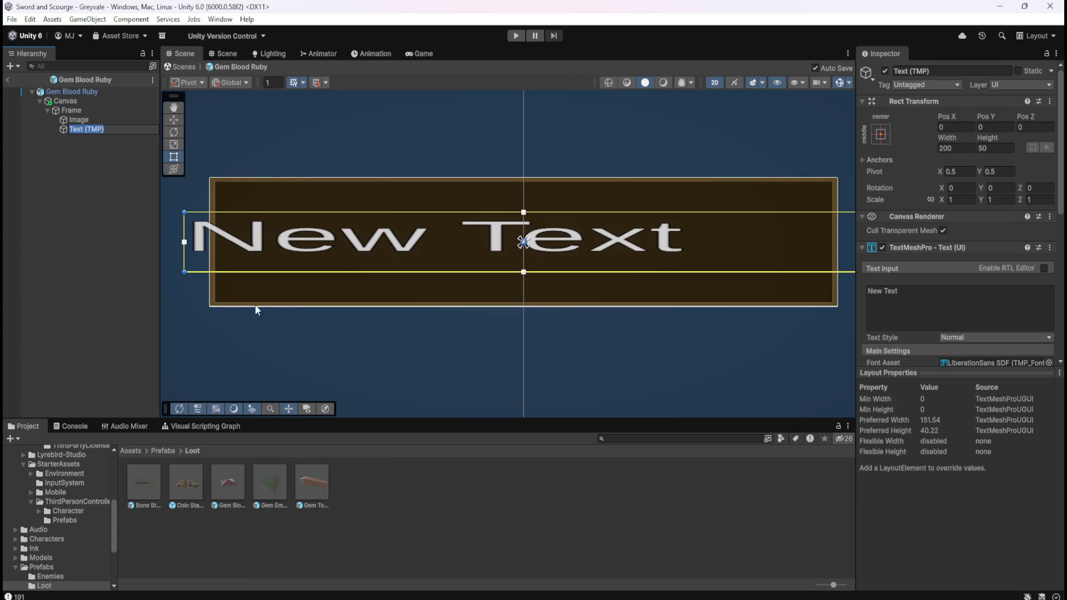
{"action": "scroll", "coordinate": [281, 297], "scroll_direction": "down", "scroll_amount": 1}
{"action": "scroll", "coordinate": [1001, 312], "scroll_direction": "down", "scroll_amount": 2}
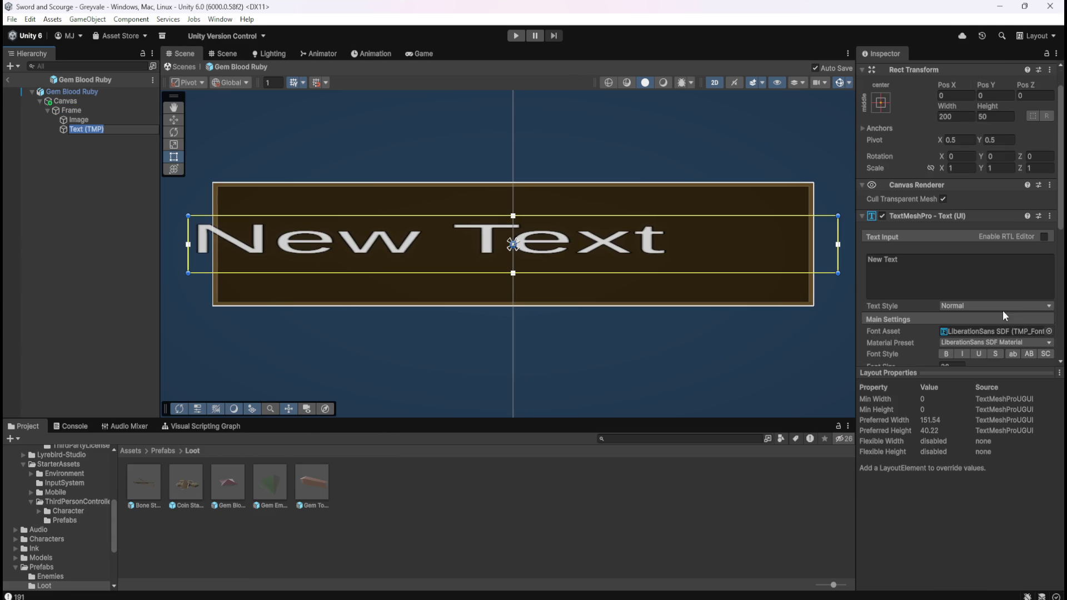
{"action": "left_click", "coordinate": [1048, 332]}
Step: Give the label the Arvo SDF font with Auto Size and the text BLOOD RUBY
{"action": "type", "text": "arv"}
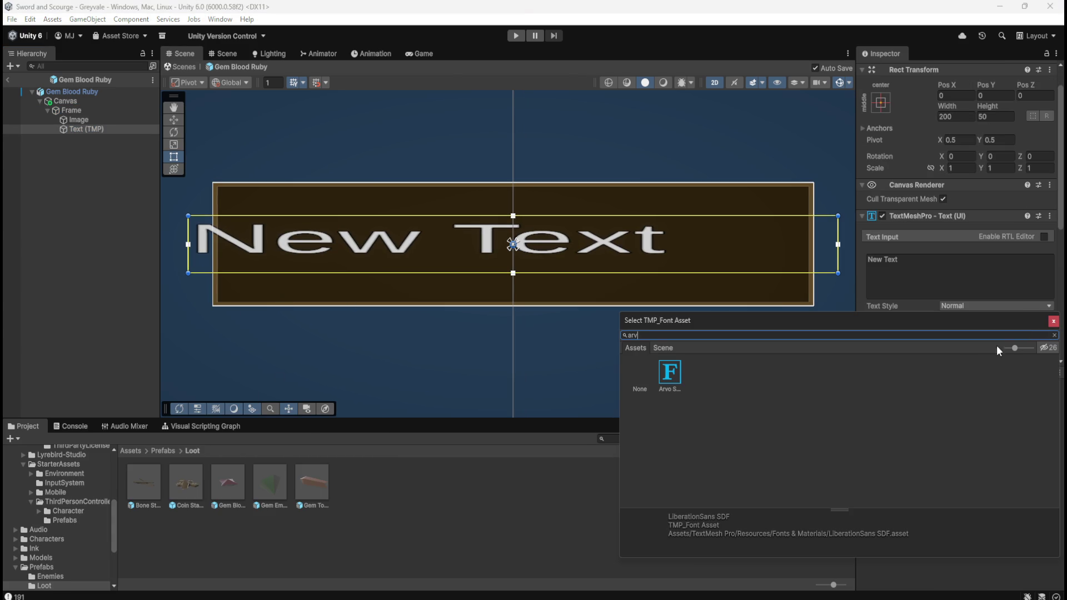
{"action": "left_click", "coordinate": [670, 382]}
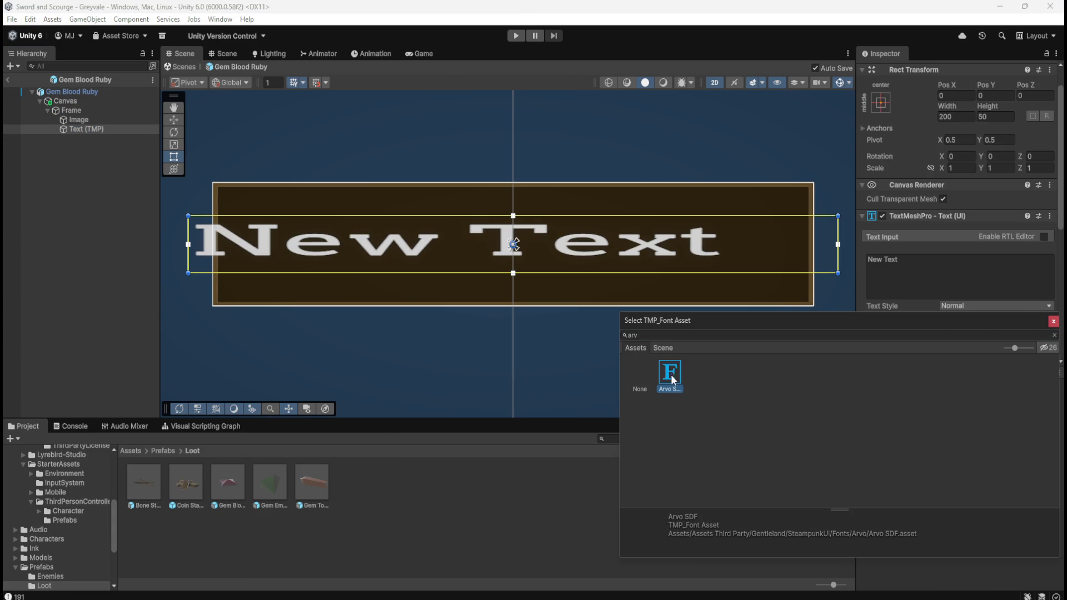
{"action": "left_click", "coordinate": [926, 280]}
{"action": "scroll", "coordinate": [895, 314], "scroll_direction": "down", "scroll_amount": 3}
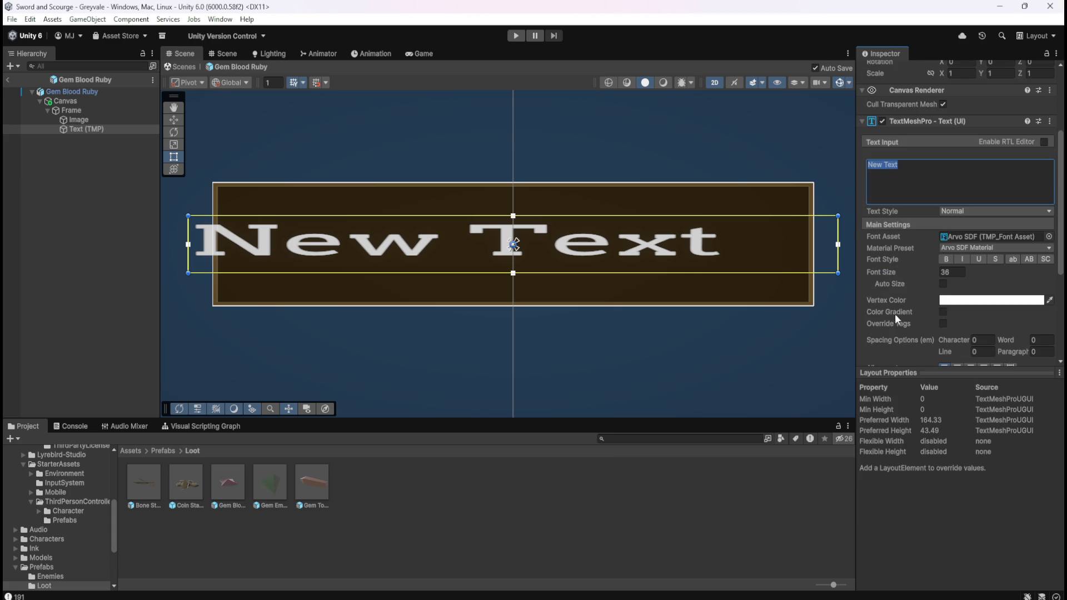
{"action": "left_click", "coordinate": [943, 284]}
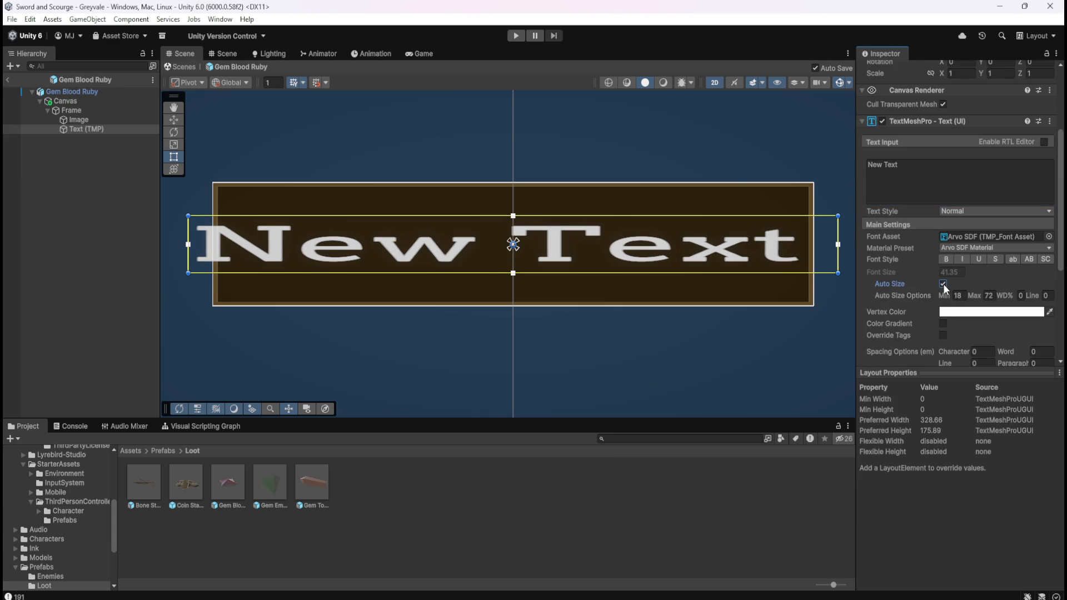
{"action": "left_click", "coordinate": [938, 182]}
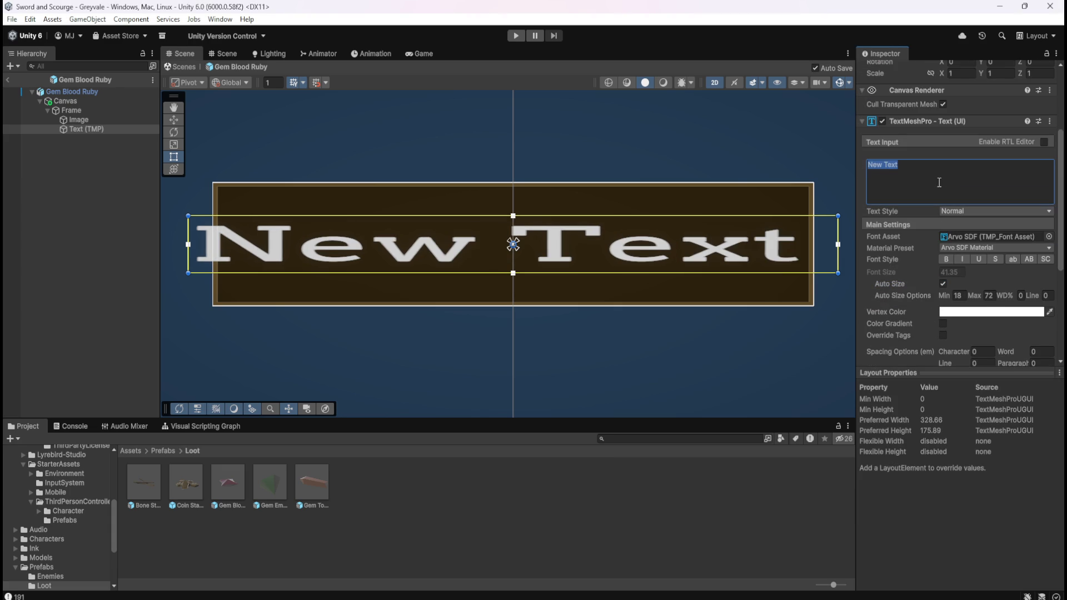
{"action": "type", "text": "BLOOD RUBY"}
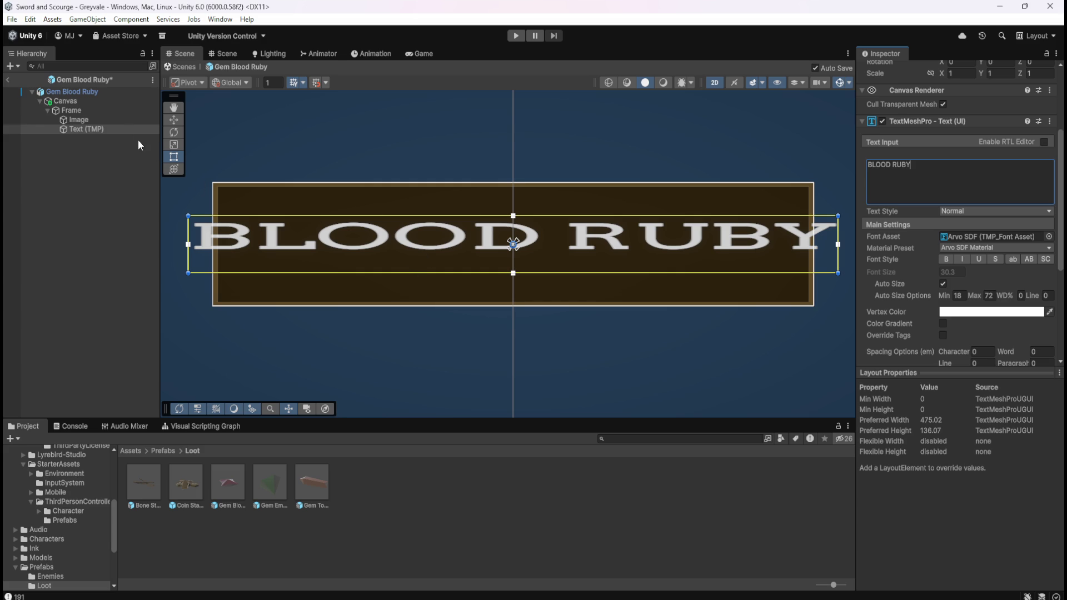
{"action": "left_click", "coordinate": [92, 110]}
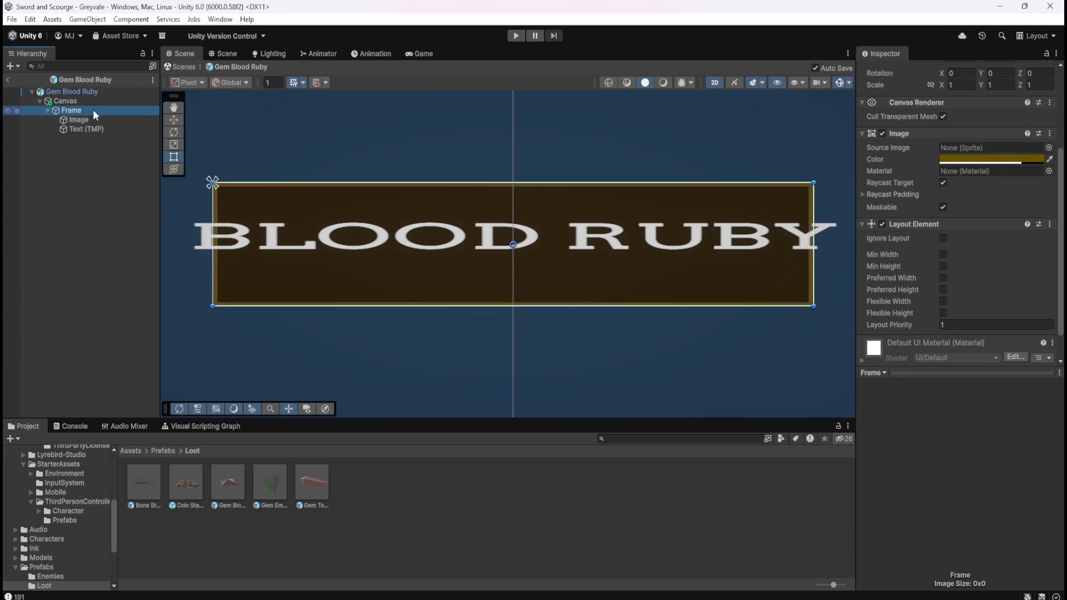
{"action": "scroll", "coordinate": [931, 265], "scroll_direction": "up", "scroll_amount": 5}
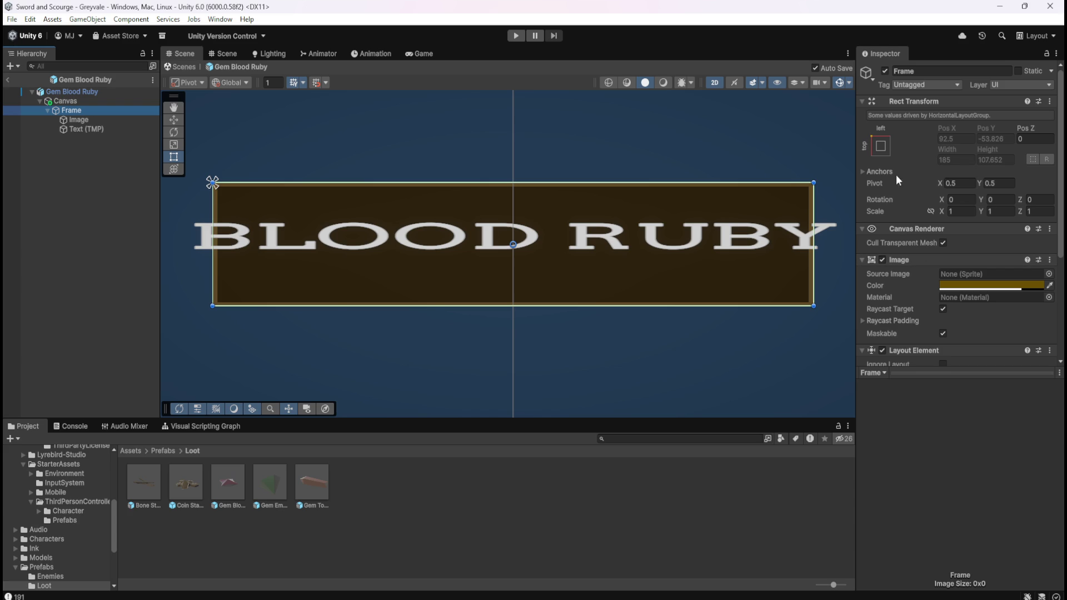
{"action": "left_click", "coordinate": [94, 130]}
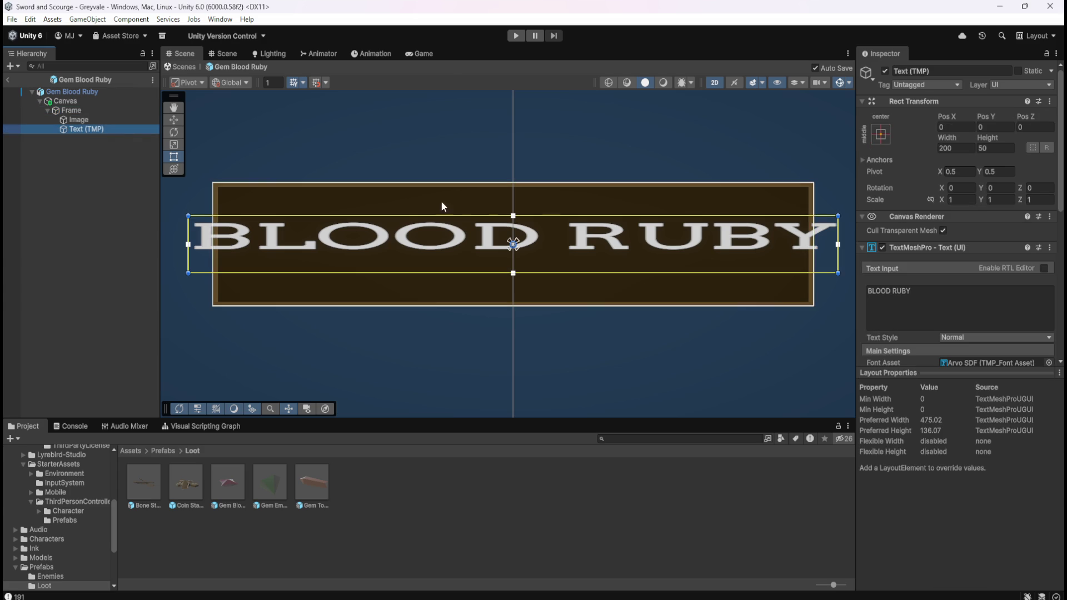
{"action": "scroll", "coordinate": [916, 275], "scroll_direction": "down", "scroll_amount": 2}
{"action": "scroll", "coordinate": [926, 301], "scroll_direction": "down", "scroll_amount": 4}
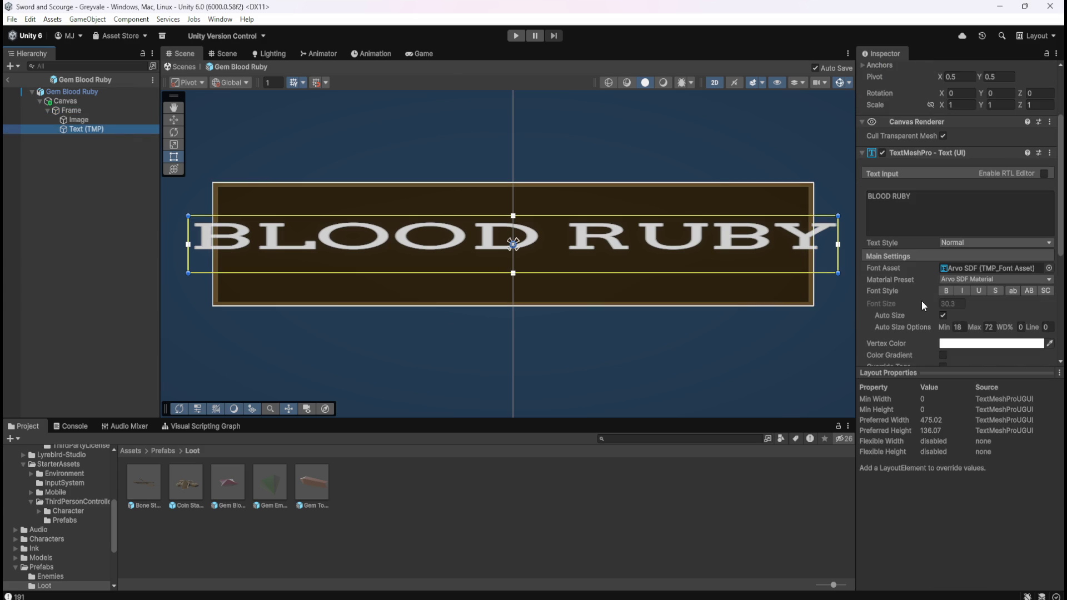
{"action": "scroll", "coordinate": [905, 314], "scroll_direction": "down", "scroll_amount": 4}
{"action": "left_click", "coordinate": [148, 483]}
{"action": "double_click", "coordinate": [148, 482]}
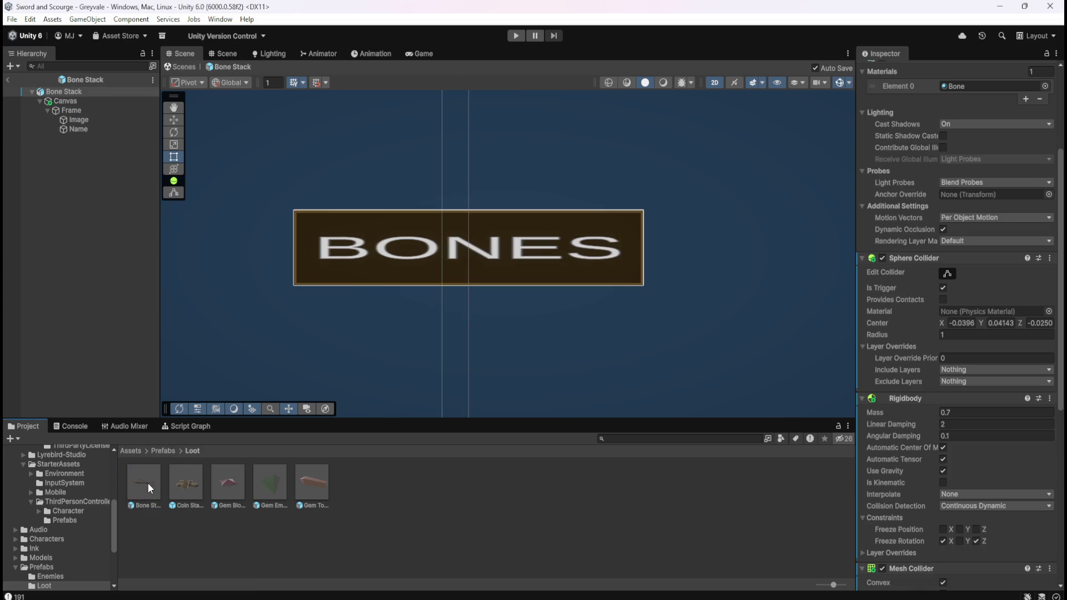
{"action": "double_click", "coordinate": [235, 485]}
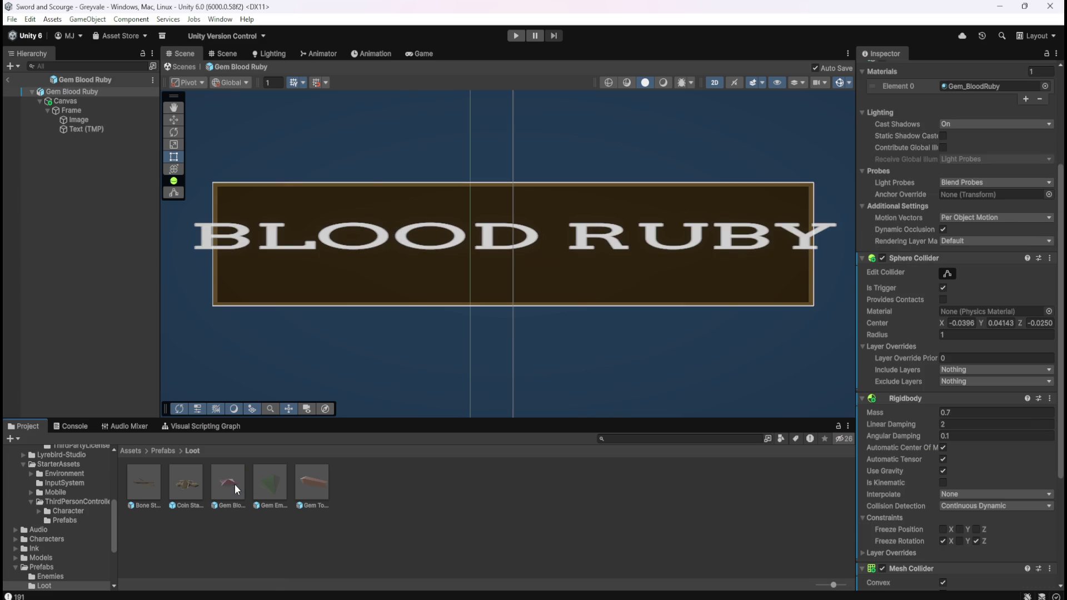
{"action": "double_click", "coordinate": [138, 481]}
{"action": "double_click", "coordinate": [232, 482]}
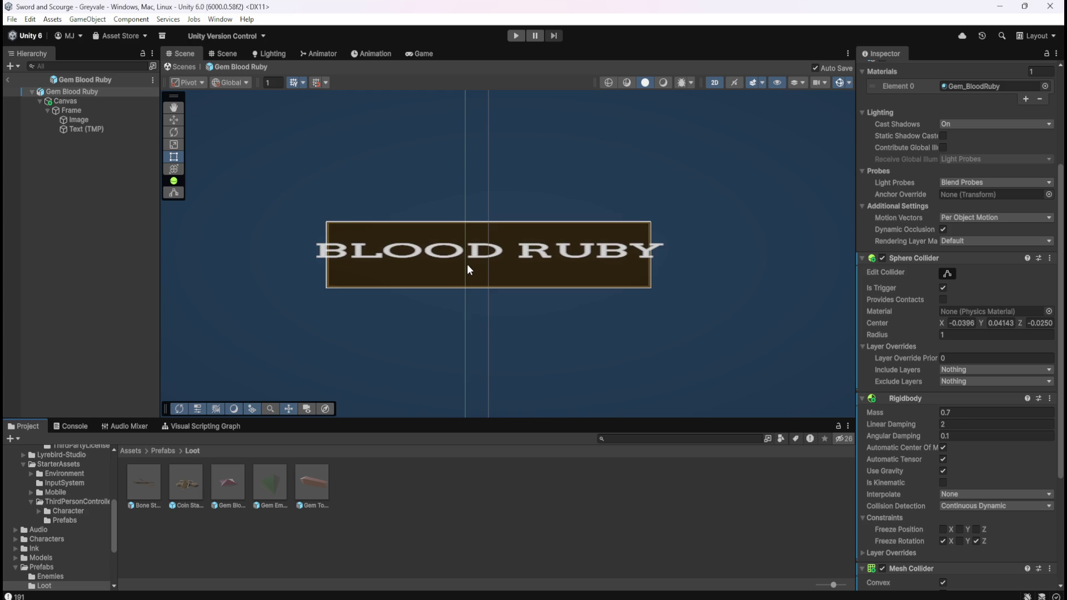
{"action": "scroll", "coordinate": [467, 265], "scroll_direction": "down", "scroll_amount": 4}
{"action": "scroll", "coordinate": [479, 335], "scroll_direction": "up", "scroll_amount": 5}
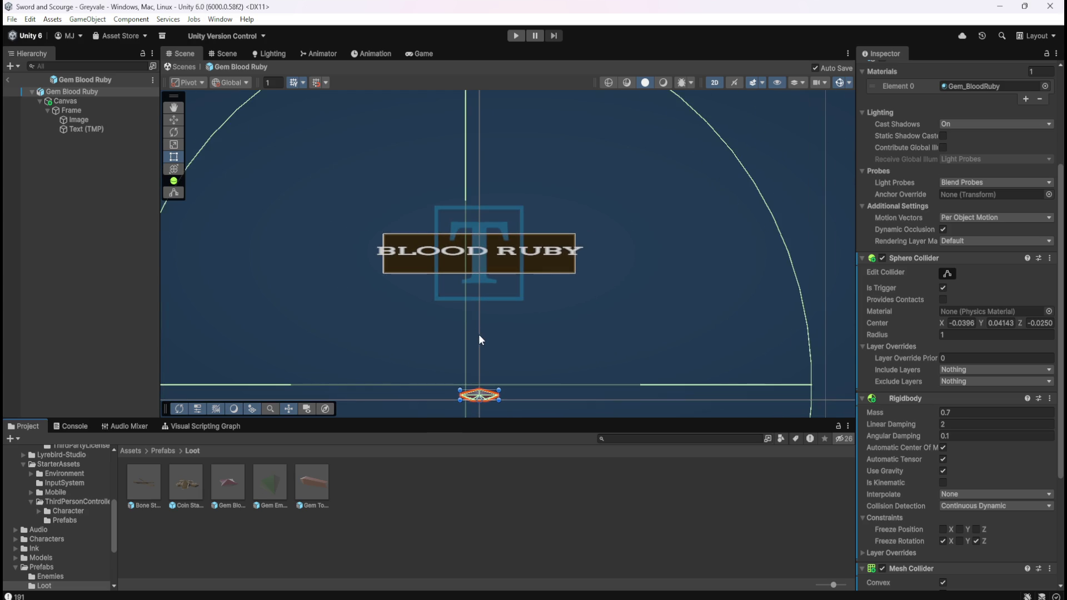
{"action": "scroll", "coordinate": [447, 205], "scroll_direction": "up", "scroll_amount": 5}
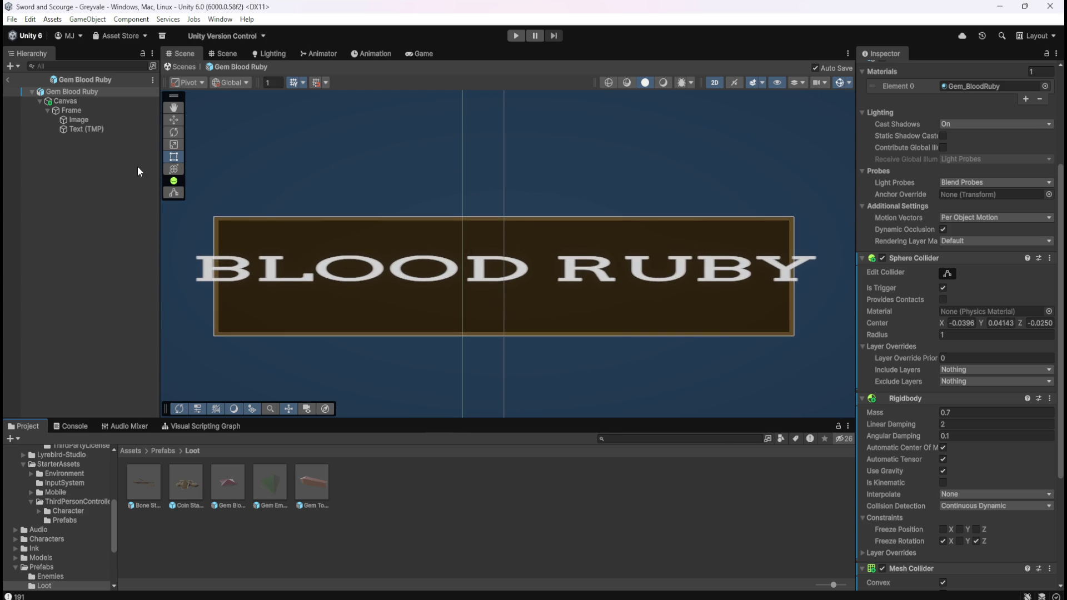
{"action": "left_click", "coordinate": [92, 112]}
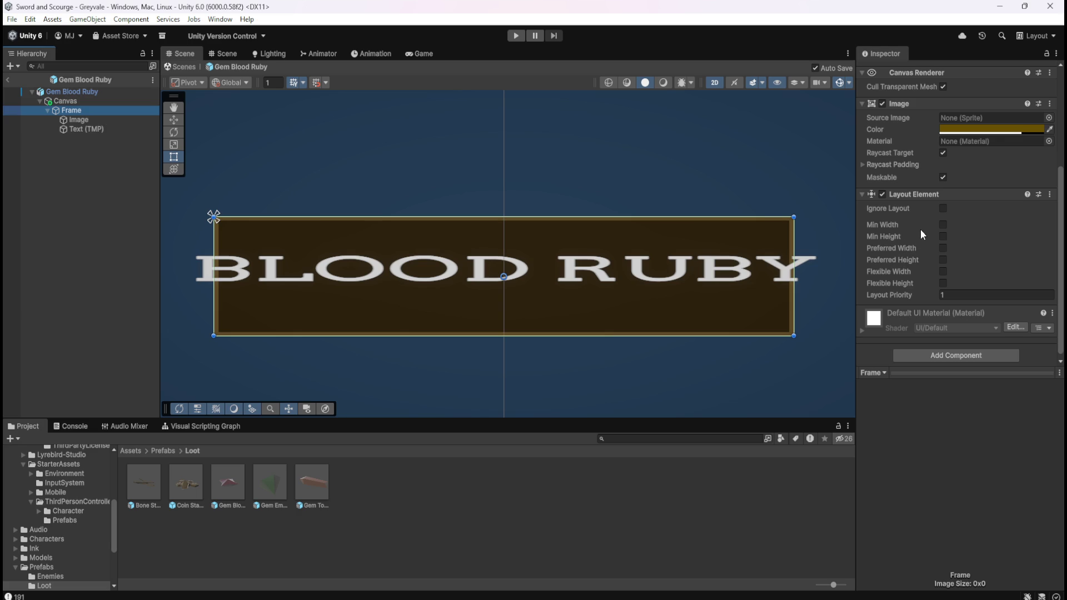
Step: Drag the BLOOD RUBY text box's left and right edges inward to fit the frame
{"action": "left_click", "coordinate": [941, 225]}
{"action": "left_click", "coordinate": [942, 225]}
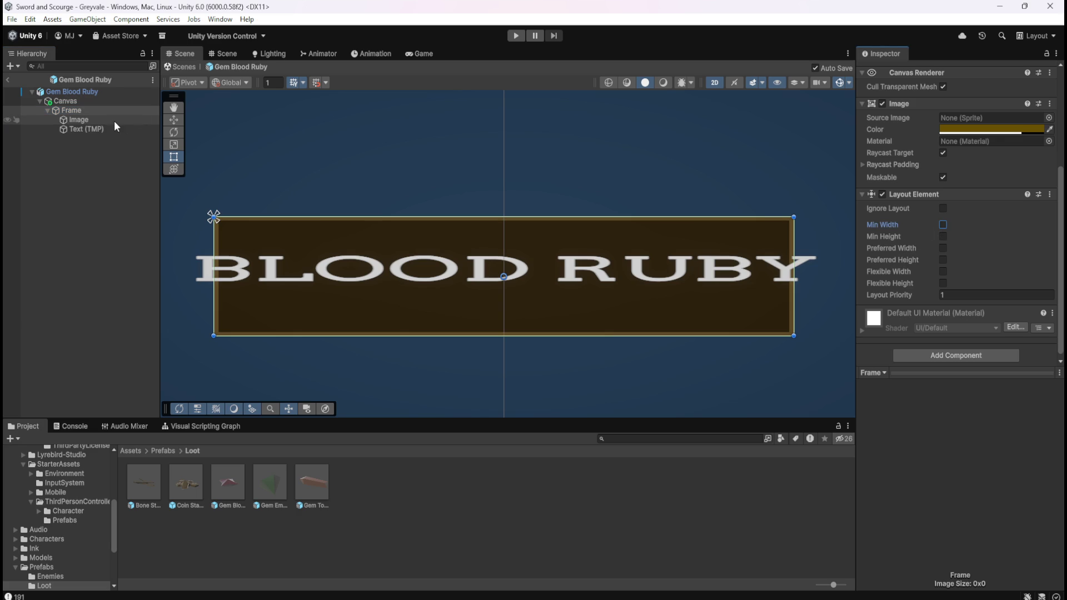
{"action": "left_click", "coordinate": [97, 122]}
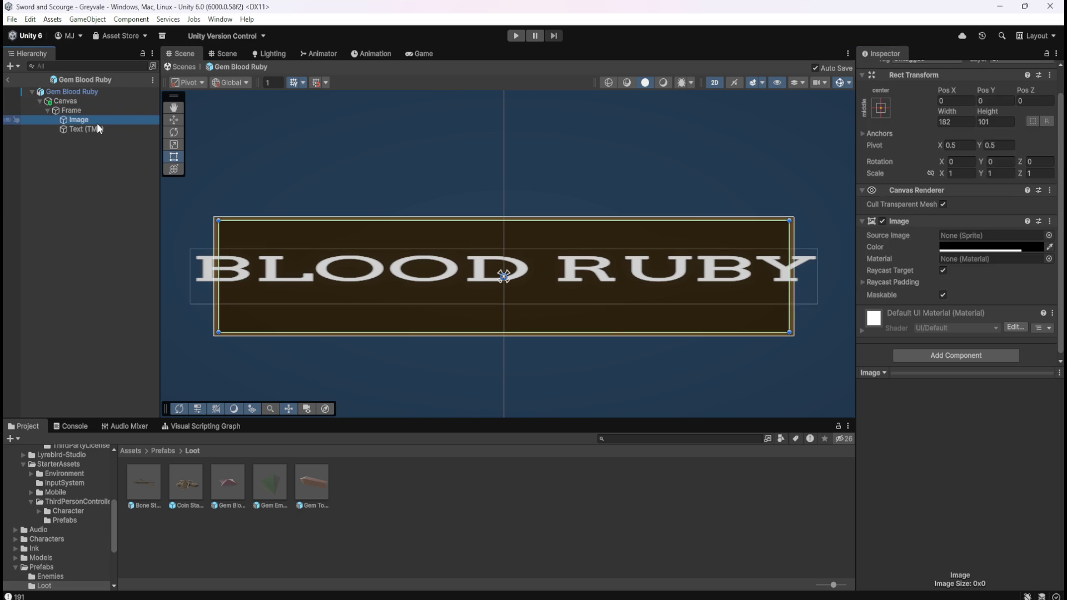
{"action": "left_click", "coordinate": [89, 128]}
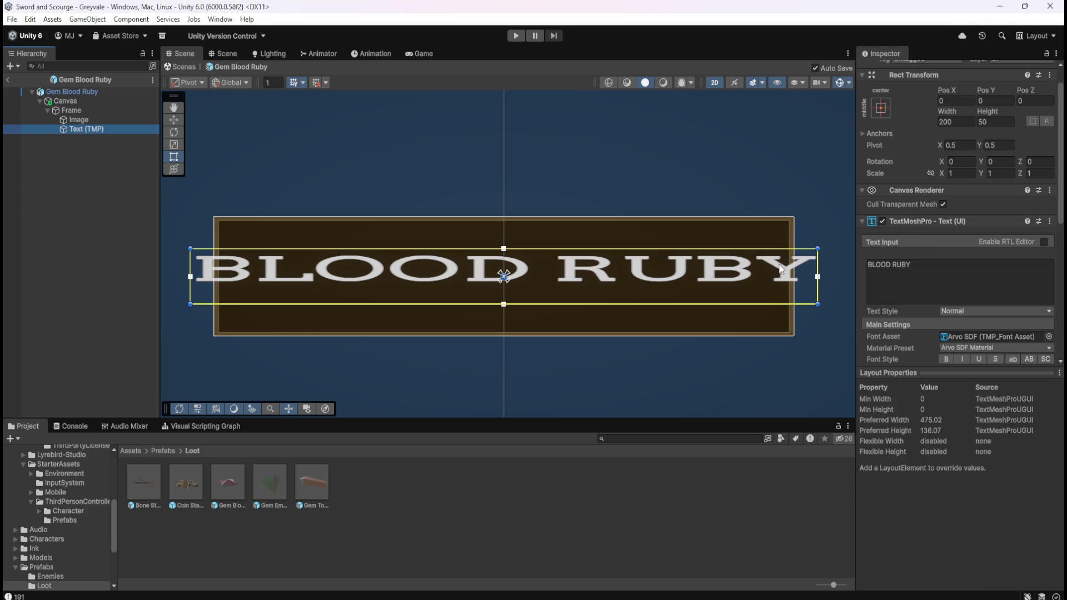
{"action": "mouse_move", "coordinate": [817, 277]}
{"action": "left_mouse_down"}
{"action": "mouse_move", "coordinate": [787, 278]}
{"action": "mouse_move", "coordinate": [790, 293]}
{"action": "left_mouse_up"}
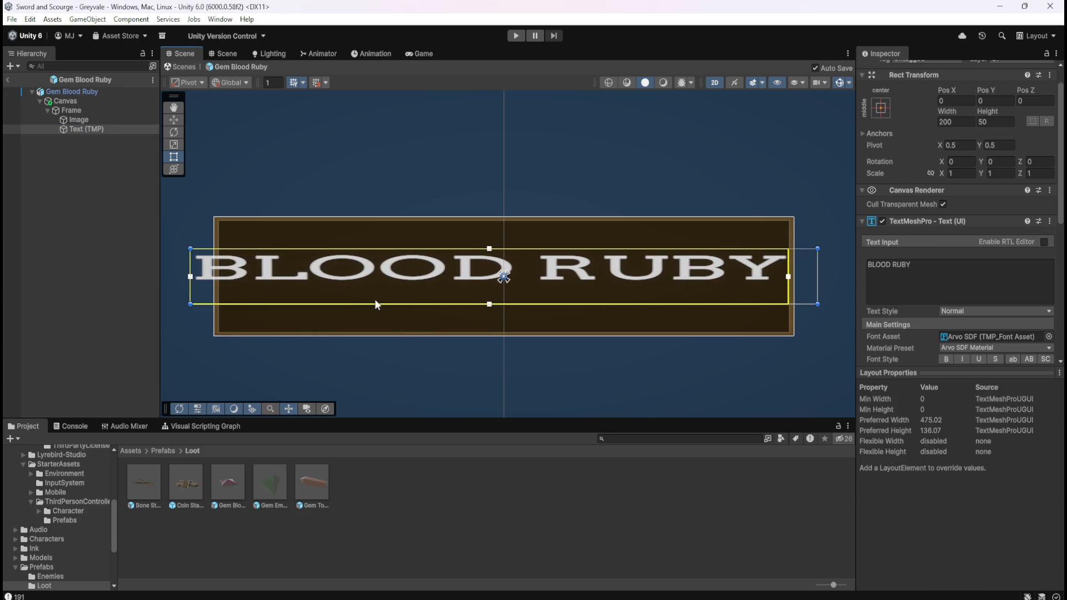
{"action": "left_click_drag", "start_coordinate": [191, 275], "coordinate": [220, 278]}
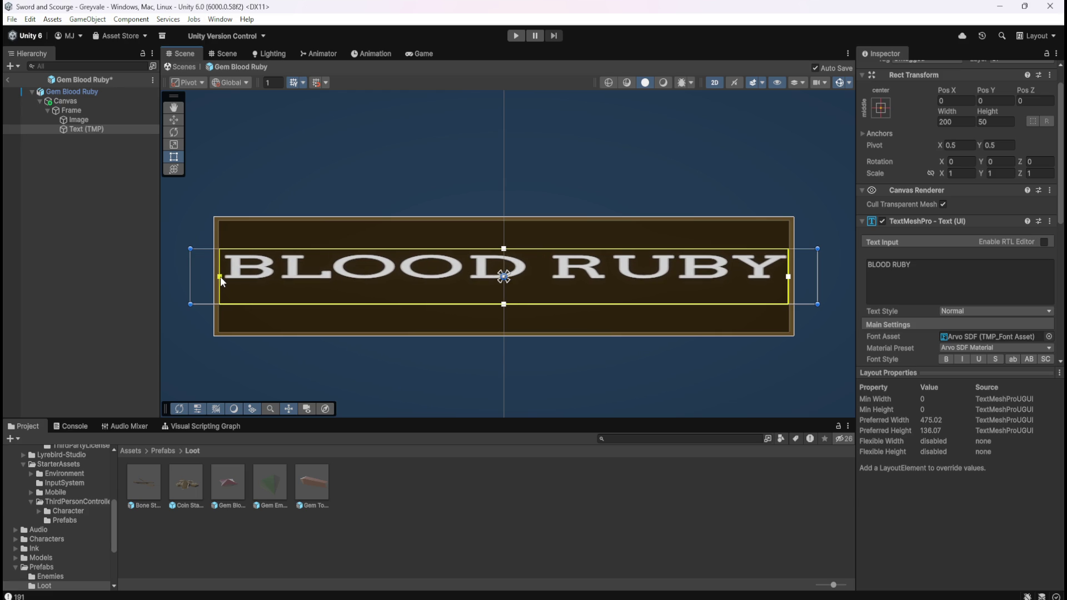
{"action": "left_click_drag", "start_coordinate": [220, 276], "coordinate": [219, 279]}
{"action": "left_click_drag", "start_coordinate": [789, 281], "coordinate": [792, 286]}
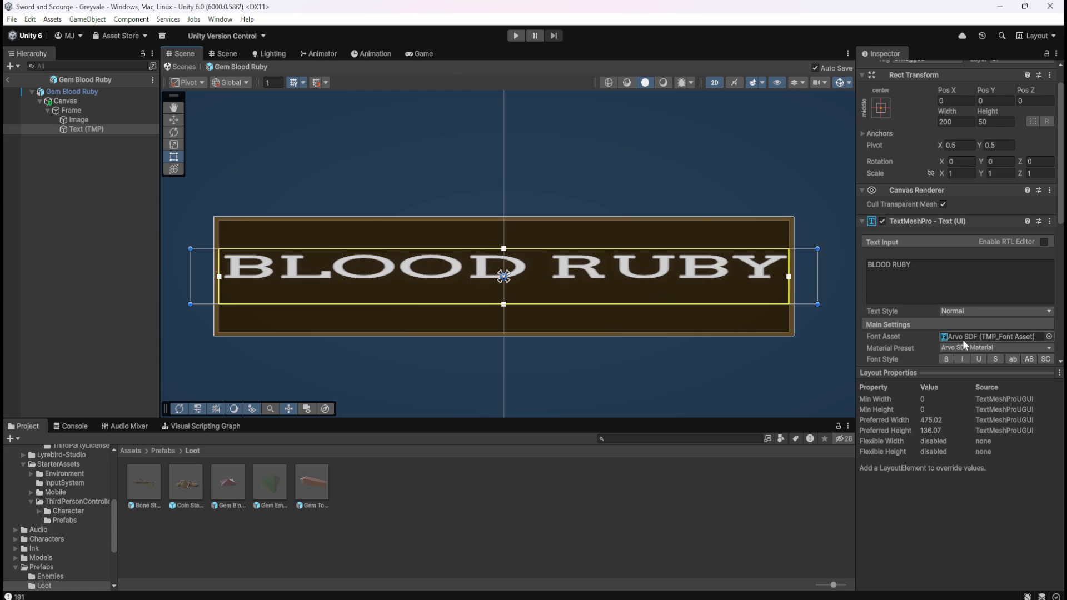
{"action": "scroll", "coordinate": [912, 328], "scroll_direction": "down", "scroll_amount": 5}
{"action": "scroll", "coordinate": [929, 283], "scroll_direction": "down", "scroll_amount": 1}
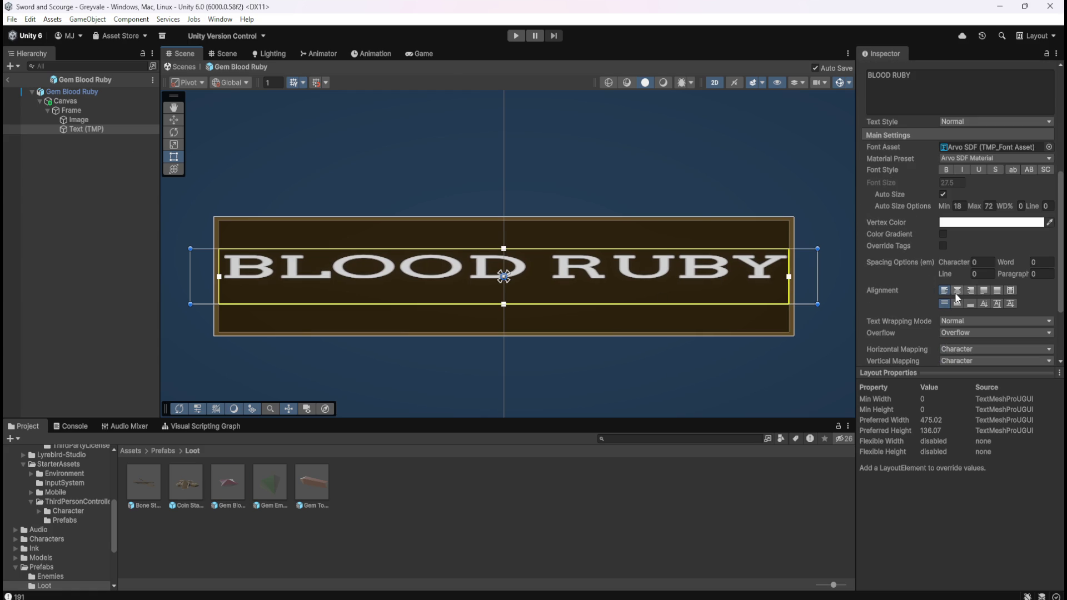
{"action": "left_click", "coordinate": [957, 304]}
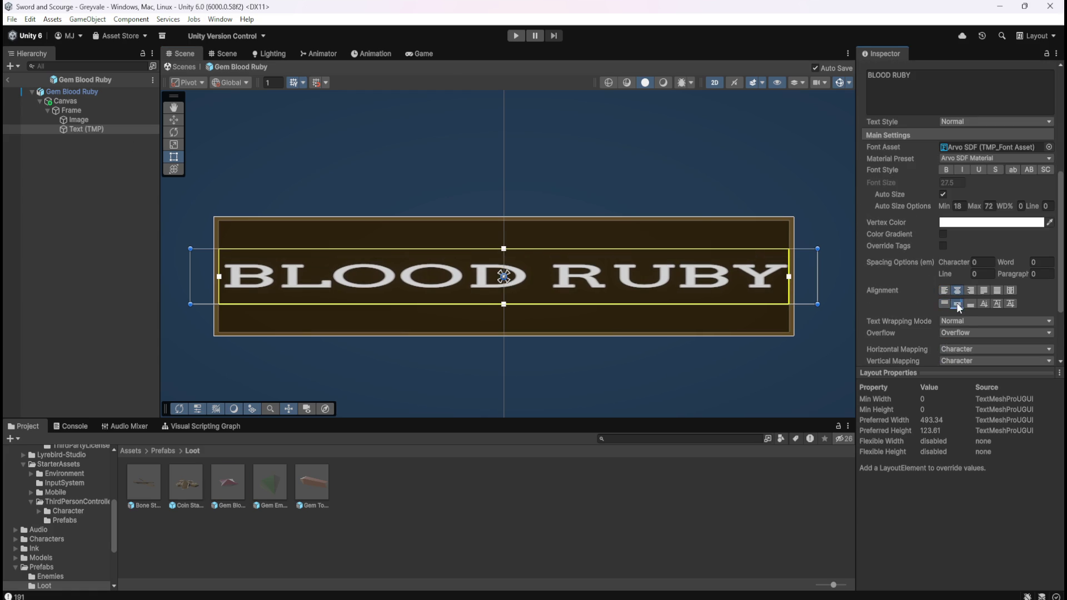
{"action": "left_click", "coordinate": [81, 239]}
{"action": "scroll", "coordinate": [466, 175], "scroll_direction": "down", "scroll_amount": 1}
{"action": "scroll", "coordinate": [466, 170], "scroll_direction": "down", "scroll_amount": 1}
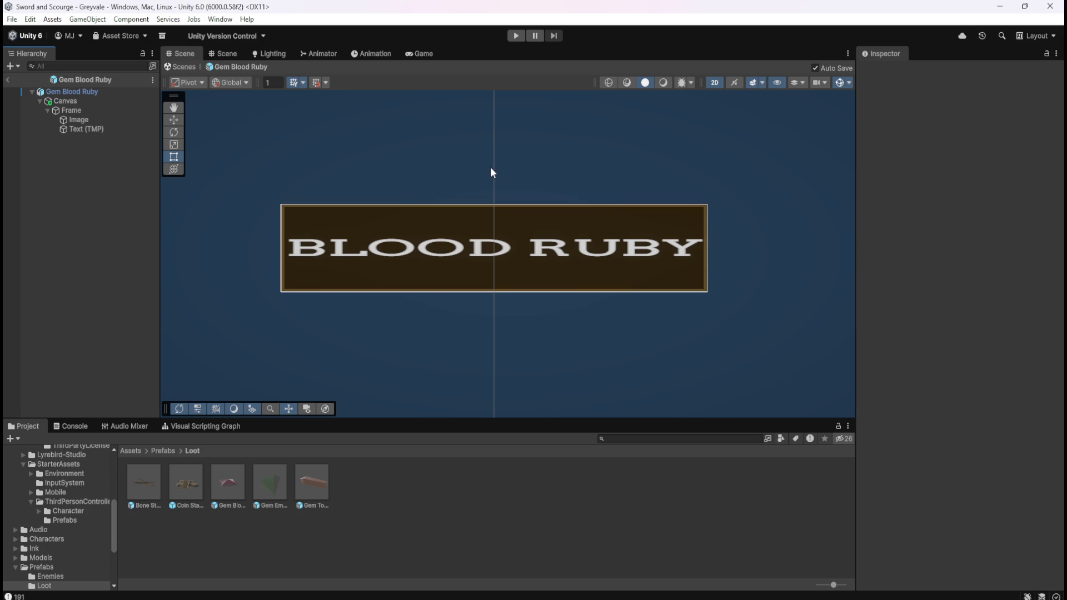
{"action": "scroll", "coordinate": [482, 166], "scroll_direction": "down", "scroll_amount": 5}
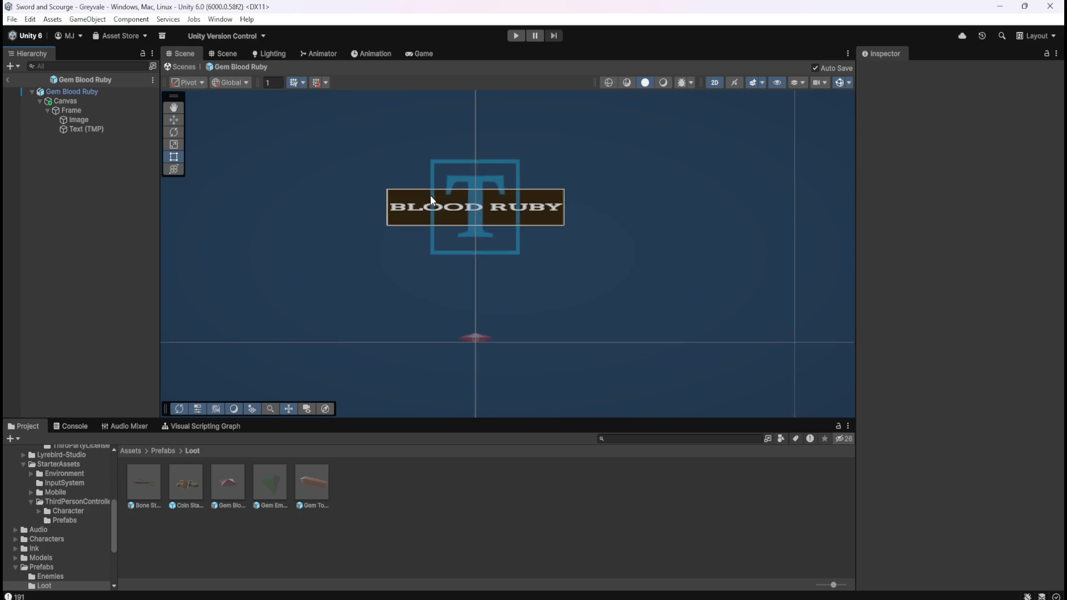
{"action": "scroll", "coordinate": [408, 206], "scroll_direction": "up", "scroll_amount": 5}
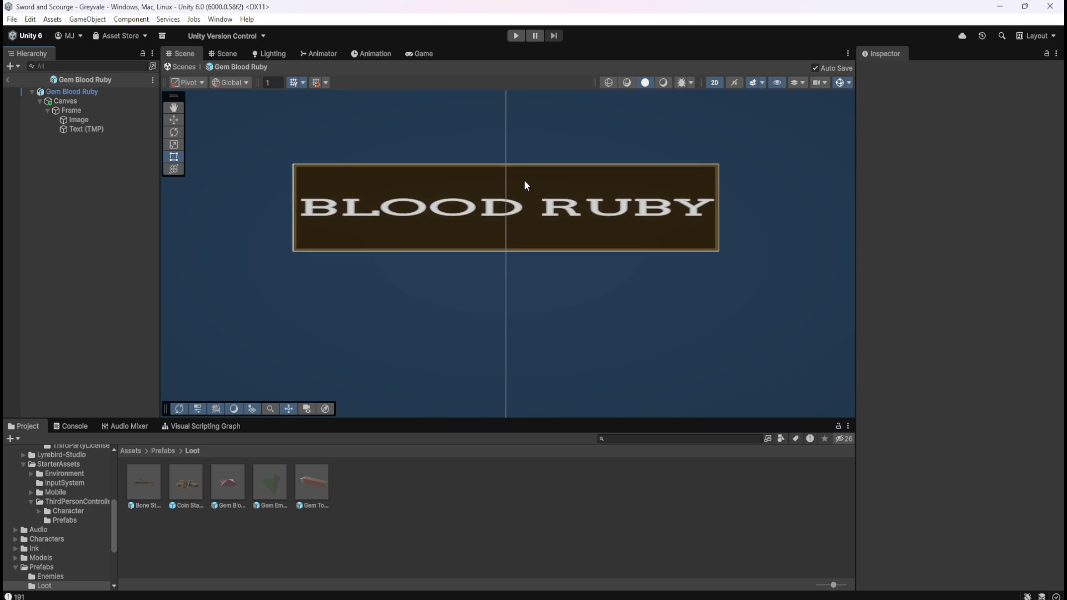
{"action": "scroll", "coordinate": [525, 179], "scroll_direction": "up", "scroll_amount": 2}
{"action": "left_click", "coordinate": [84, 109]}
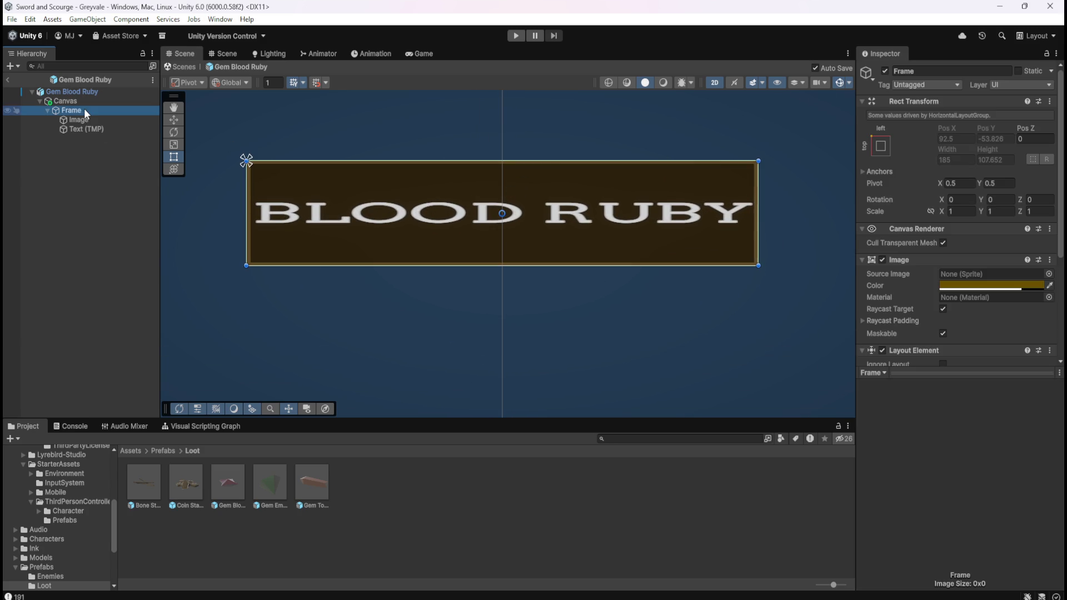
Step: Reduce the Gem Blood Ruby Canvas height to 56
{"action": "left_click", "coordinate": [65, 101]}
{"action": "key", "text": "Return"}
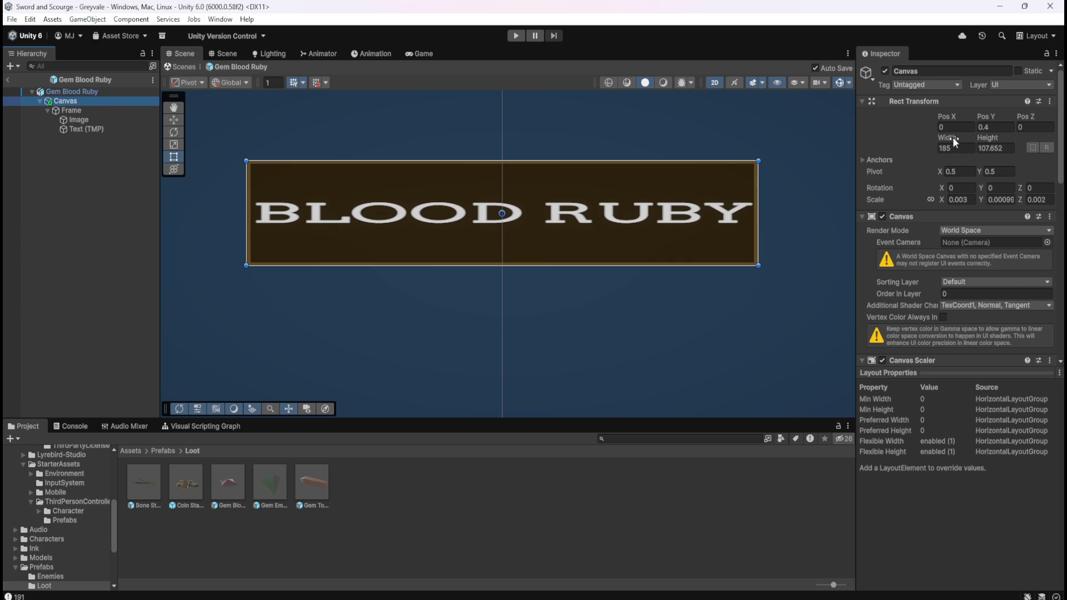
{"action": "mouse_move", "coordinate": [992, 138]}
{"action": "left_mouse_down"}
{"action": "mouse_move", "coordinate": [1008, 136]}
{"action": "mouse_move", "coordinate": [897, 158]}
{"action": "mouse_move", "coordinate": [946, 165]}
{"action": "mouse_move", "coordinate": [913, 165]}
{"action": "left_mouse_up"}
{"action": "type", "text": "56"}
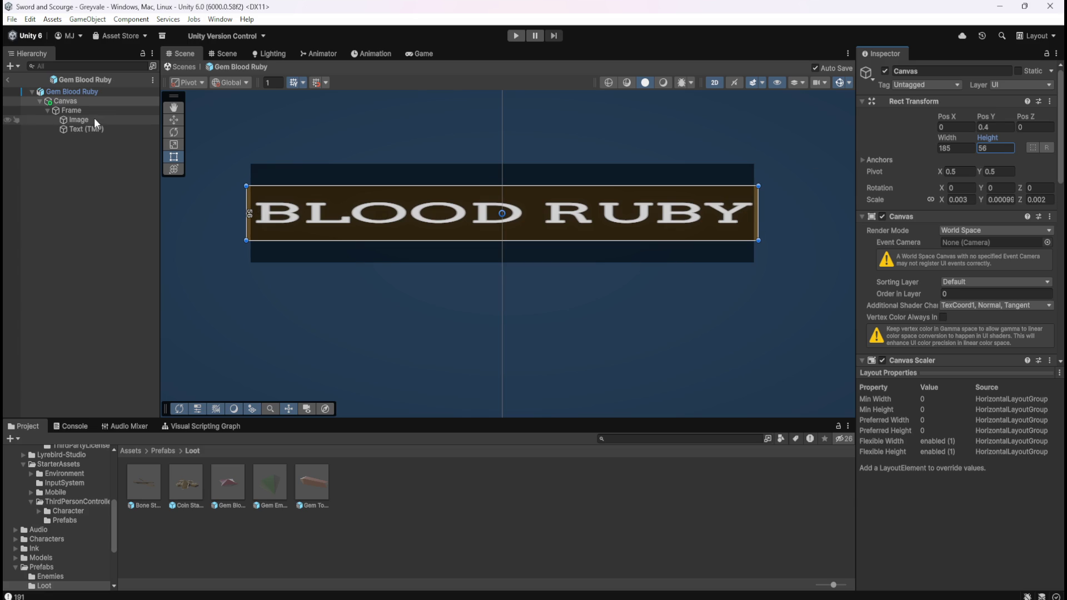
Step: Set the panel Image height to 50 to match the BLOOD RUBY text box
{"action": "left_click", "coordinate": [79, 119]}
{"action": "left_click_drag", "start_coordinate": [990, 140], "coordinate": [908, 165]}
{"action": "scroll", "coordinate": [522, 198], "scroll_direction": "up", "scroll_amount": 3}
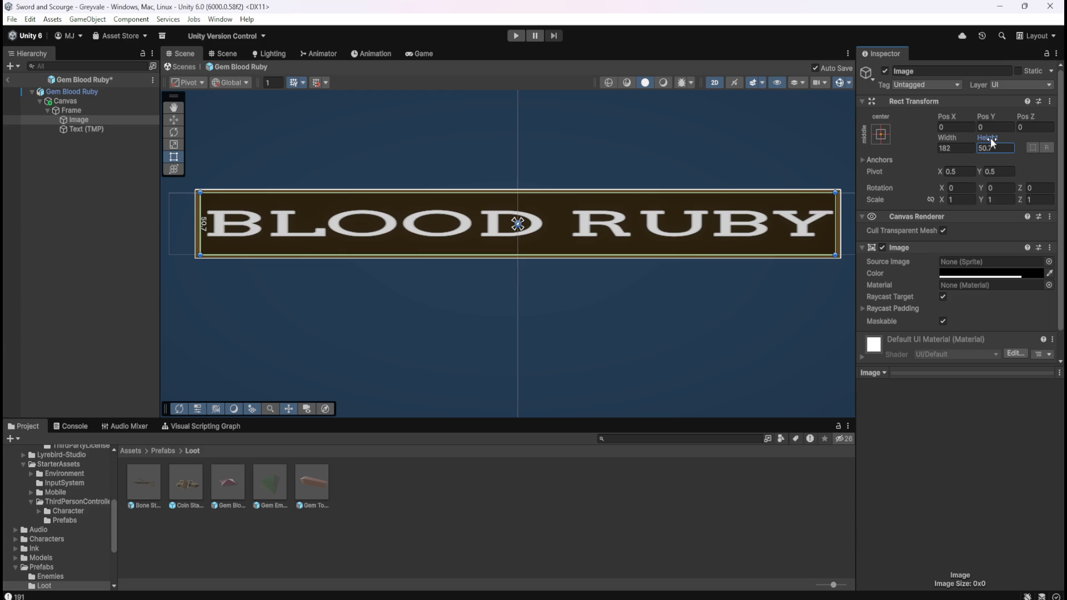
{"action": "type", "text": "6"}
{"action": "left_click_drag", "start_coordinate": [988, 147], "coordinate": [1013, 152]}
{"action": "double_click", "coordinate": [1004, 152]}
{"action": "type", "text": "50"}
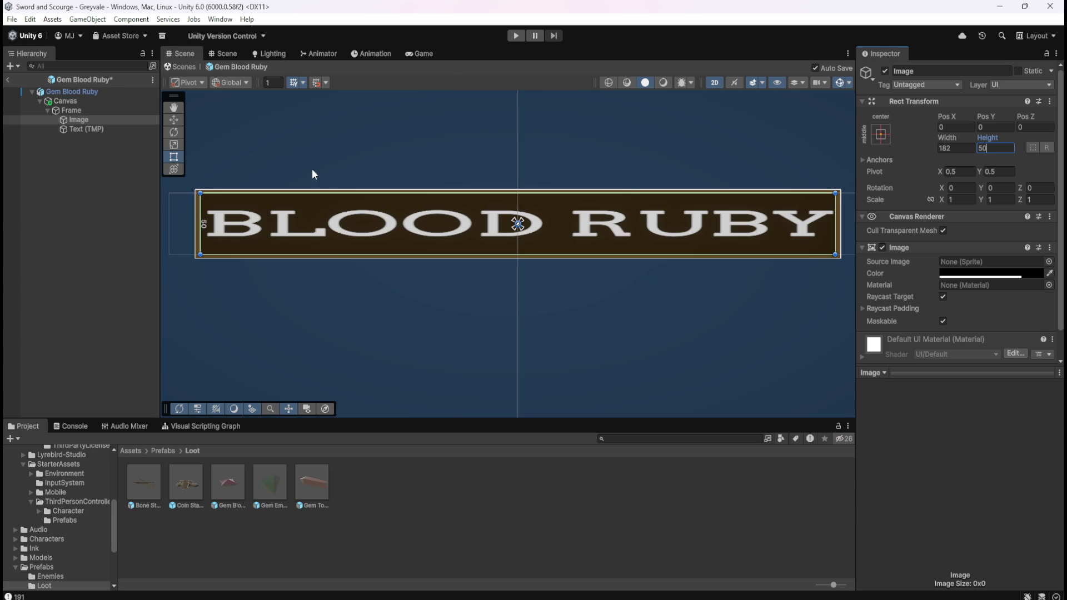
{"action": "left_click", "coordinate": [89, 127]}
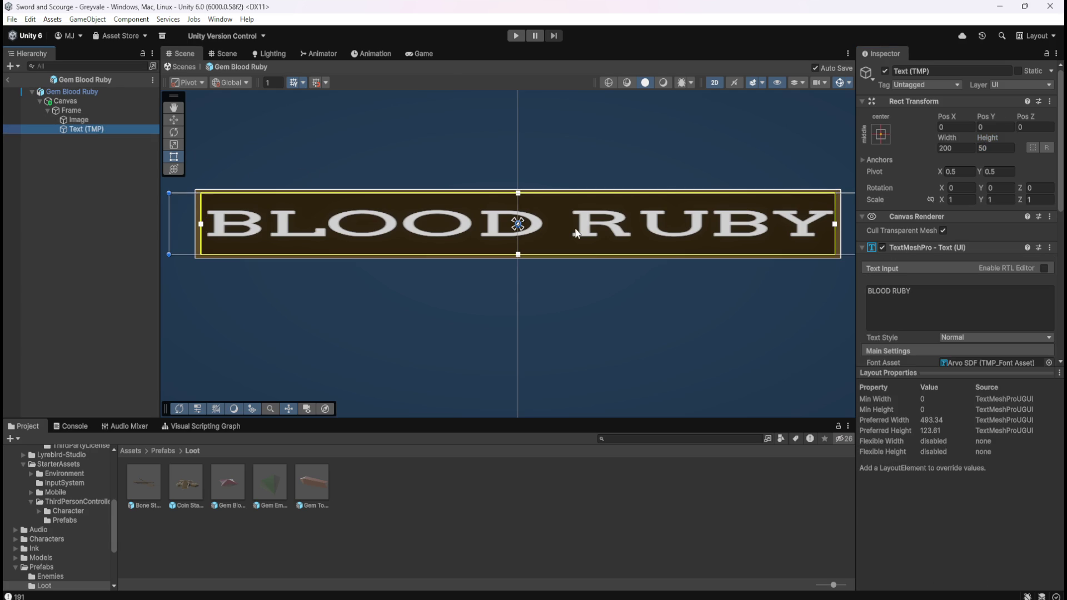
Step: Inset the BLOOD RUBY label's left and right margins slightly in the Scene view
{"action": "left_click_drag", "start_coordinate": [201, 224], "coordinate": [204, 224]}
{"action": "left_click_drag", "start_coordinate": [836, 225], "coordinate": [833, 228]}
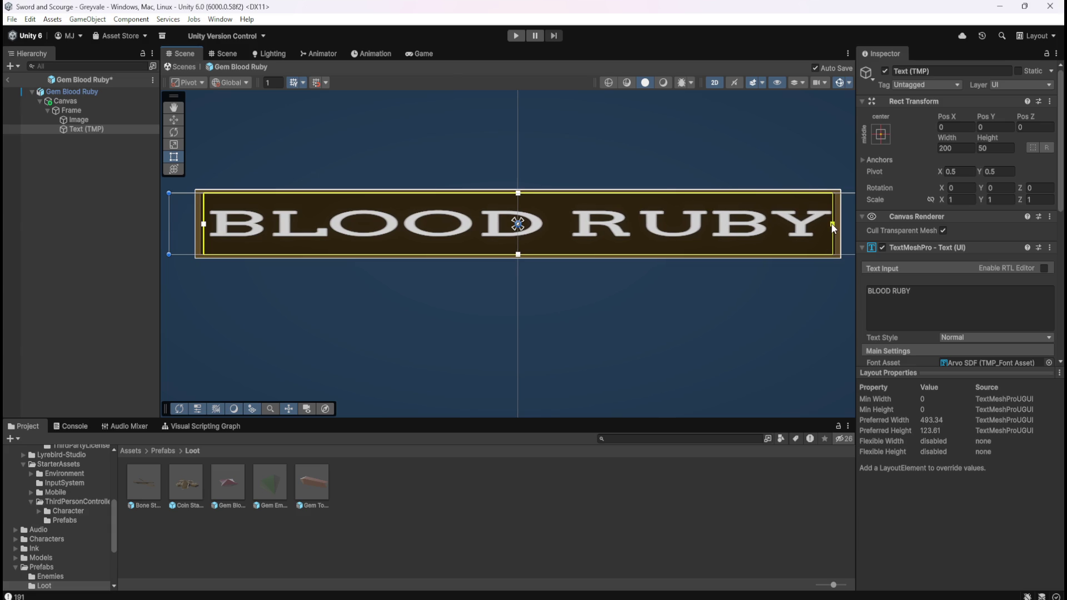
{"action": "mouse_move", "coordinate": [833, 228]}
{"action": "left_mouse_down"}
{"action": "mouse_move", "coordinate": [800, 230]}
{"action": "mouse_move", "coordinate": [830, 227]}
{"action": "left_mouse_up"}
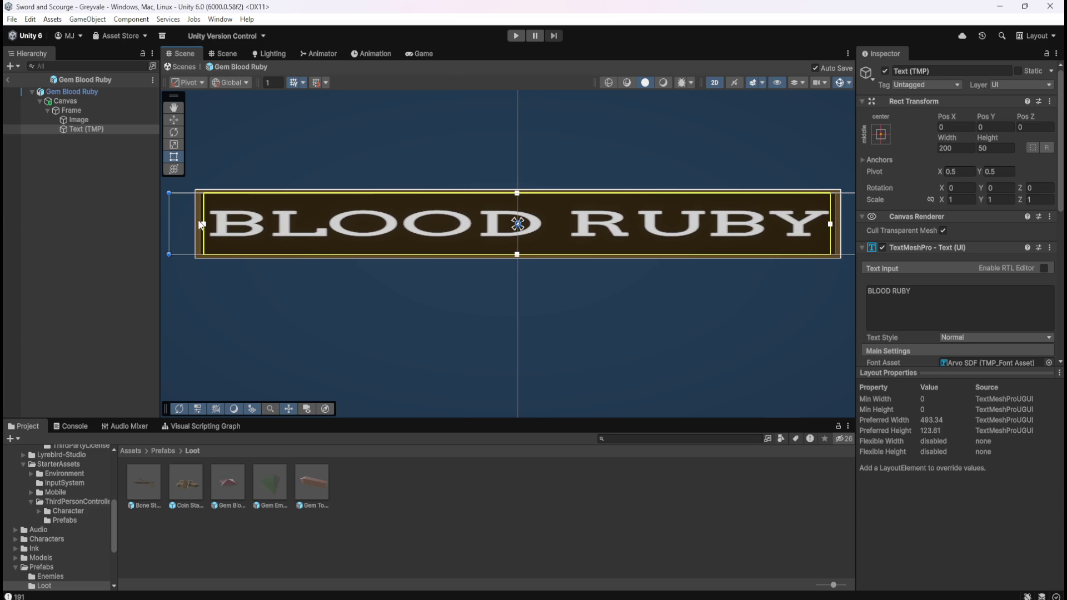
{"action": "left_click_drag", "start_coordinate": [204, 227], "coordinate": [207, 229]}
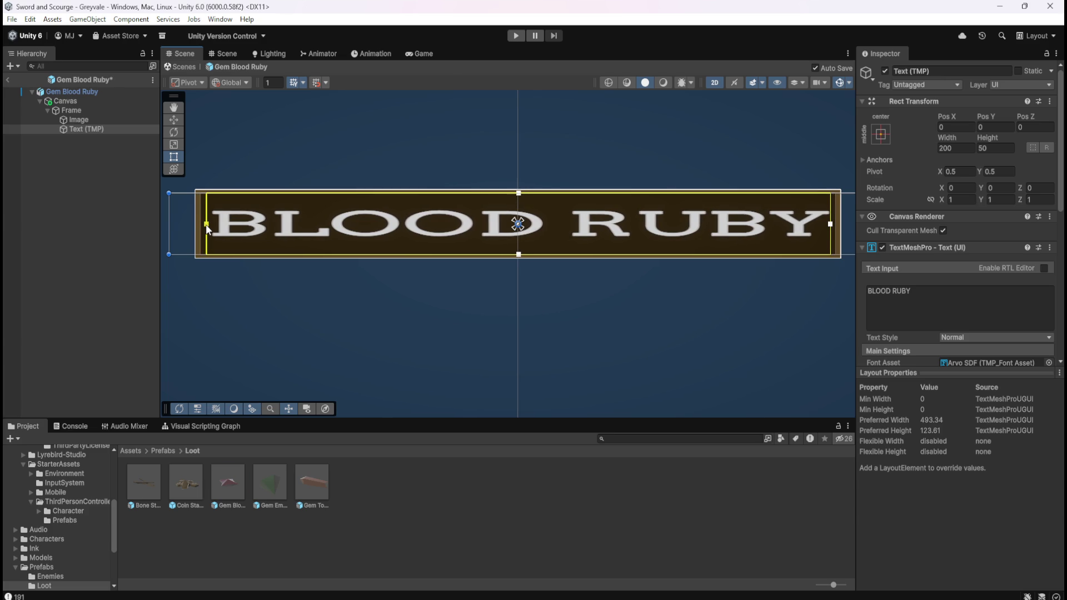
Step: Deselect the label to review the nameplate, then open the Bone Stack prefab
{"action": "left_click", "coordinate": [78, 204]}
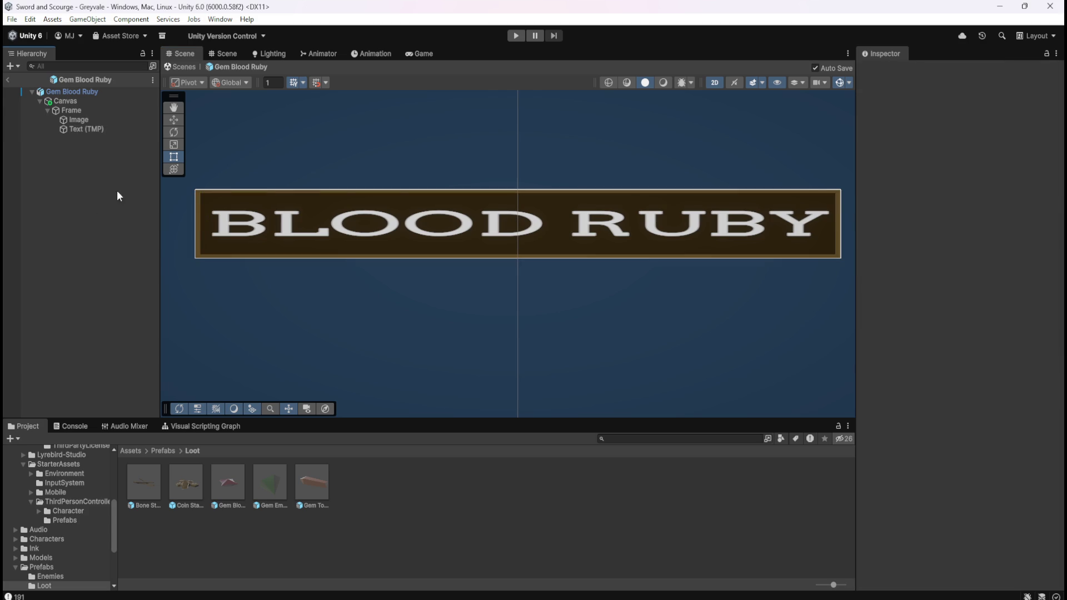
{"action": "scroll", "coordinate": [568, 236], "scroll_direction": "down", "scroll_amount": 4}
{"action": "scroll", "coordinate": [496, 208], "scroll_direction": "up", "scroll_amount": 2}
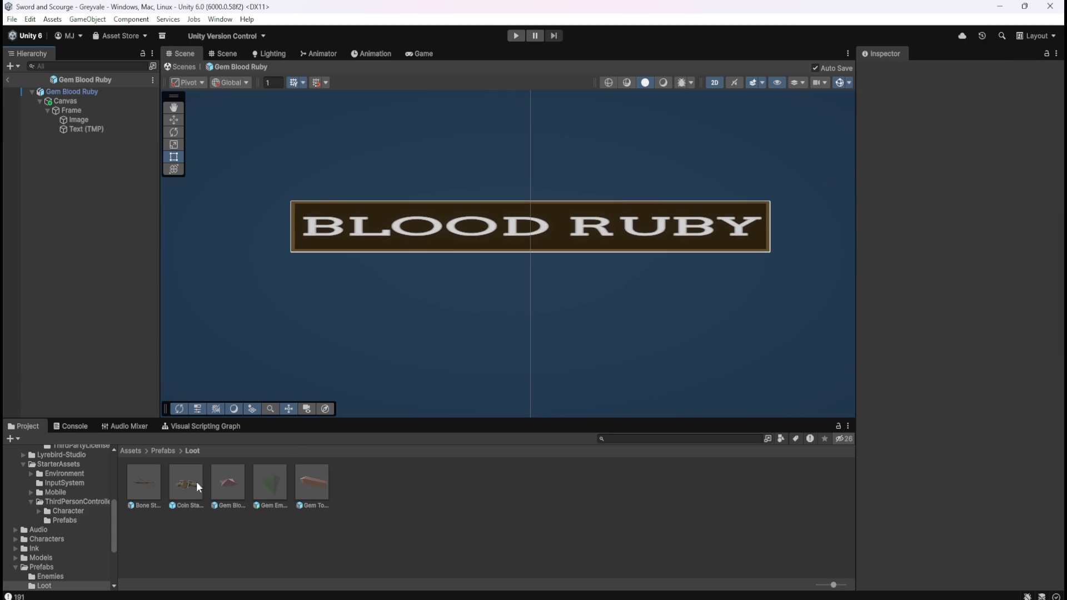
{"action": "double_click", "coordinate": [147, 484]}
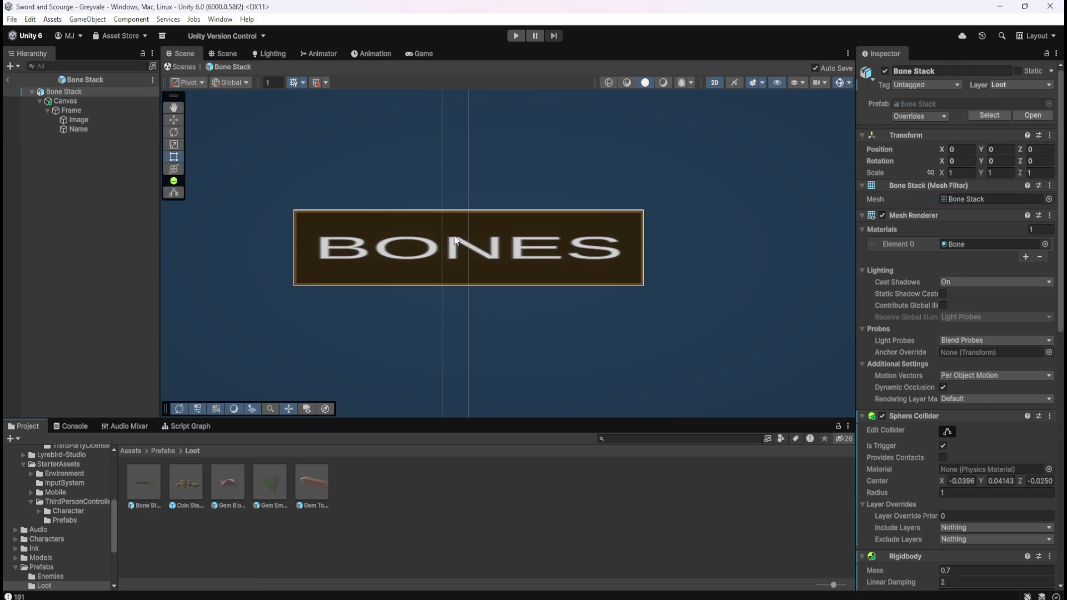
Step: Pull the BONES label's left and right margins inward
{"action": "left_click", "coordinate": [87, 131]}
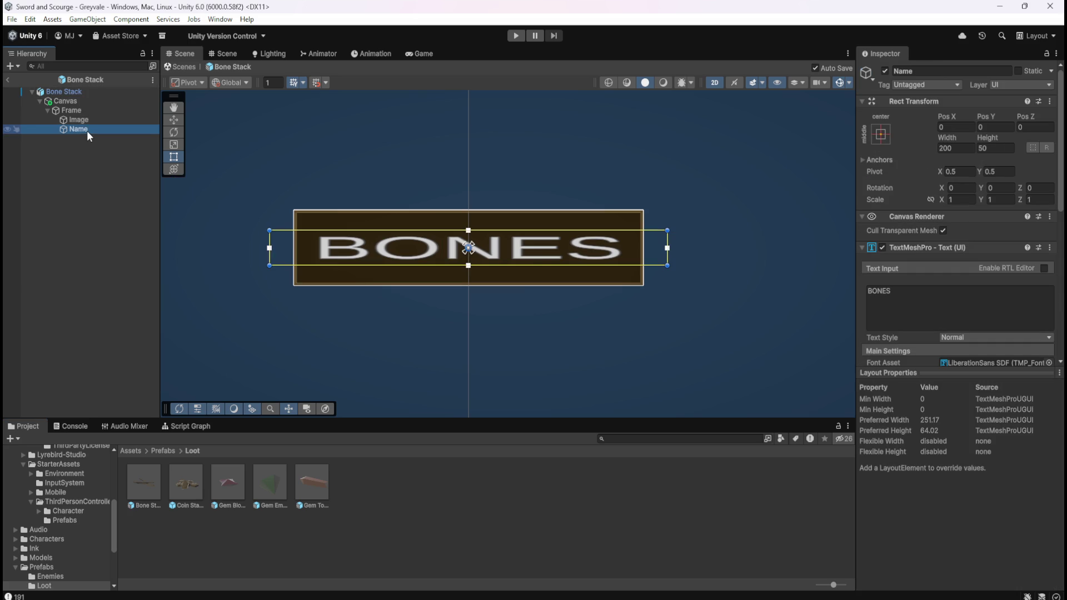
{"action": "left_click_drag", "start_coordinate": [668, 249], "coordinate": [641, 257]}
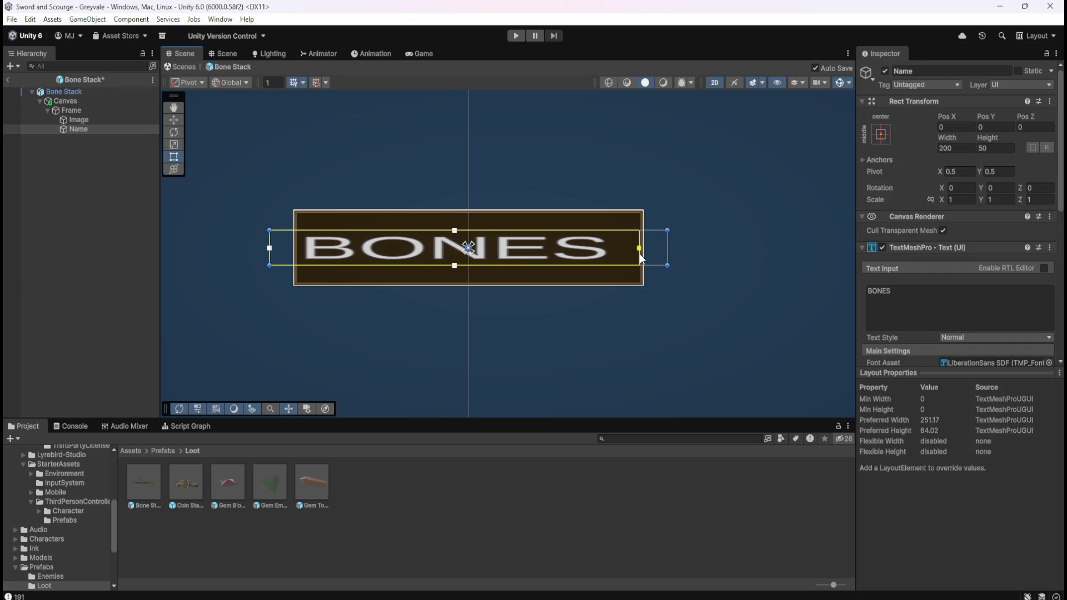
{"action": "left_click_drag", "start_coordinate": [270, 248], "coordinate": [300, 254]}
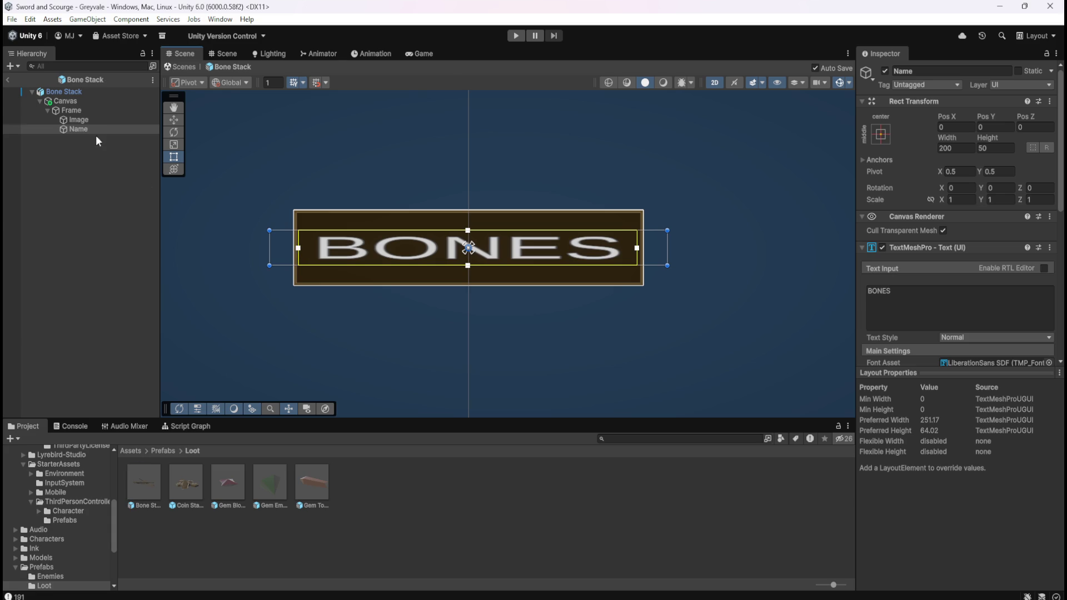
Step: Shrink the Bone Stack Canvas to about 160.9 by 78.3
{"action": "left_click", "coordinate": [88, 103]}
{"action": "left_click", "coordinate": [952, 189]}
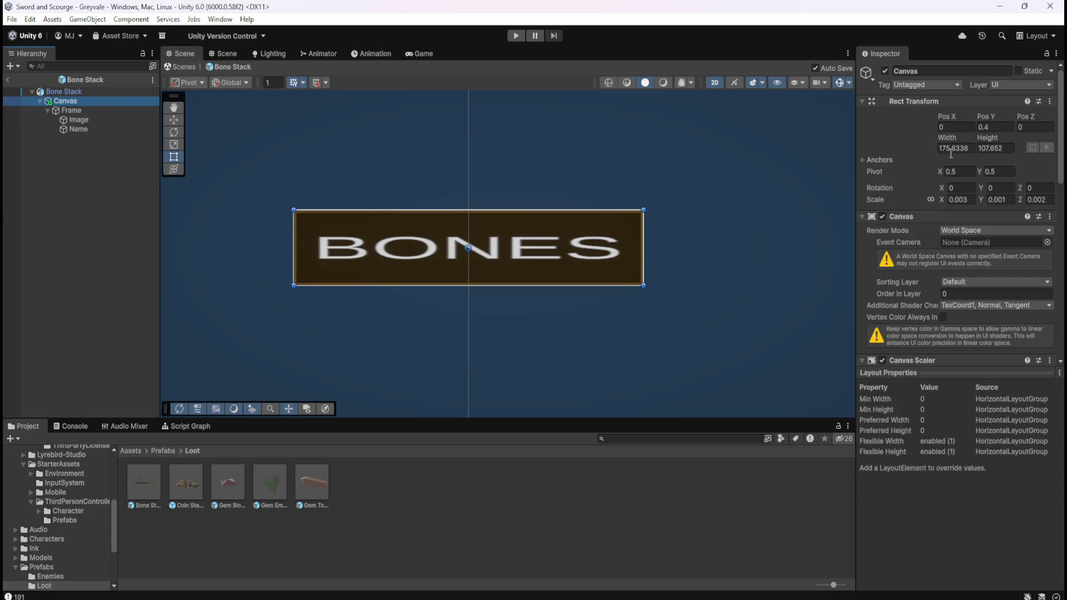
{"action": "mouse_move", "coordinate": [952, 139]}
{"action": "left_mouse_down"}
{"action": "mouse_move", "coordinate": [881, 146]}
{"action": "mouse_move", "coordinate": [914, 148]}
{"action": "left_mouse_up"}
{"action": "left_click_drag", "start_coordinate": [992, 139], "coordinate": [959, 149]}
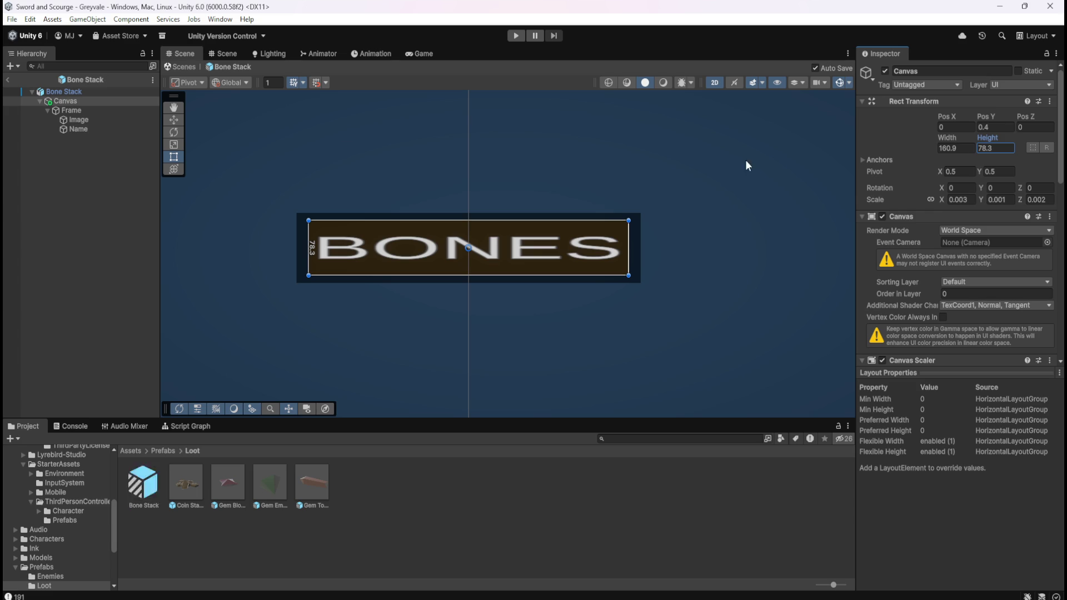
Step: Scrub the Bone Stack panel Image size down and review the tightened frame
{"action": "left_click", "coordinate": [73, 121]}
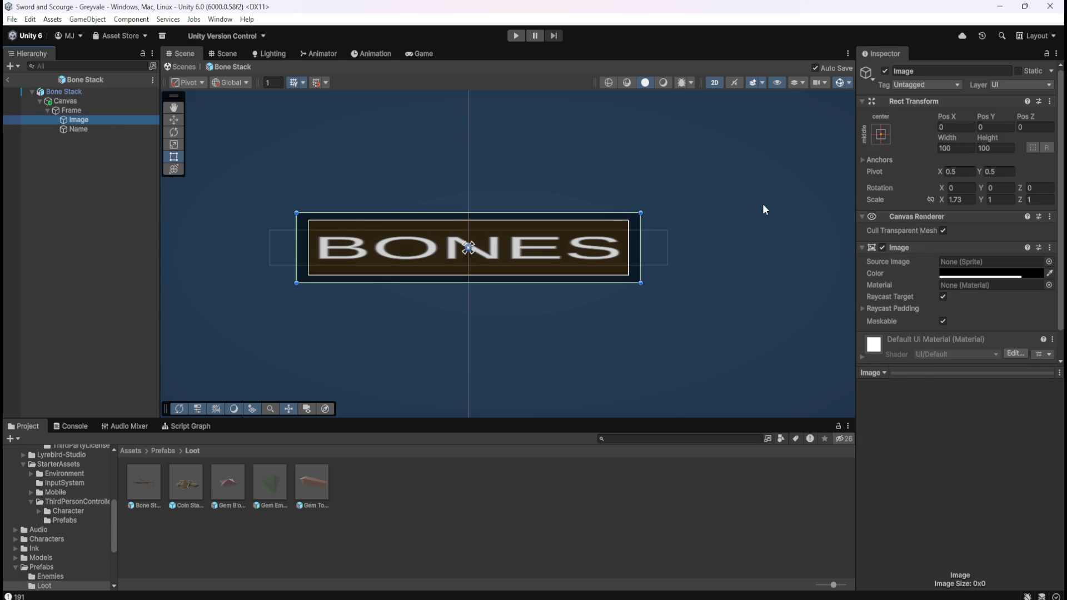
{"action": "mouse_move", "coordinate": [947, 138]}
{"action": "left_mouse_down"}
{"action": "mouse_move", "coordinate": [931, 142]}
{"action": "mouse_move", "coordinate": [982, 140]}
{"action": "mouse_move", "coordinate": [944, 148]}
{"action": "mouse_move", "coordinate": [953, 142]}
{"action": "left_mouse_up"}
{"action": "scroll", "coordinate": [459, 222], "scroll_direction": "up", "scroll_amount": 3}
{"action": "scroll", "coordinate": [433, 284], "scroll_direction": "up", "scroll_amount": 2}
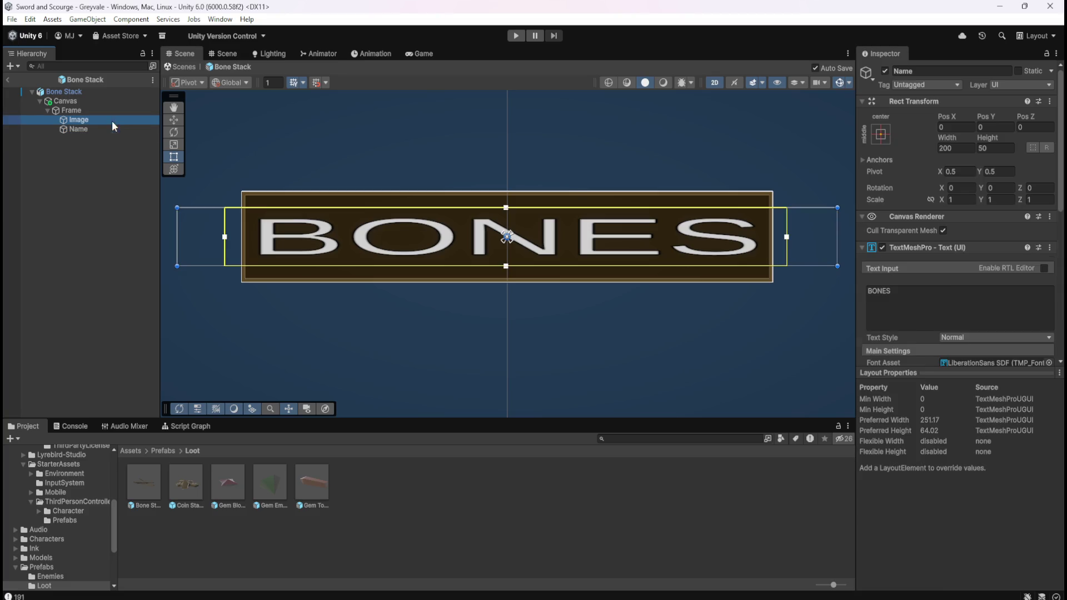
{"action": "left_click_drag", "start_coordinate": [953, 143], "coordinate": [954, 145]}
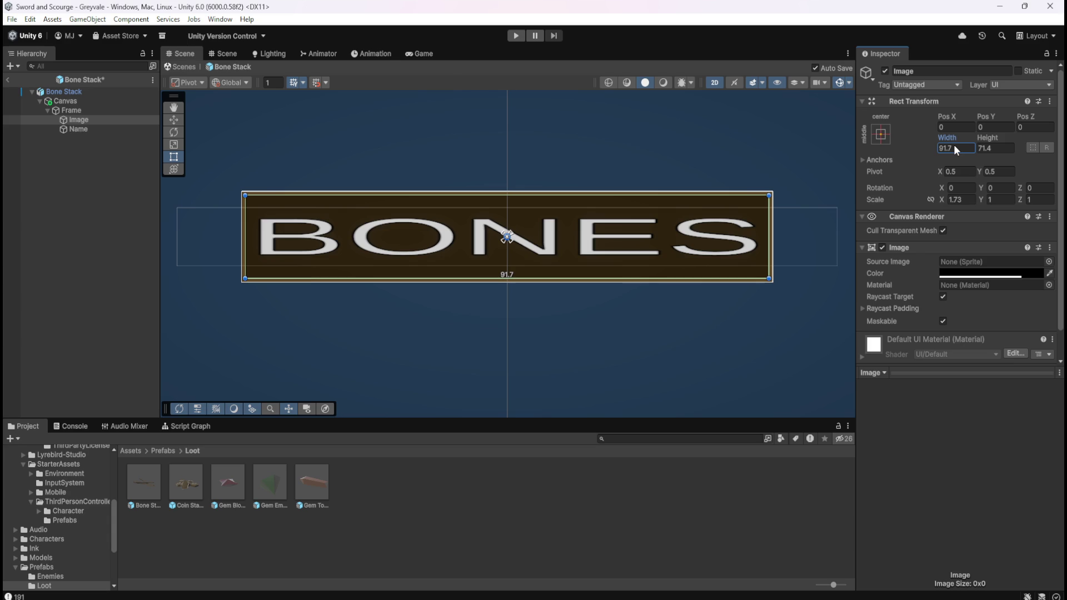
{"action": "left_click", "coordinate": [119, 201]}
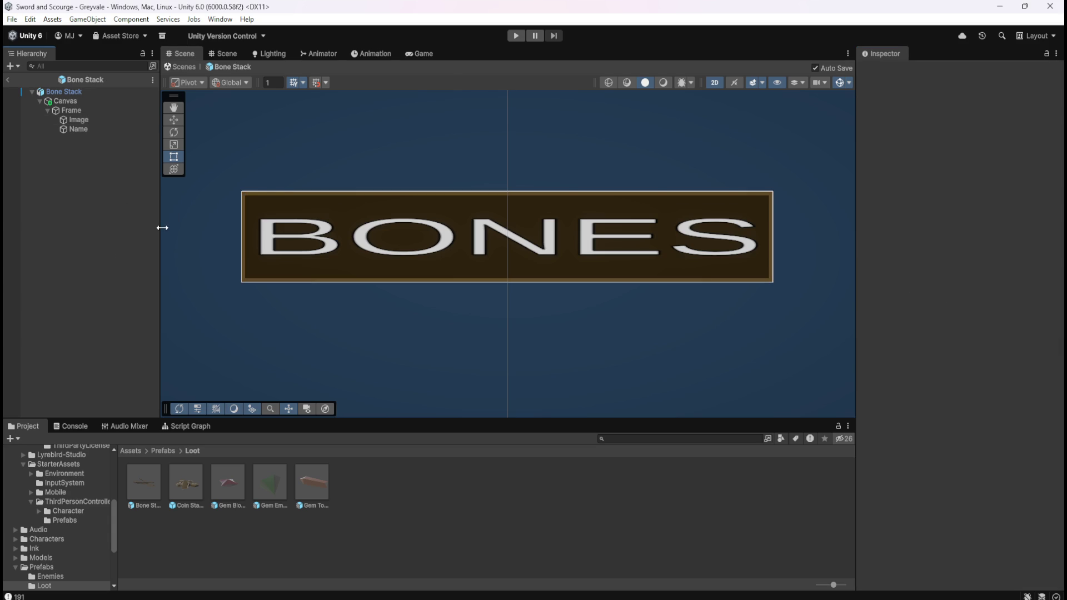
{"action": "scroll", "coordinate": [482, 262], "scroll_direction": "down", "scroll_amount": 6}
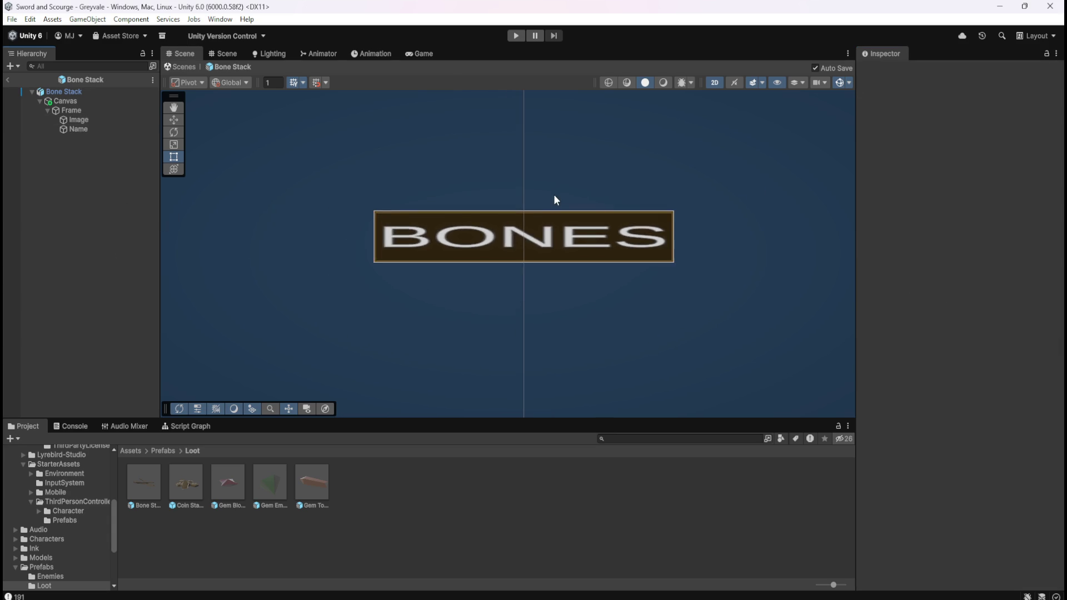
{"action": "scroll", "coordinate": [562, 202], "scroll_direction": "up", "scroll_amount": 5}
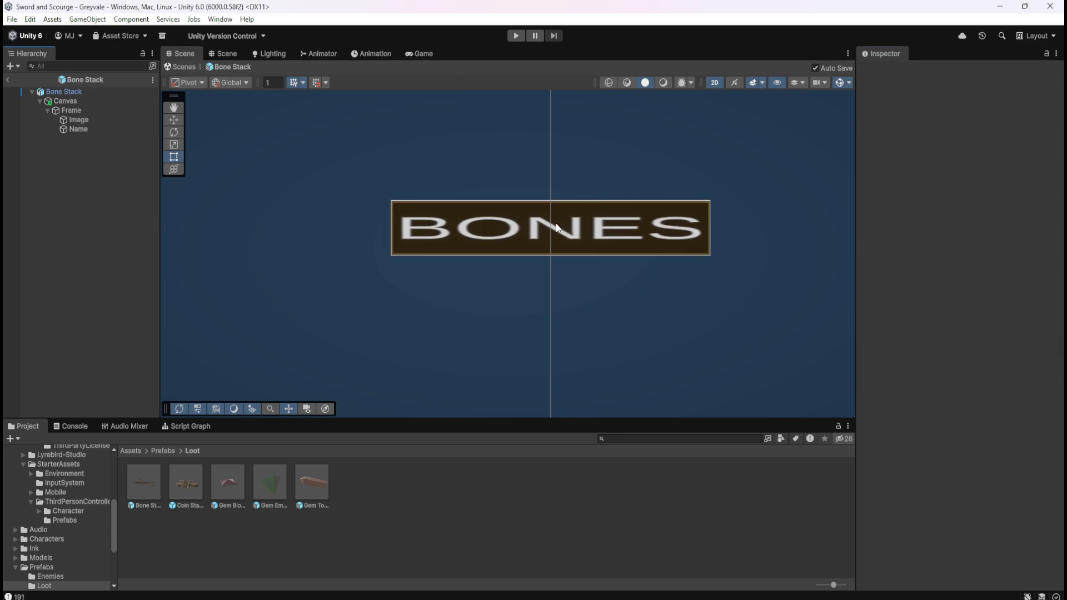
{"action": "scroll", "coordinate": [576, 226], "scroll_direction": "up", "scroll_amount": 1}
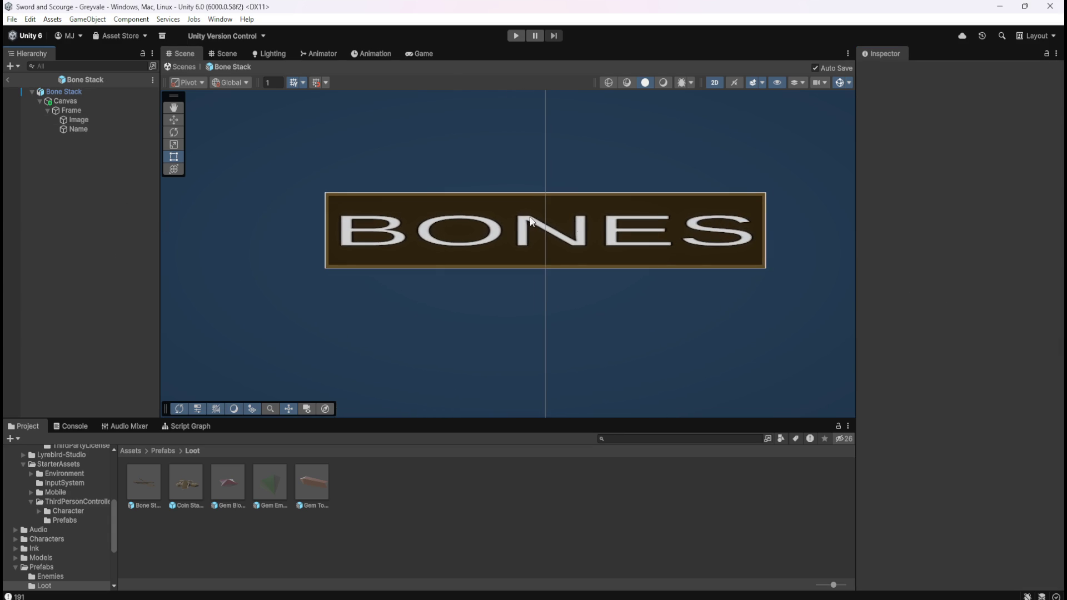
{"action": "scroll", "coordinate": [533, 222], "scroll_direction": "up", "scroll_amount": 1}
Step: Set the panel Image width to exactly 91.4, then reopen the Gem Blood Ruby prefab
{"action": "left_click", "coordinate": [136, 118]}
{"action": "left_click", "coordinate": [949, 148]}
{"action": "key", "text": "BackSpace"}
{"action": "type", "text": "4"}
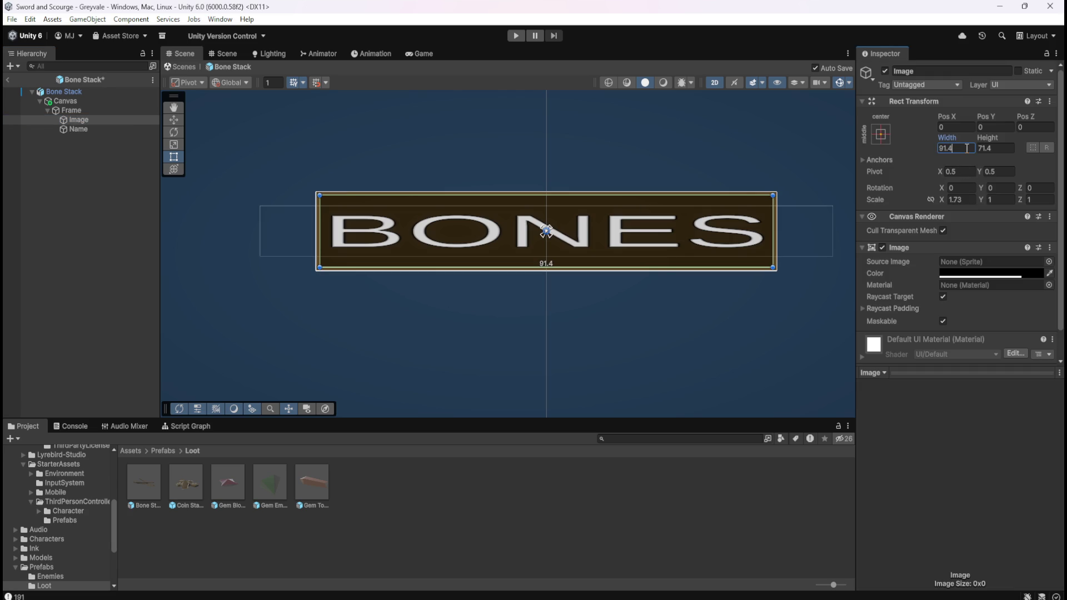
{"action": "left_click", "coordinate": [52, 229]}
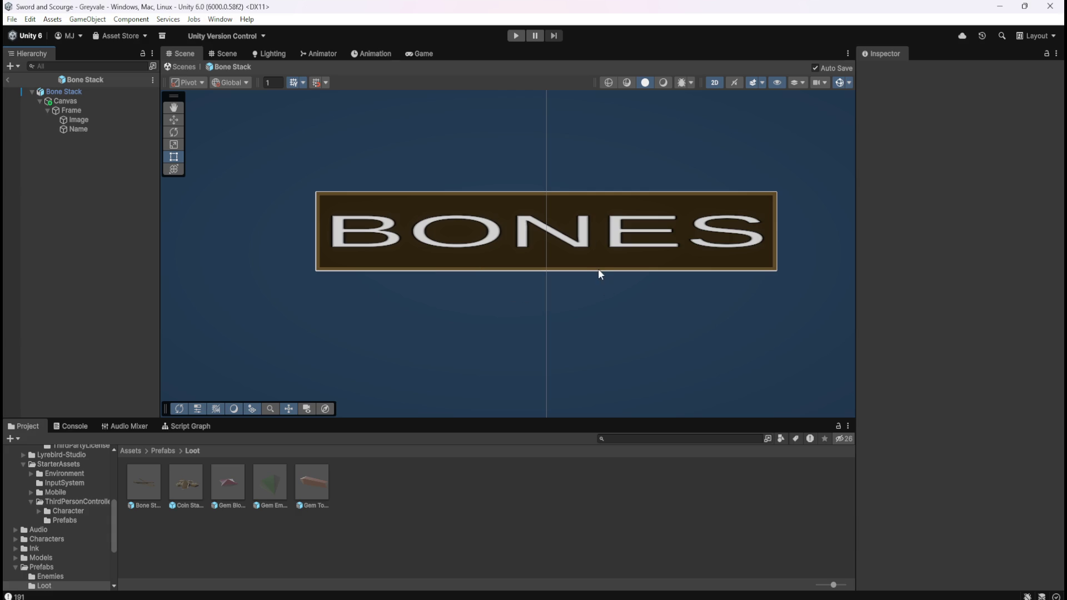
{"action": "scroll", "coordinate": [484, 245], "scroll_direction": "down", "scroll_amount": 5}
{"action": "scroll", "coordinate": [360, 255], "scroll_direction": "up", "scroll_amount": 2}
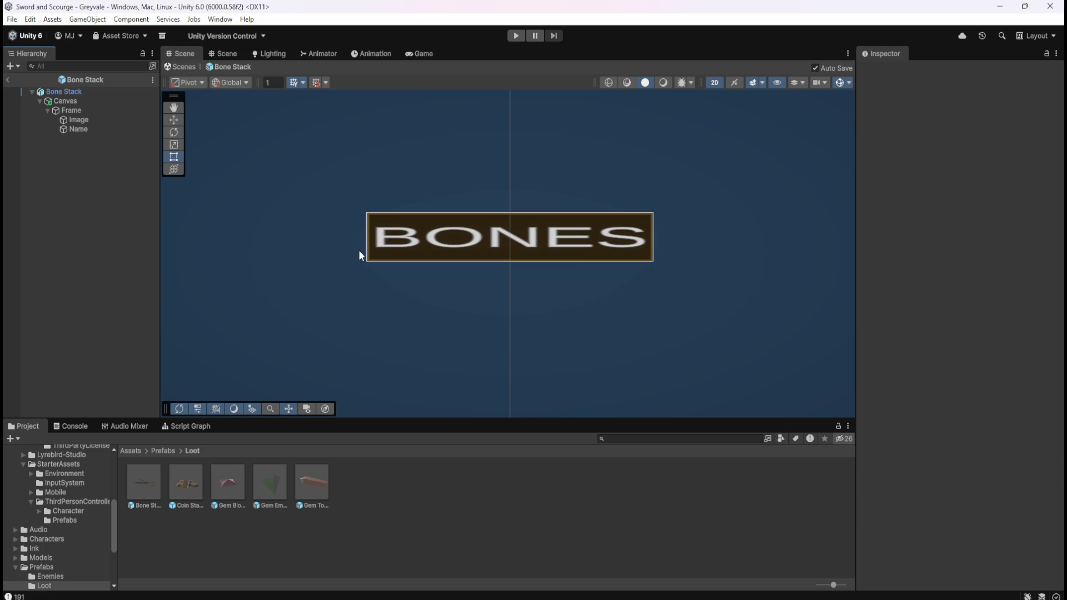
{"action": "double_click", "coordinate": [228, 485]}
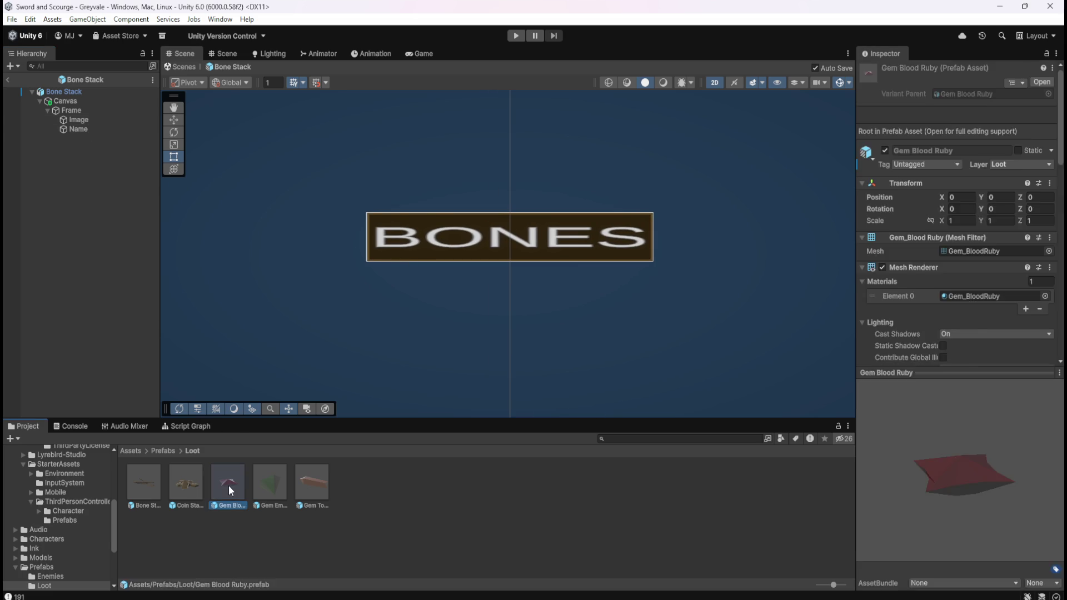
Step: Compare the Bone Stack canvas with Gem Blood Ruby's 185-by-56 canvas
{"action": "scroll", "coordinate": [439, 259], "scroll_direction": "down", "scroll_amount": 5}
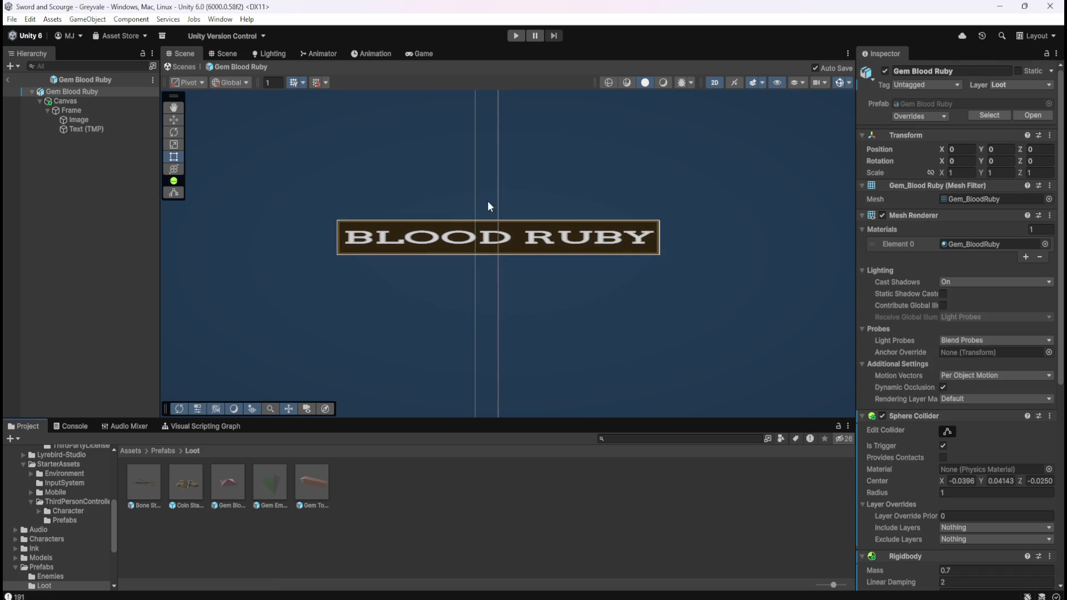
{"action": "scroll", "coordinate": [505, 180], "scroll_direction": "down", "scroll_amount": 2}
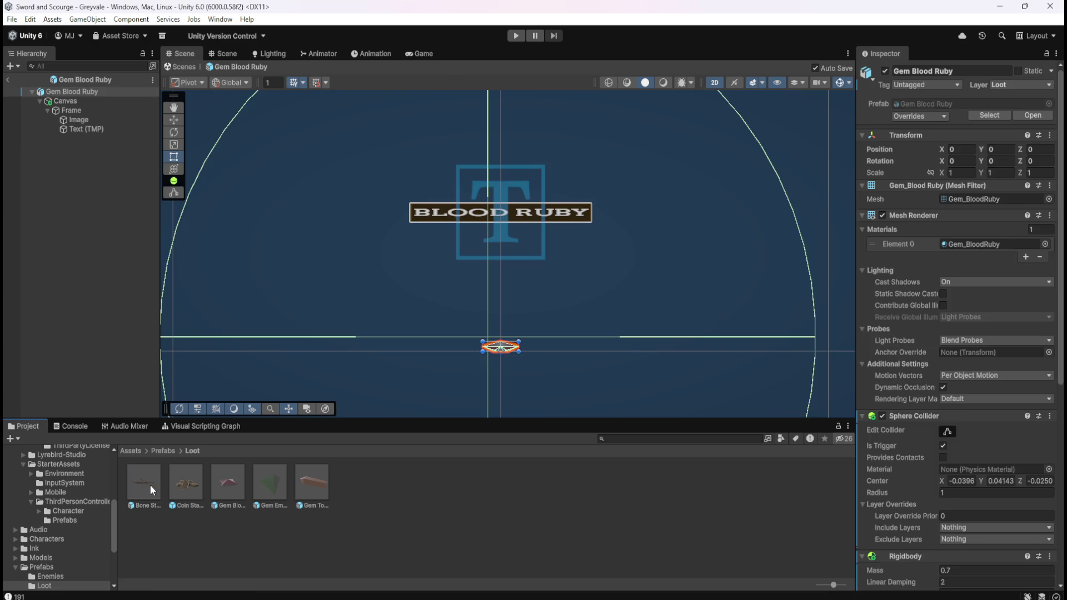
{"action": "double_click", "coordinate": [150, 485]}
{"action": "scroll", "coordinate": [482, 308], "scroll_direction": "down", "scroll_amount": 5}
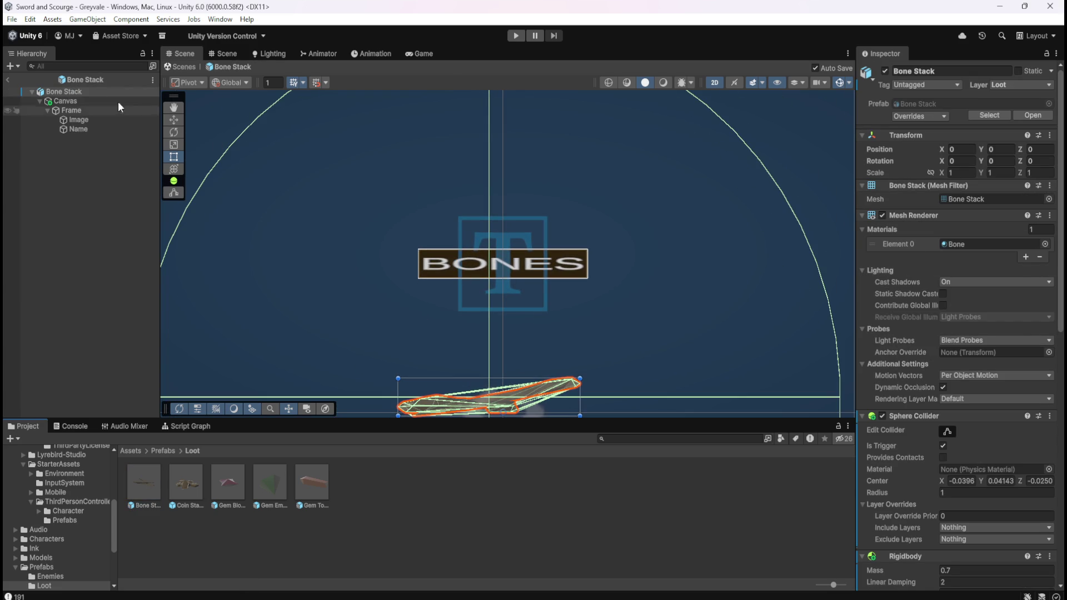
{"action": "left_click", "coordinate": [78, 101]}
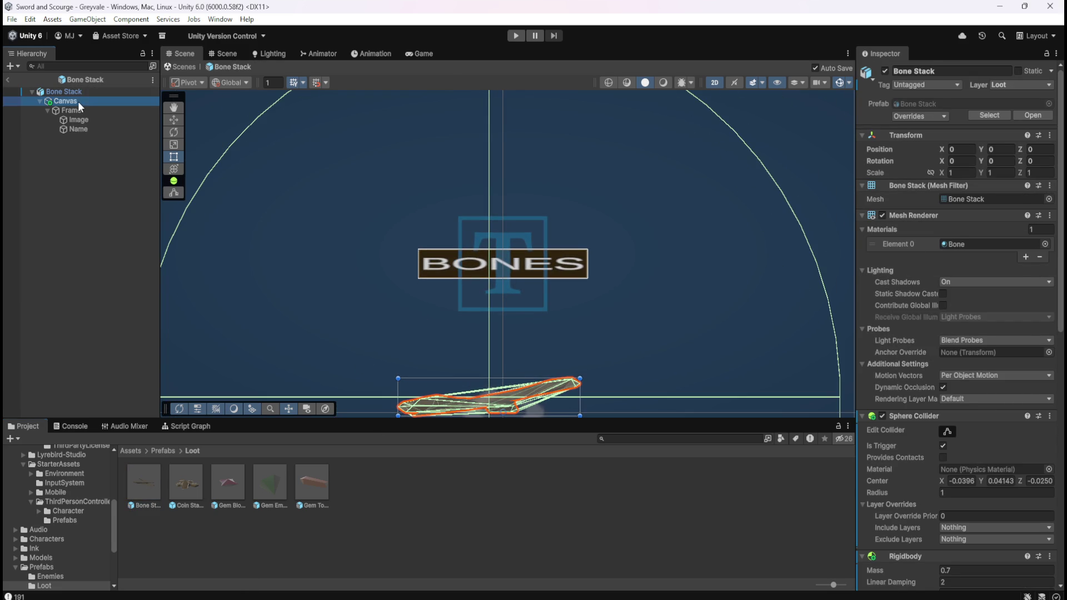
{"action": "left_click", "coordinate": [227, 484]}
{"action": "double_click", "coordinate": [225, 482]}
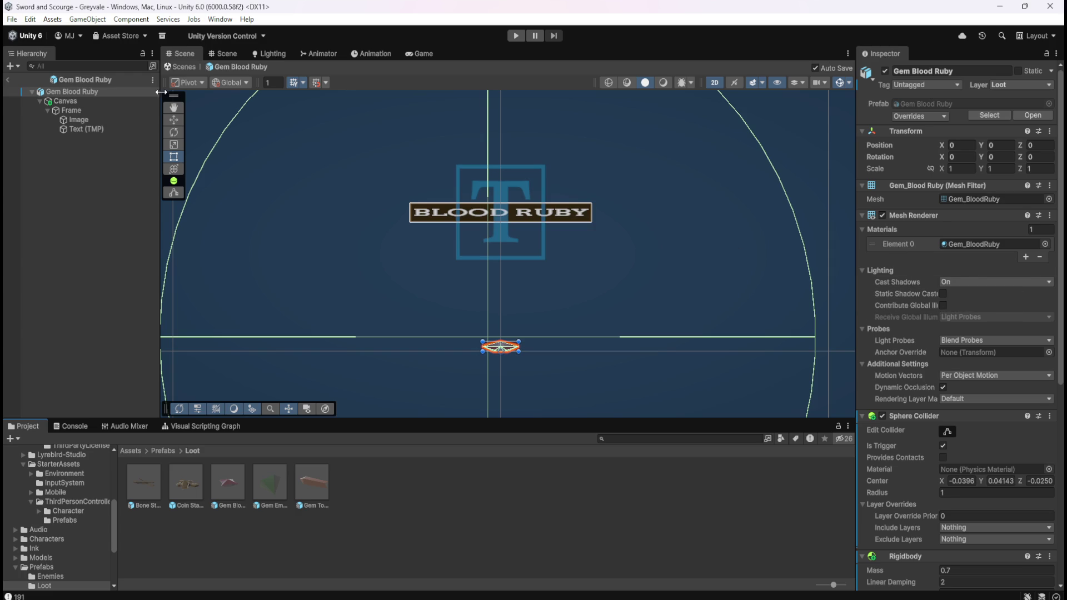
{"action": "left_click", "coordinate": [95, 102]}
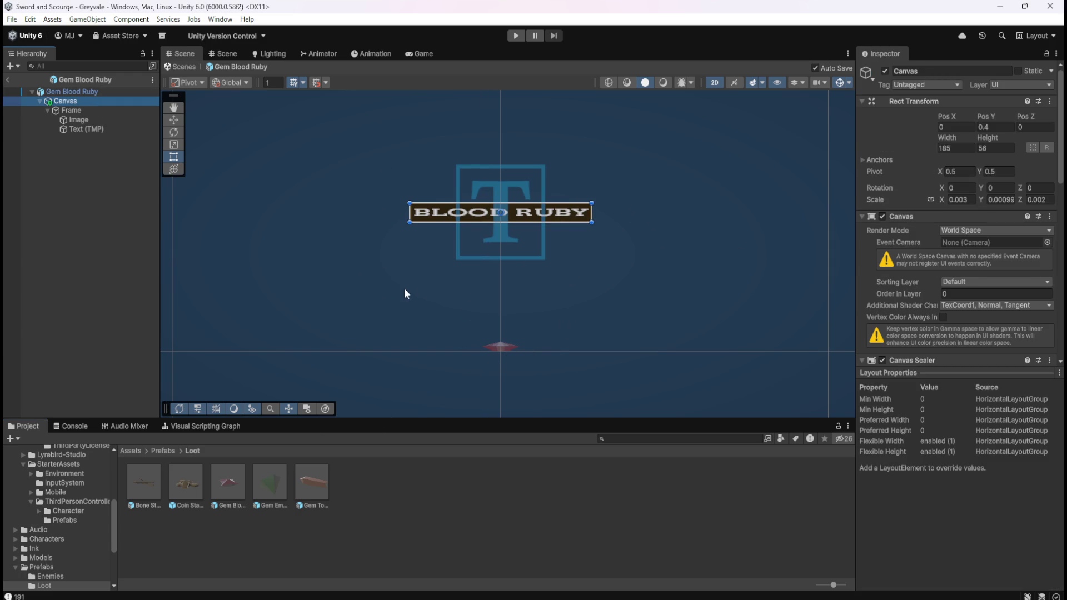
Step: Toggle the Scene view out of 2D and back, then reopen Bone Stack
{"action": "left_click", "coordinate": [714, 82]}
{"action": "key", "text": "w"}
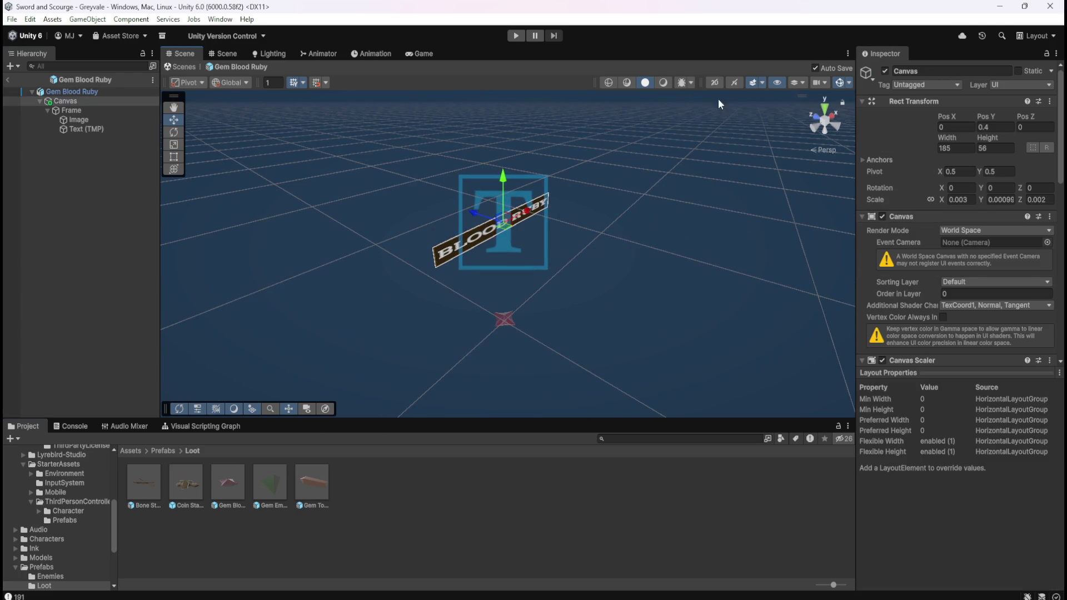
{"action": "left_click", "coordinate": [715, 82]}
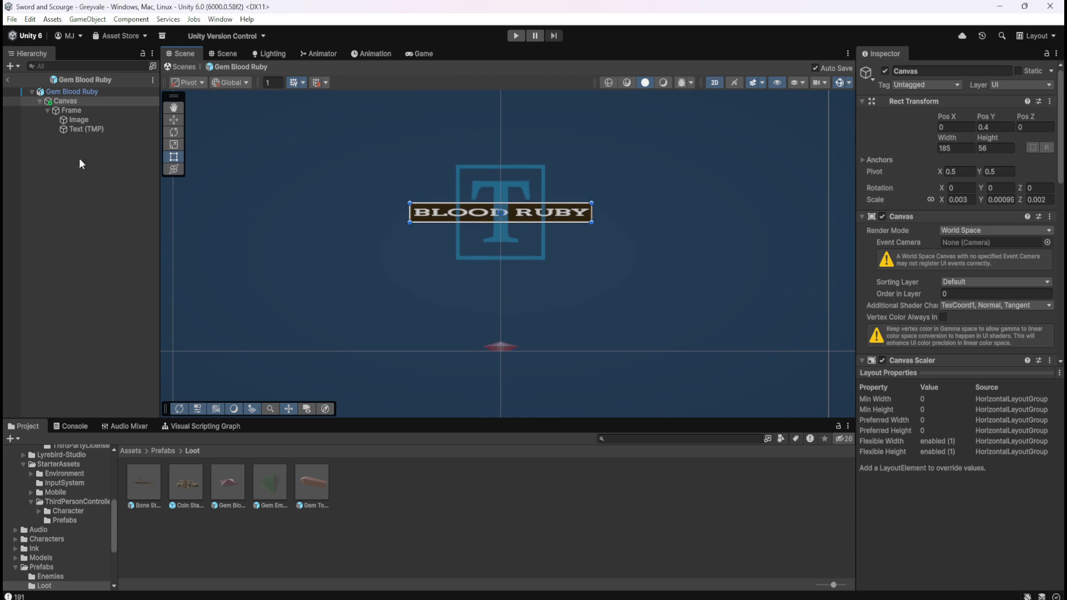
{"action": "double_click", "coordinate": [155, 482]}
Step: Frame the Bone Stack nameplate and expand its Canvas Look At Constraint settings
{"action": "left_click", "coordinate": [131, 102]}
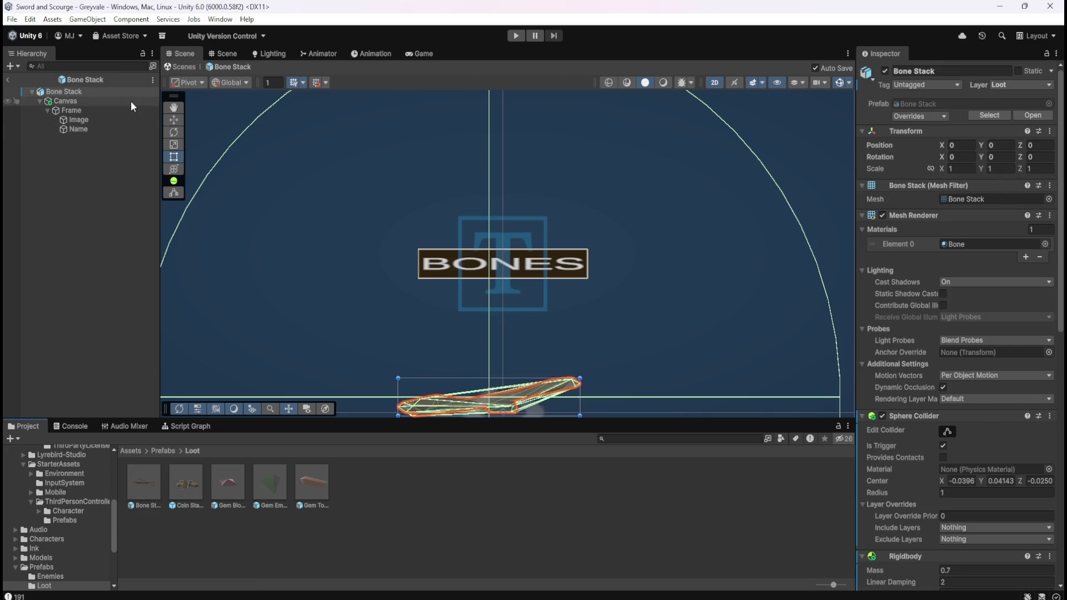
{"action": "key", "text": "f"}
{"action": "scroll", "coordinate": [876, 296], "scroll_direction": "down", "scroll_amount": 5}
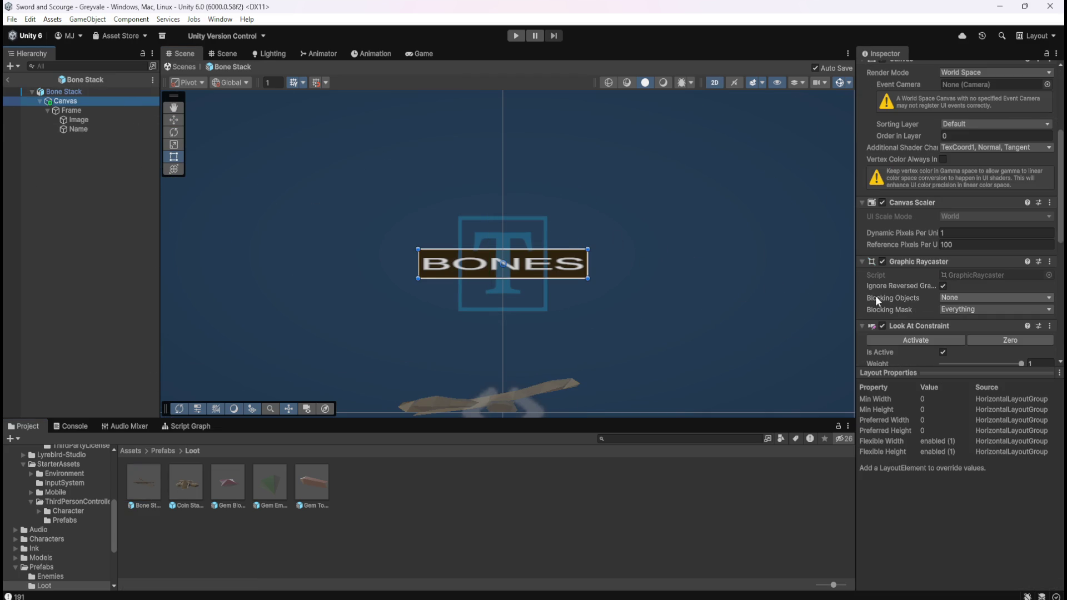
{"action": "scroll", "coordinate": [888, 294], "scroll_direction": "down", "scroll_amount": 3}
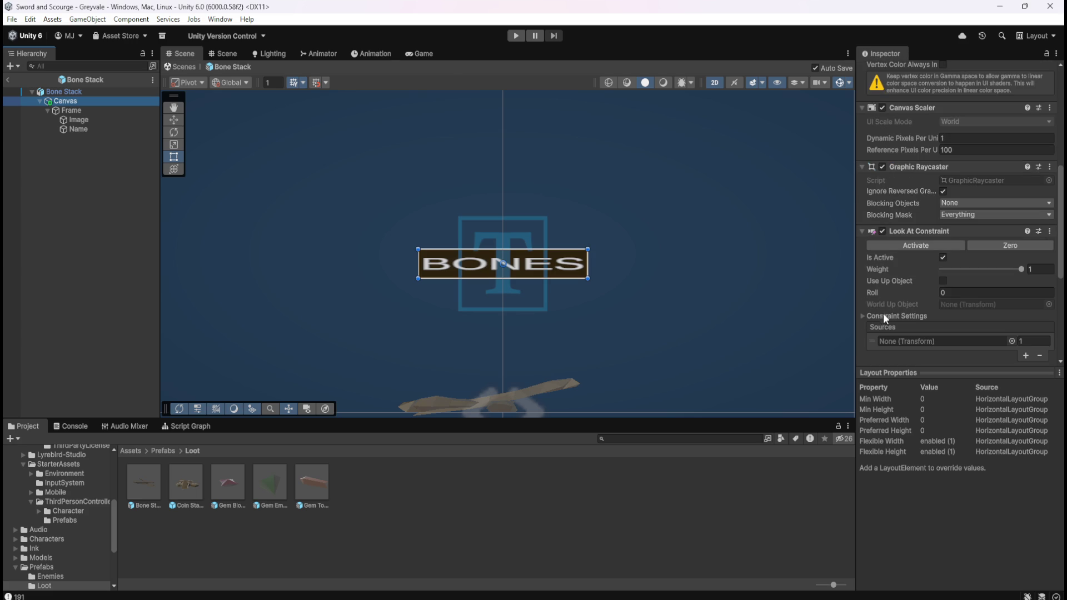
{"action": "left_click", "coordinate": [863, 316]}
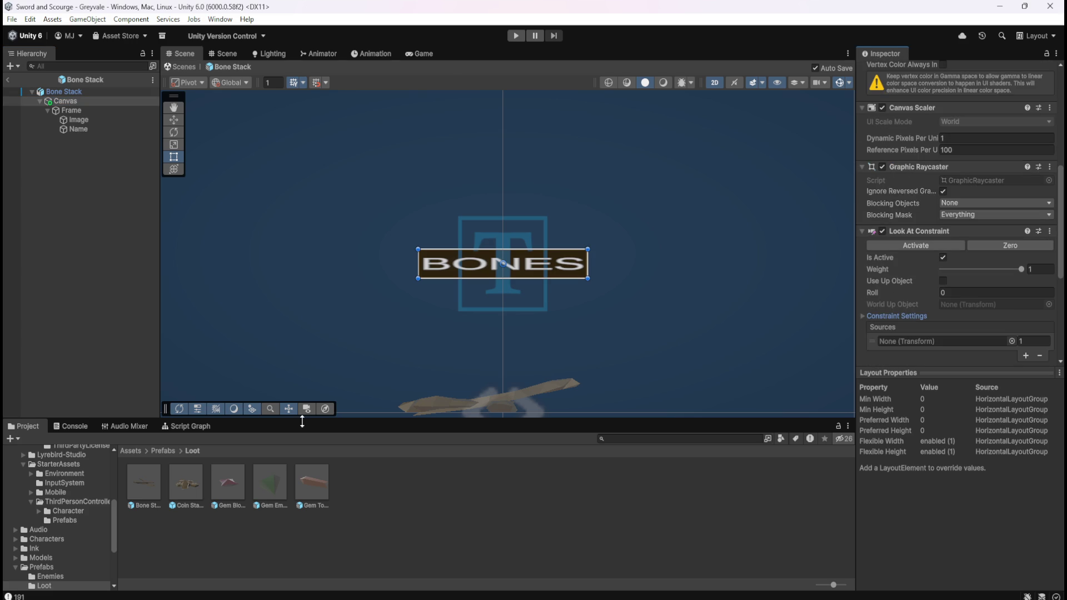
Step: Reopen Gem Blood Ruby and compare its Canvas constraint settings
{"action": "left_click", "coordinate": [232, 487]}
{"action": "double_click", "coordinate": [231, 485]}
{"action": "left_click", "coordinate": [61, 102]}
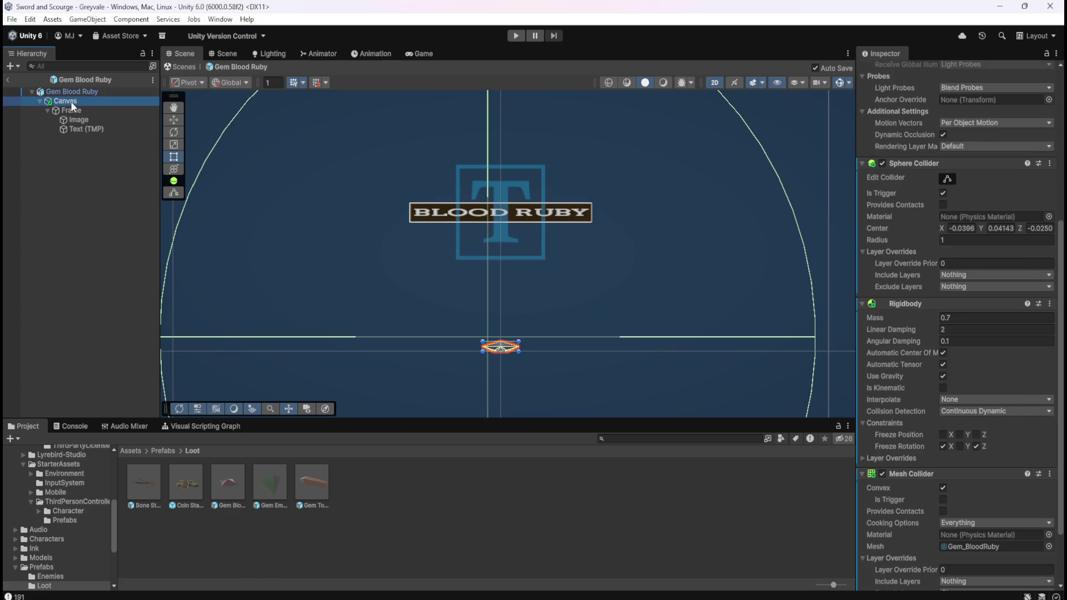
{"action": "scroll", "coordinate": [928, 295], "scroll_direction": "down", "scroll_amount": 4}
{"action": "scroll", "coordinate": [912, 285], "scroll_direction": "down", "scroll_amount": 3}
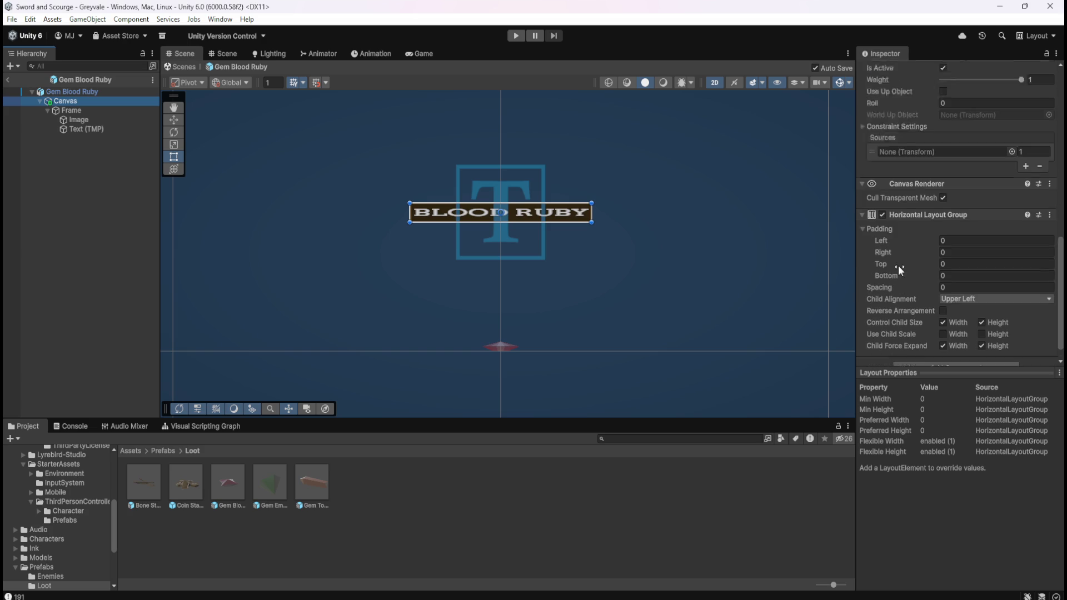
{"action": "scroll", "coordinate": [898, 265], "scroll_direction": "up", "scroll_amount": 2}
{"action": "left_click", "coordinate": [864, 172]}
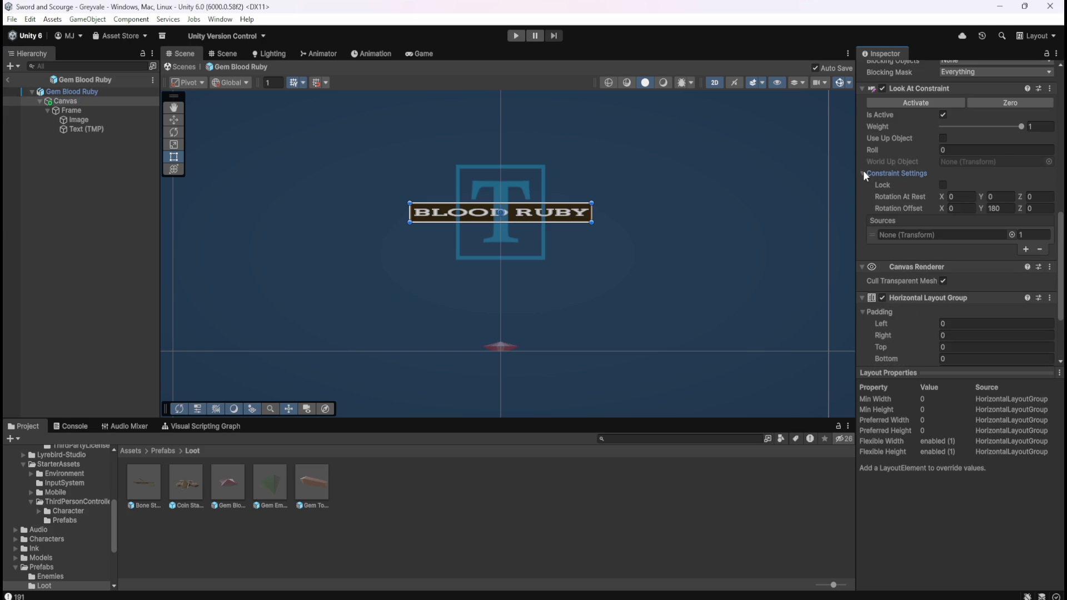
{"action": "left_click", "coordinate": [864, 173]}
Step: Select the BLOOD RUBY Text (TMP) object to show its Arvo SDF settings
{"action": "left_click", "coordinate": [68, 181]}
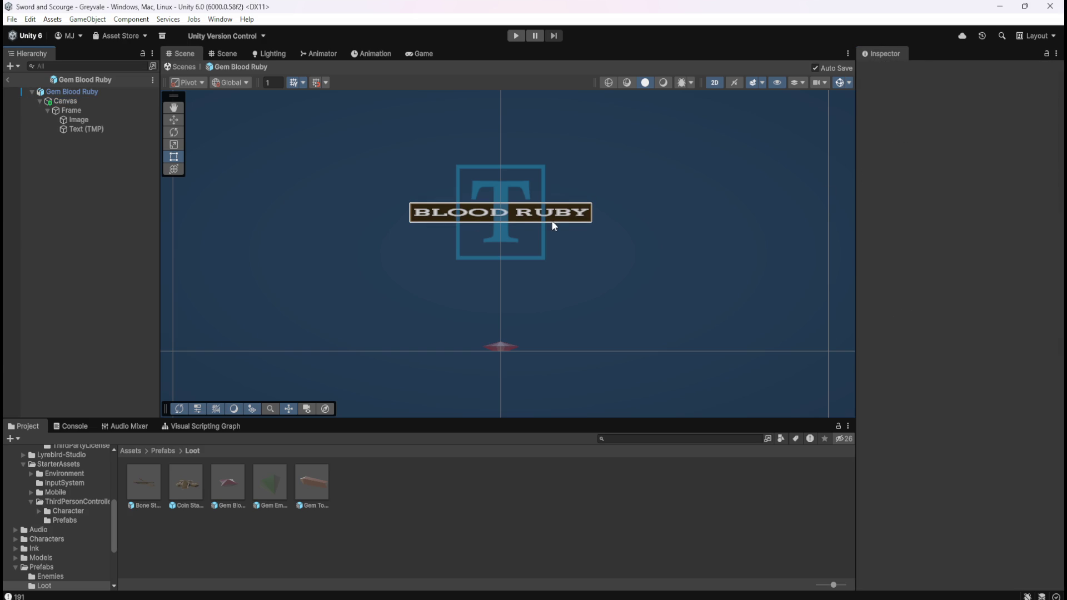
{"action": "scroll", "coordinate": [492, 179], "scroll_direction": "up", "scroll_amount": 2}
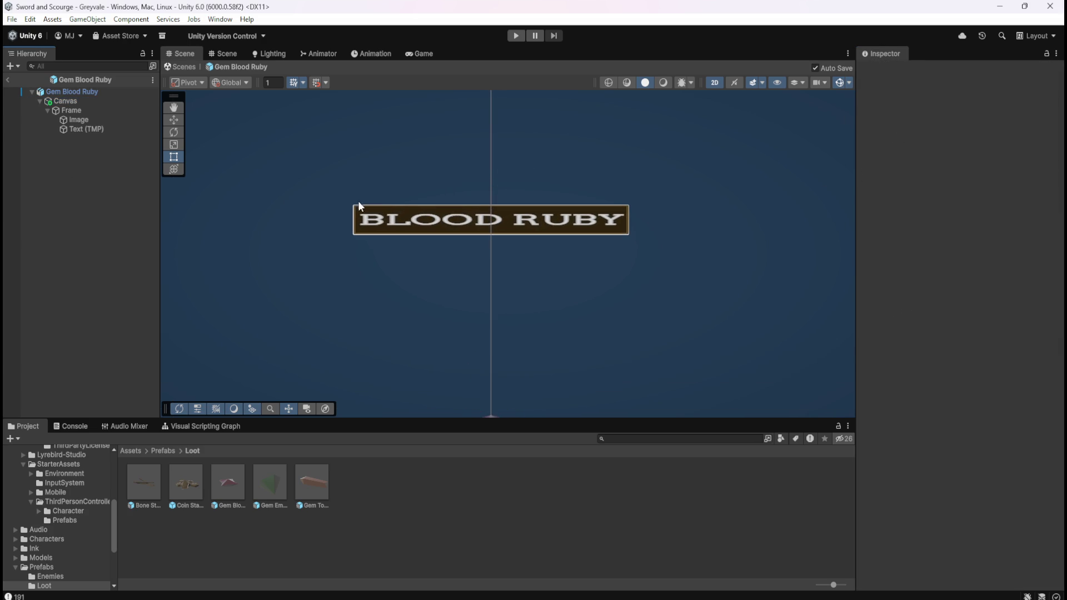
{"action": "left_click", "coordinate": [84, 130]}
{"action": "scroll", "coordinate": [972, 279], "scroll_direction": "down", "scroll_amount": 3}
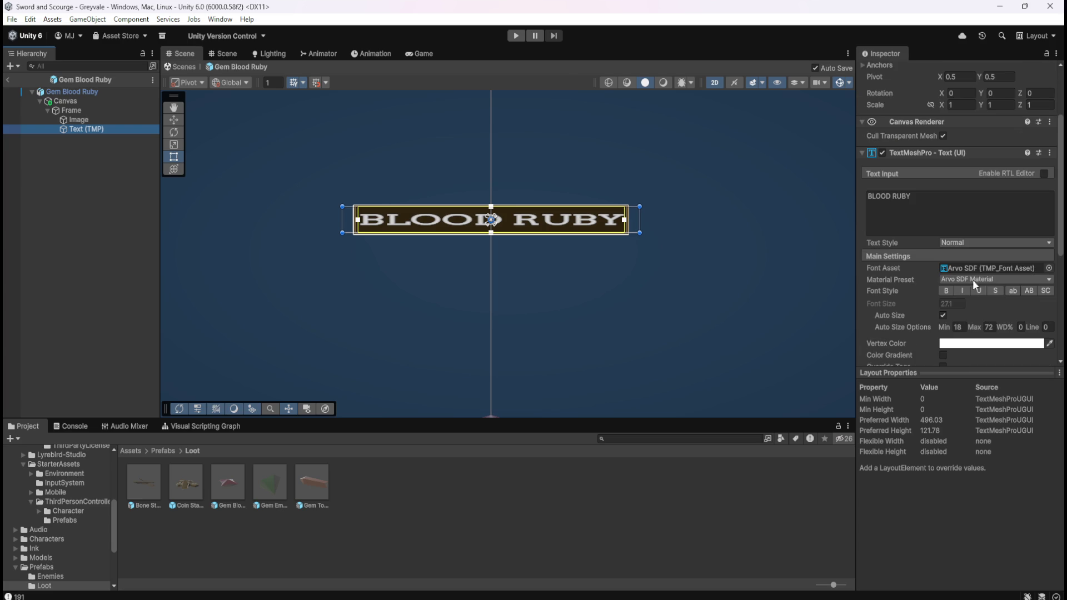
Step: Tint the BLOOD RUBY label's vertex colour cyan, about 00FFFA
{"action": "left_click", "coordinate": [1031, 343]}
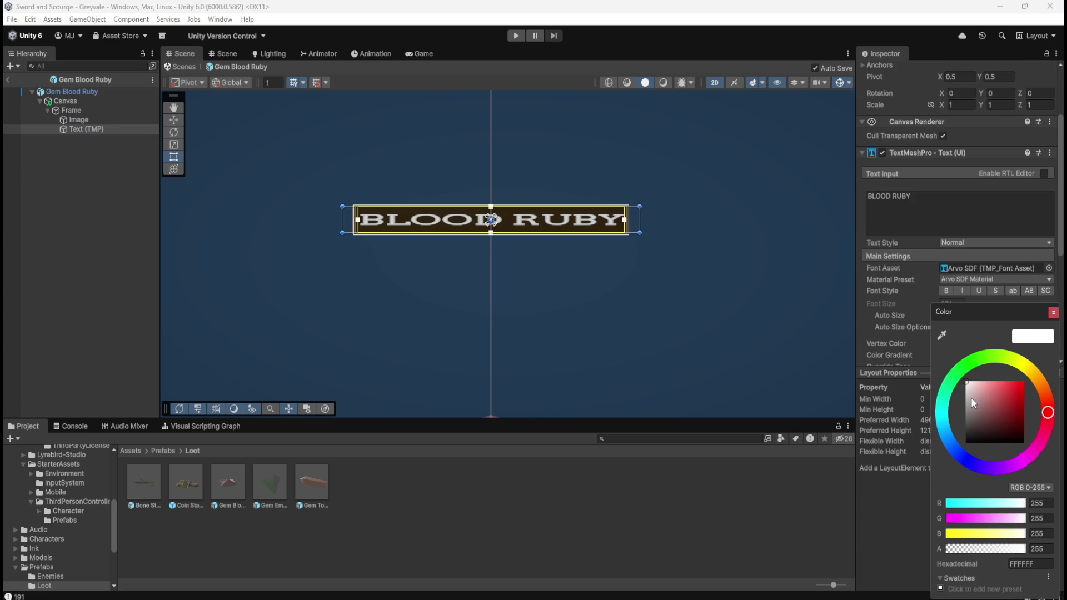
{"action": "left_click", "coordinate": [955, 418]}
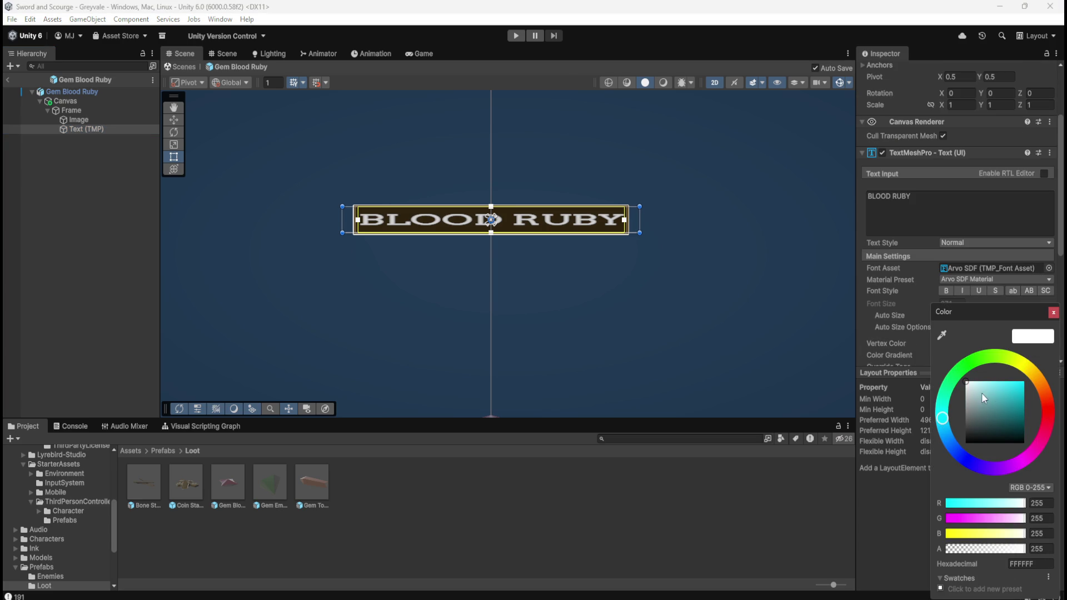
{"action": "left_click_drag", "start_coordinate": [979, 391], "coordinate": [1033, 378]}
{"action": "left_click", "coordinate": [943, 419]}
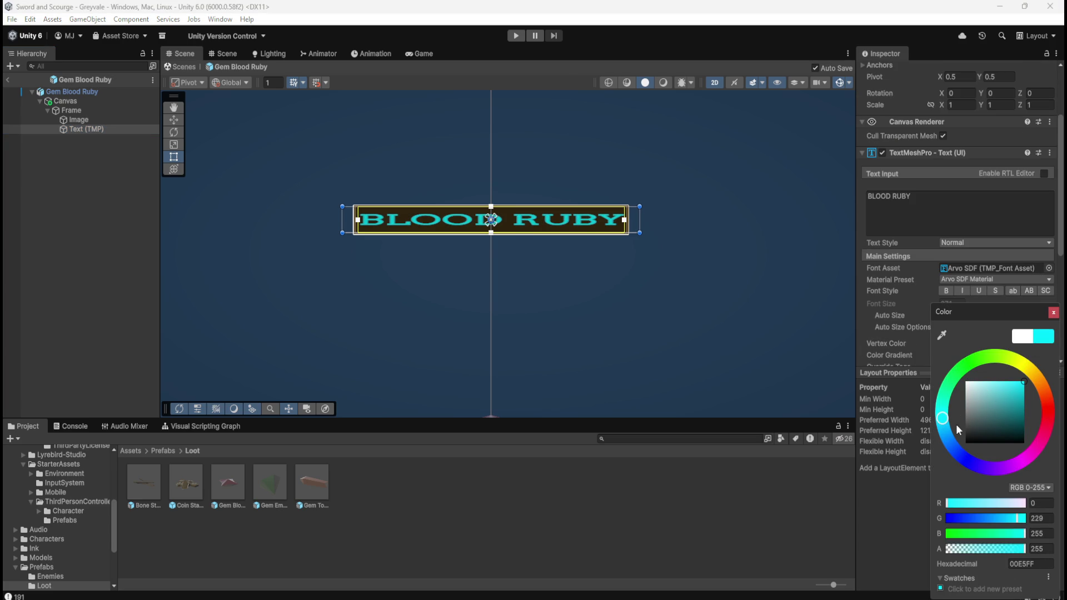
{"action": "mouse_move", "coordinate": [945, 425]}
{"action": "left_mouse_down"}
{"action": "mouse_move", "coordinate": [939, 399]}
{"action": "mouse_move", "coordinate": [925, 415]}
{"action": "left_mouse_up"}
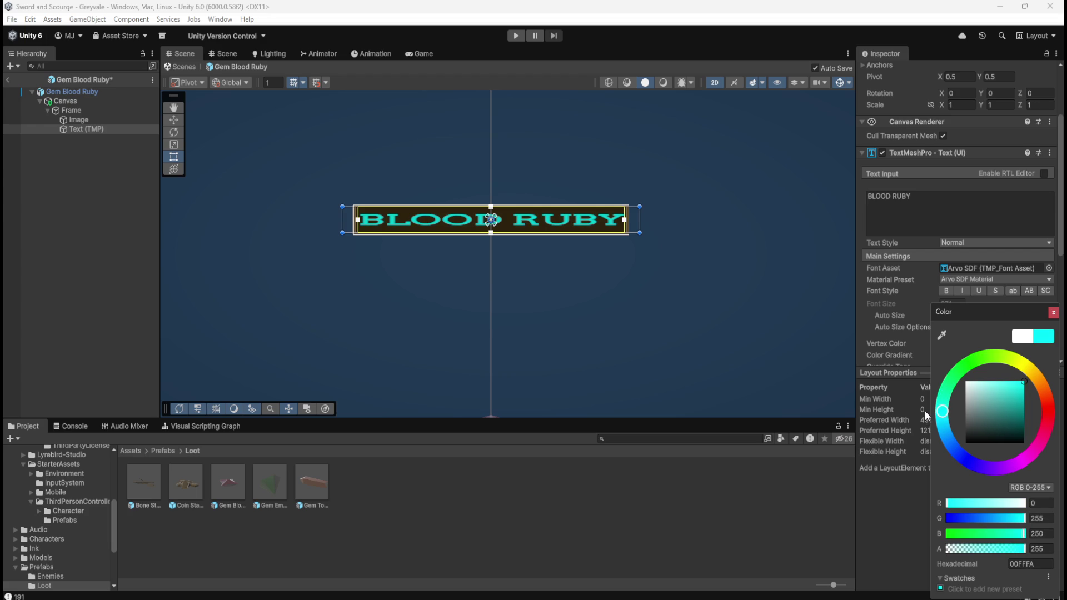
{"action": "mouse_move", "coordinate": [925, 411]}
{"action": "left_mouse_down"}
{"action": "mouse_move", "coordinate": [921, 432]}
{"action": "mouse_move", "coordinate": [919, 420]}
{"action": "mouse_move", "coordinate": [1029, 349]}
{"action": "mouse_move", "coordinate": [1056, 370]}
{"action": "mouse_move", "coordinate": [1060, 413]}
{"action": "mouse_move", "coordinate": [1039, 465]}
{"action": "mouse_move", "coordinate": [982, 479]}
{"action": "mouse_move", "coordinate": [938, 449]}
{"action": "mouse_move", "coordinate": [930, 409]}
{"action": "mouse_move", "coordinate": [911, 430]}
{"action": "mouse_move", "coordinate": [922, 402]}
{"action": "mouse_move", "coordinate": [915, 410]}
{"action": "left_mouse_up"}
{"action": "left_click", "coordinate": [33, 210]}
Step: Open Bone Stack to compare nameplates, then return to the Gem Blood Ruby prefab
{"action": "scroll", "coordinate": [512, 280], "scroll_direction": "down", "scroll_amount": 1}
{"action": "scroll", "coordinate": [573, 270], "scroll_direction": "down", "scroll_amount": 3}
{"action": "scroll", "coordinate": [579, 261], "scroll_direction": "up", "scroll_amount": 3}
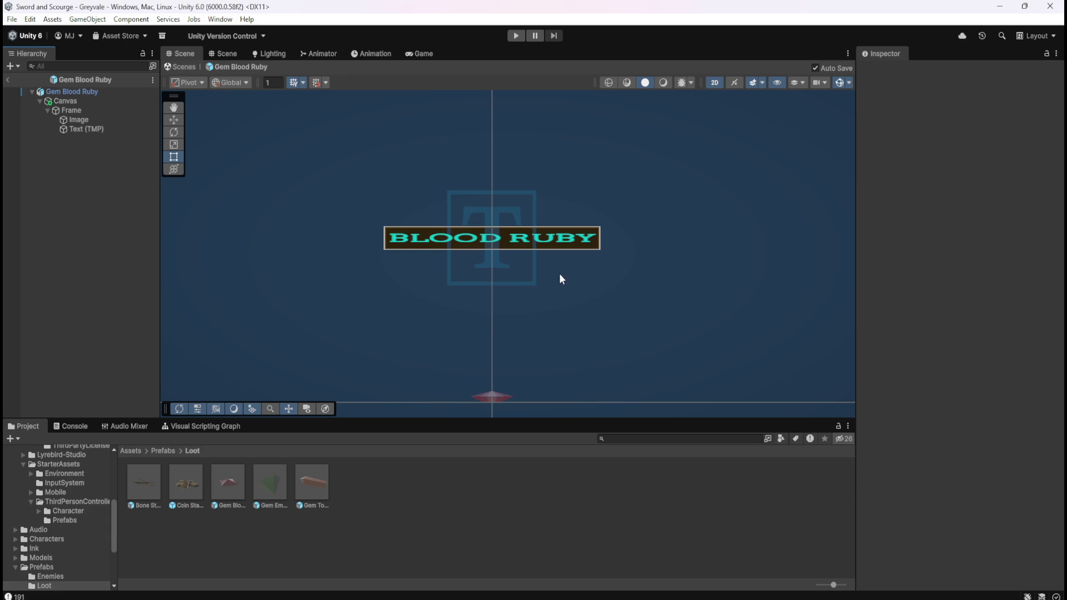
{"action": "double_click", "coordinate": [142, 489]}
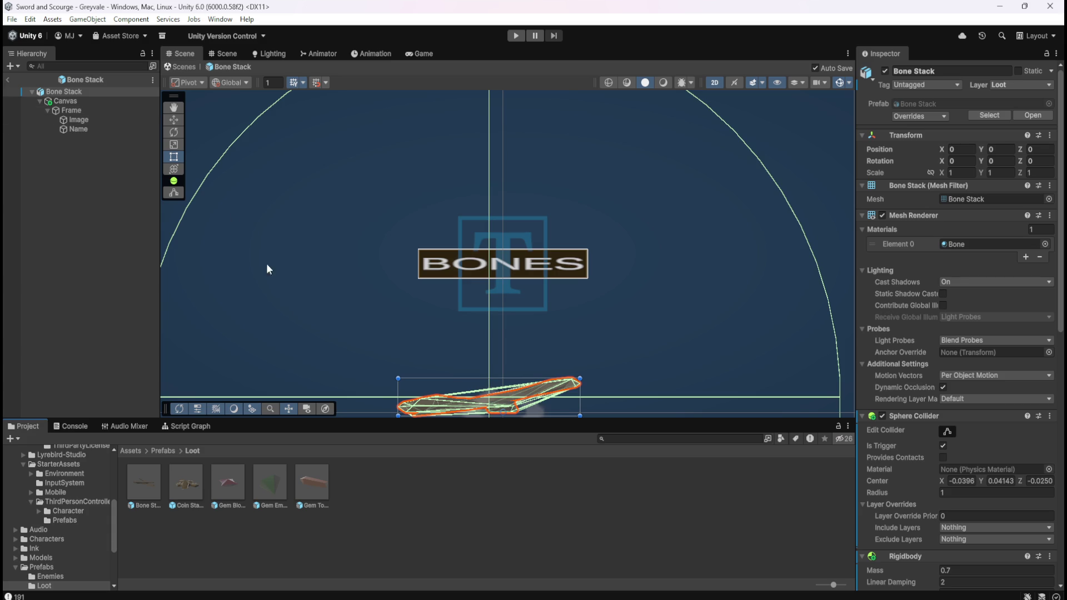
{"action": "double_click", "coordinate": [225, 478]}
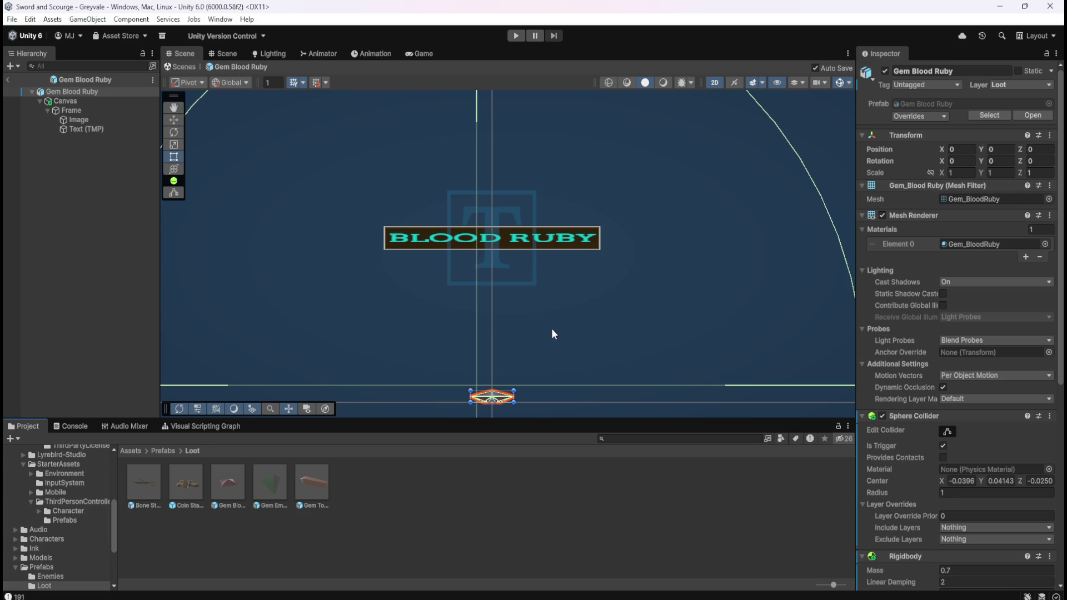
Step: Orbit the Gem Blood Ruby nameplate in 3D to inspect it, then restore 2D view
{"action": "scroll", "coordinate": [552, 332], "scroll_direction": "down", "scroll_amount": 5}
{"action": "left_click", "coordinate": [716, 82]}
{"action": "mouse_move", "coordinate": [607, 278]}
{"action": "left_mouse_down"}
{"action": "mouse_move", "coordinate": [527, 269]}
{"action": "mouse_move", "coordinate": [541, 245]}
{"action": "mouse_move", "coordinate": [532, 246]}
{"action": "mouse_move", "coordinate": [604, 238]}
{"action": "left_mouse_up"}
{"action": "left_click", "coordinate": [716, 81]}
{"action": "key", "text": "t"}
{"action": "scroll", "coordinate": [564, 291], "scroll_direction": "up", "scroll_amount": 3}
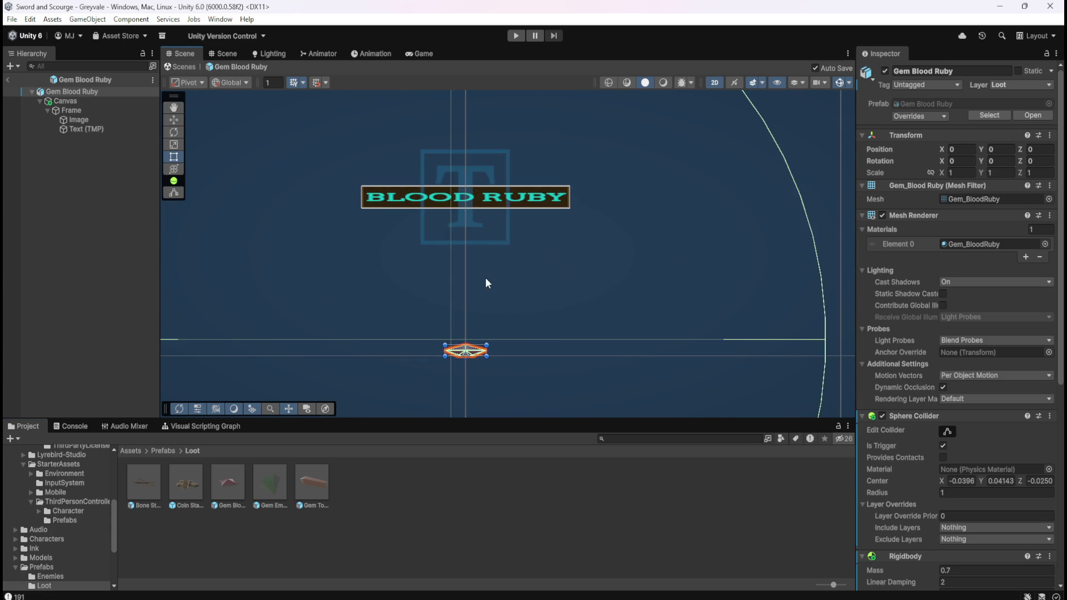
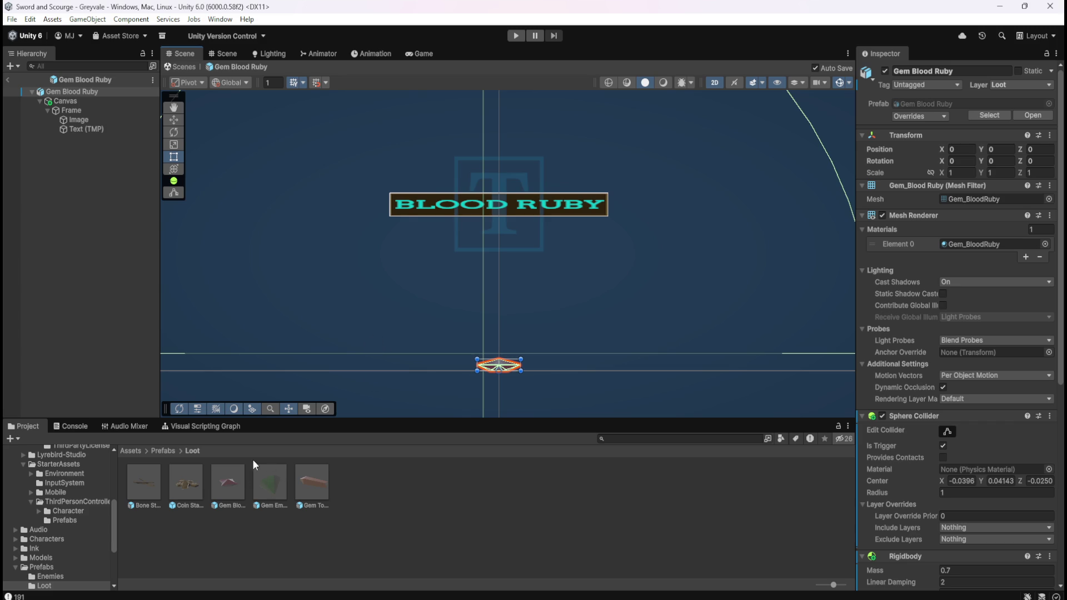
Step: Select the Gem Blood Ruby root object and review its Inspector components
{"action": "left_click", "coordinate": [106, 92]}
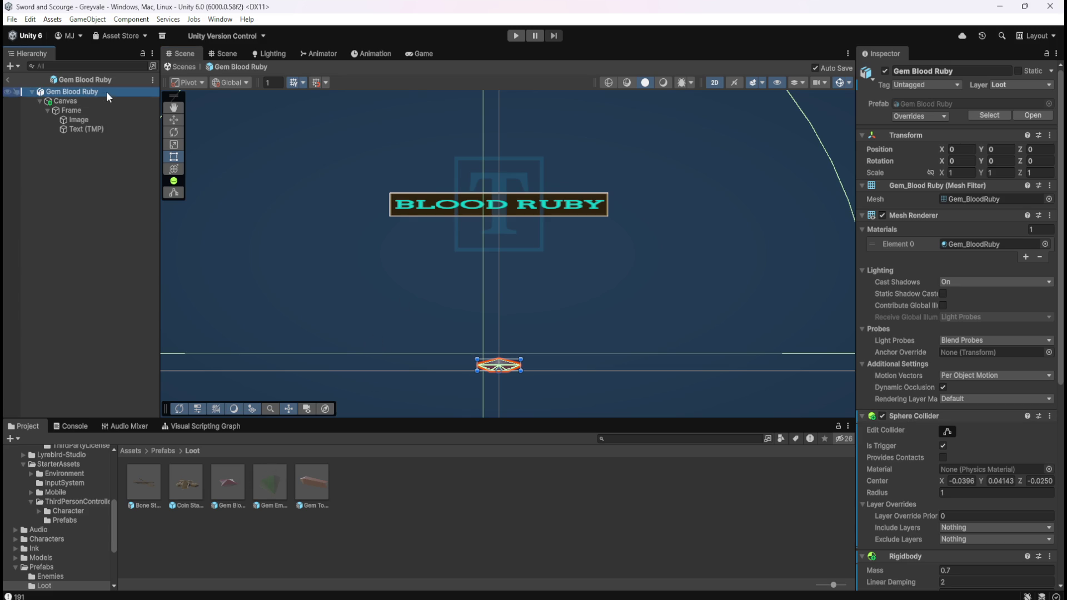
{"action": "scroll", "coordinate": [915, 373], "scroll_direction": "down", "scroll_amount": 10}
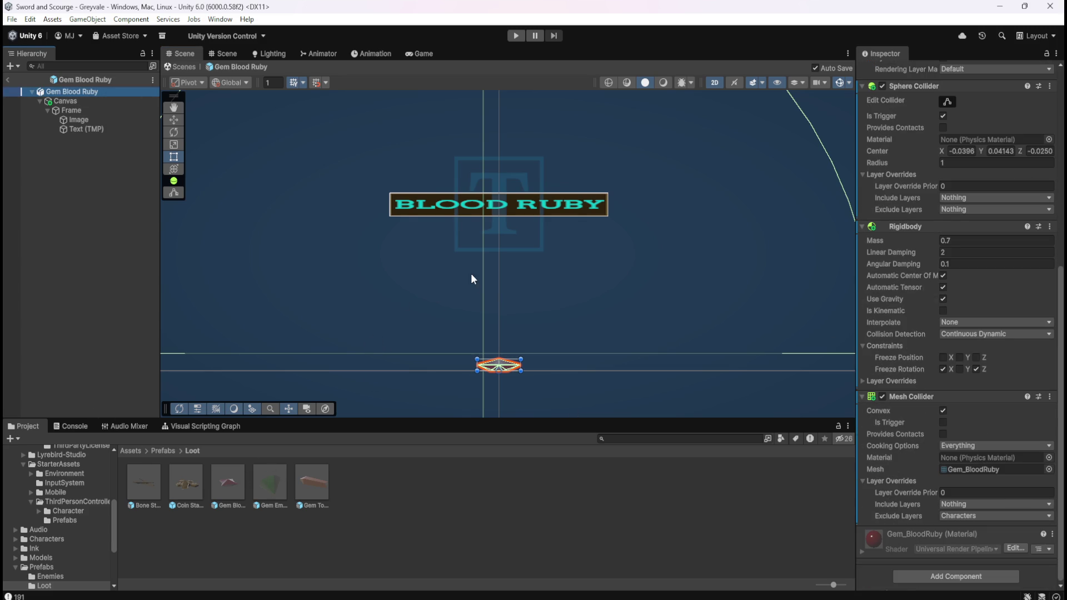
{"action": "scroll", "coordinate": [500, 209], "scroll_direction": "up", "scroll_amount": 5}
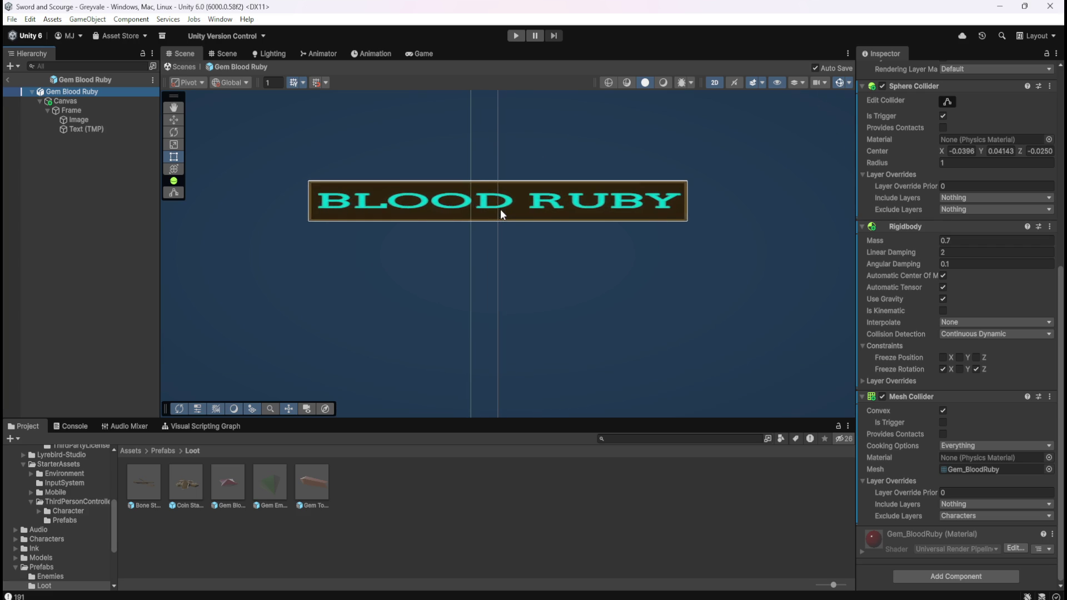
{"action": "scroll", "coordinate": [501, 209], "scroll_direction": "up", "scroll_amount": 3}
{"action": "scroll", "coordinate": [500, 214], "scroll_direction": "down", "scroll_amount": 6}
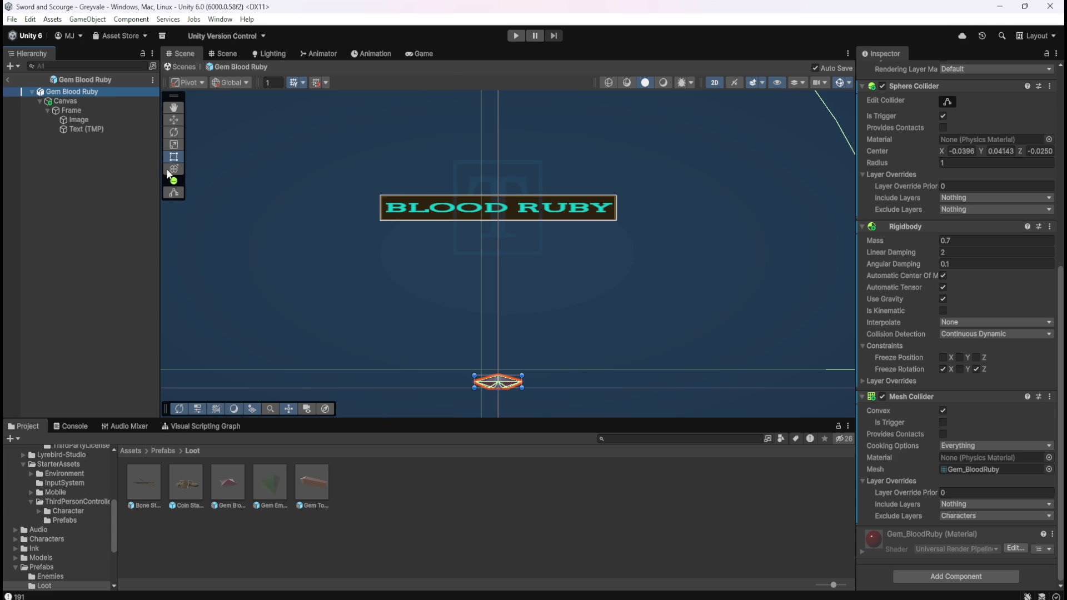
Step: Look at the Bone Stack prefab for reference, then reopen Gem Blood Ruby
{"action": "left_click", "coordinate": [154, 486]}
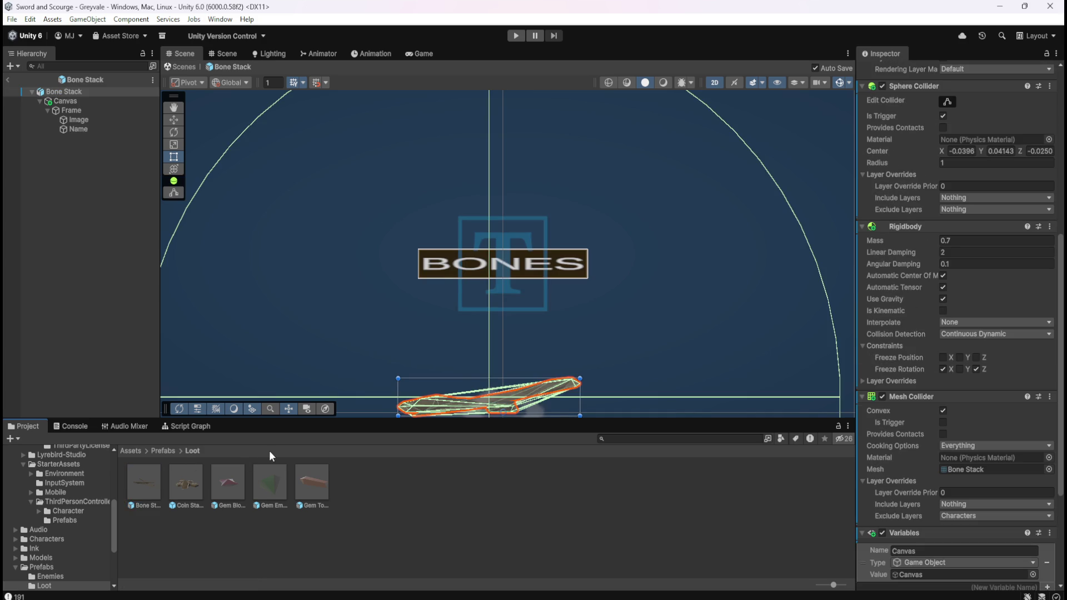
{"action": "double_click", "coordinate": [234, 476]}
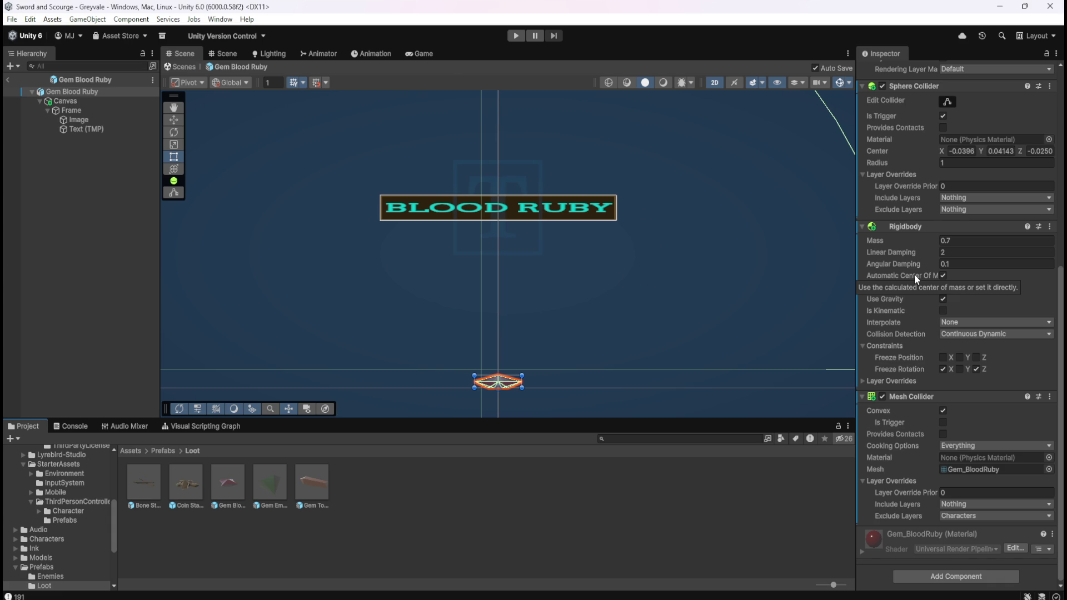
{"action": "scroll", "coordinate": [535, 204], "scroll_direction": "up", "scroll_amount": 4}
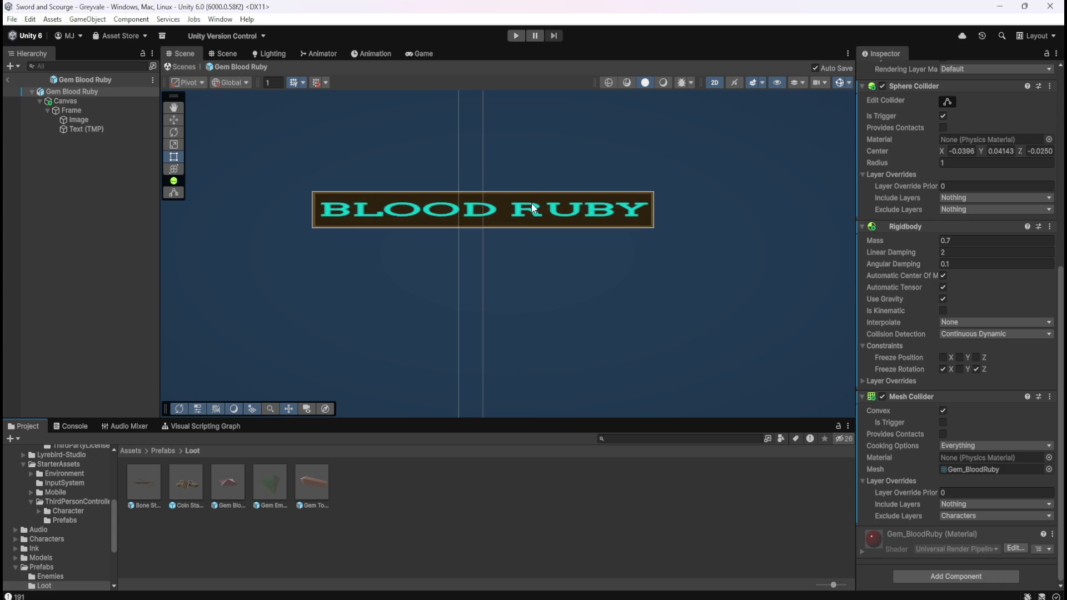
{"action": "scroll", "coordinate": [452, 182], "scroll_direction": "up", "scroll_amount": 1}
{"action": "scroll", "coordinate": [481, 203], "scroll_direction": "down", "scroll_amount": 3}
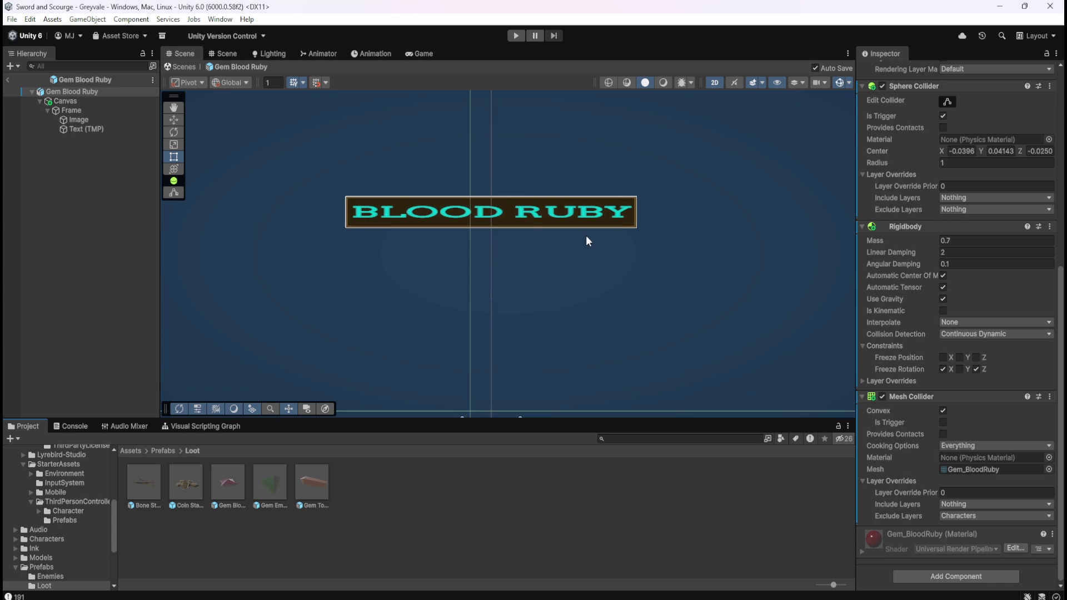
{"action": "scroll", "coordinate": [586, 239], "scroll_direction": "down", "scroll_amount": 3}
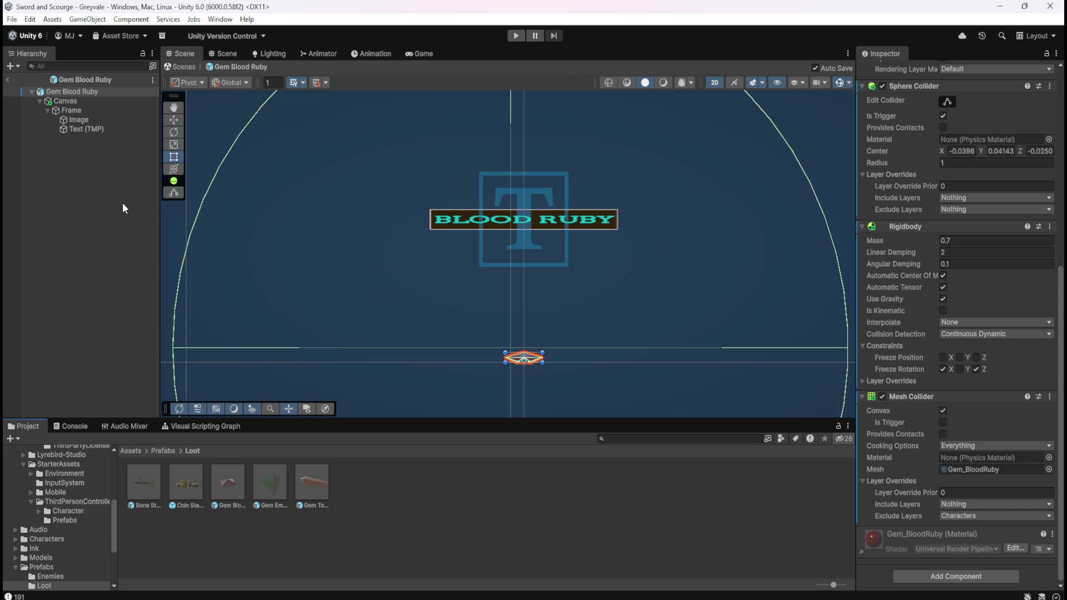
Step: Compare Bone Stack's component setup, then return to the Gem Blood Ruby root object
{"action": "double_click", "coordinate": [140, 474]}
{"action": "scroll", "coordinate": [885, 376], "scroll_direction": "down", "scroll_amount": 5}
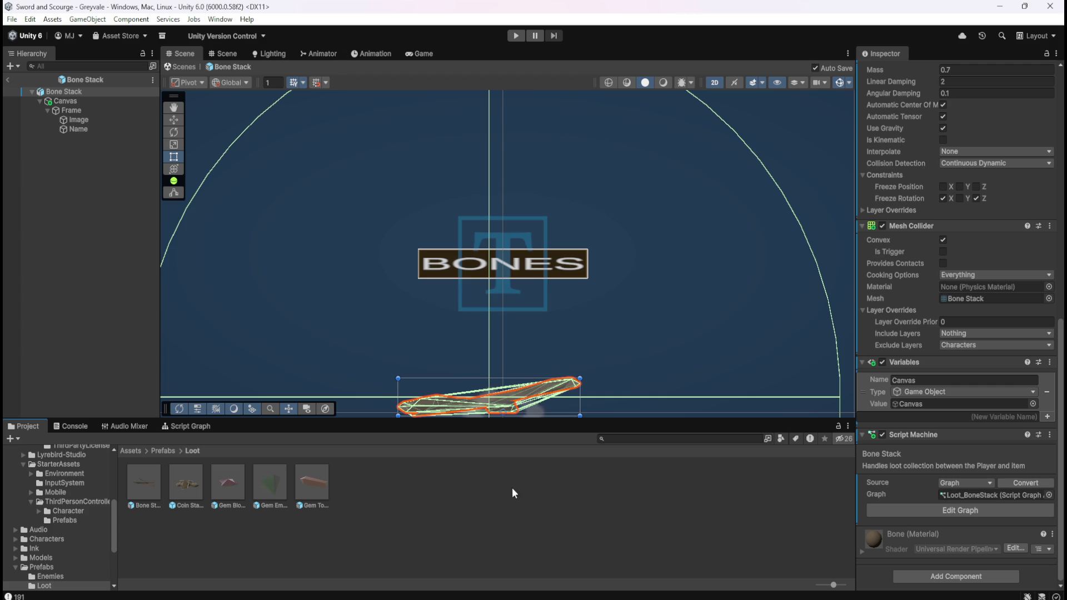
{"action": "double_click", "coordinate": [232, 482]}
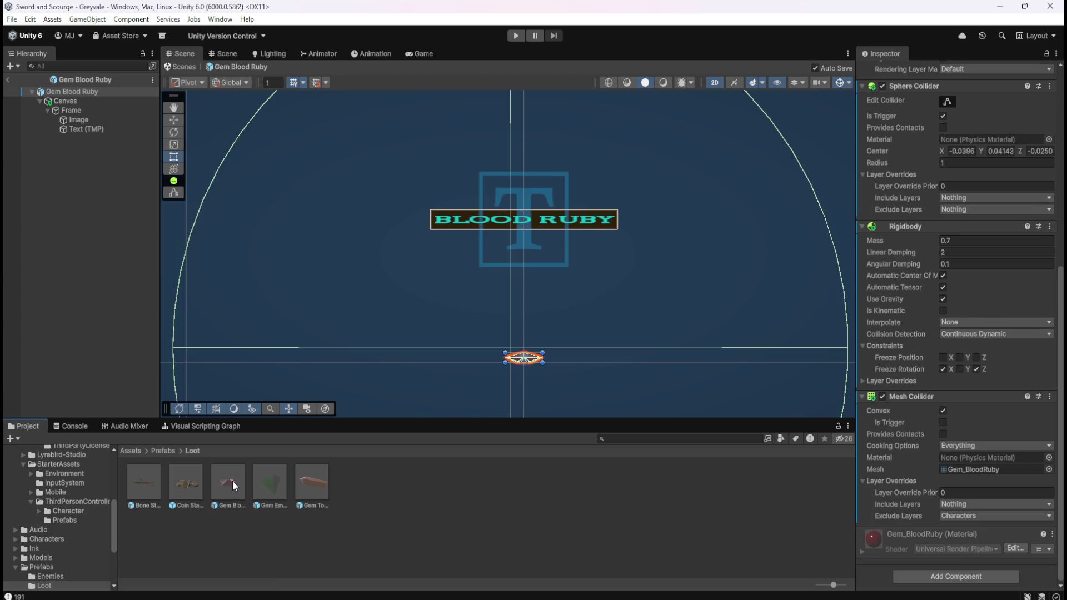
{"action": "left_click", "coordinate": [99, 92]}
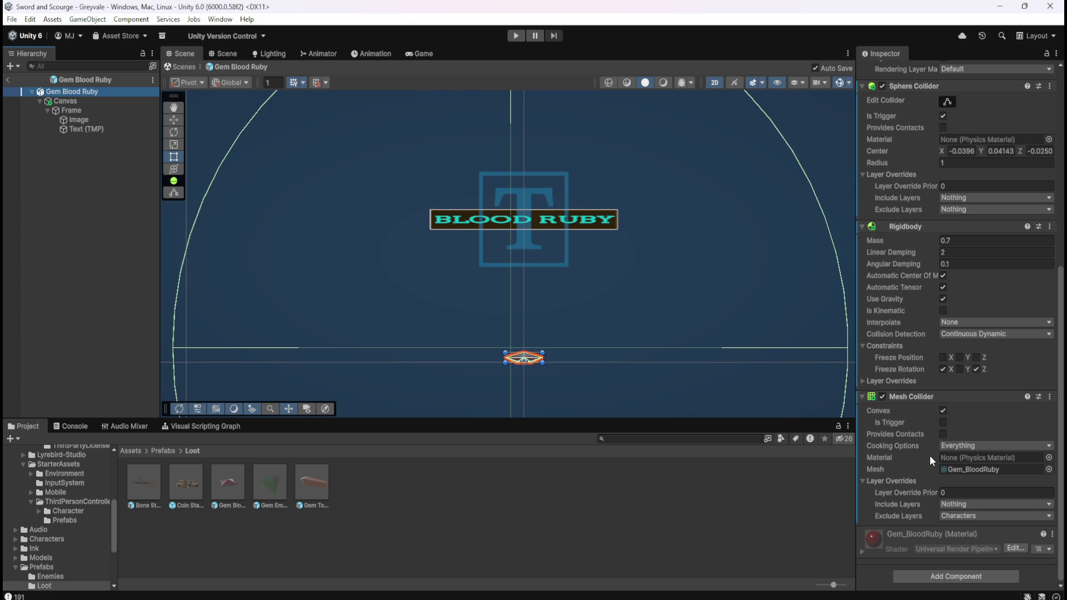
{"action": "scroll", "coordinate": [566, 202], "scroll_direction": "up", "scroll_amount": 4}
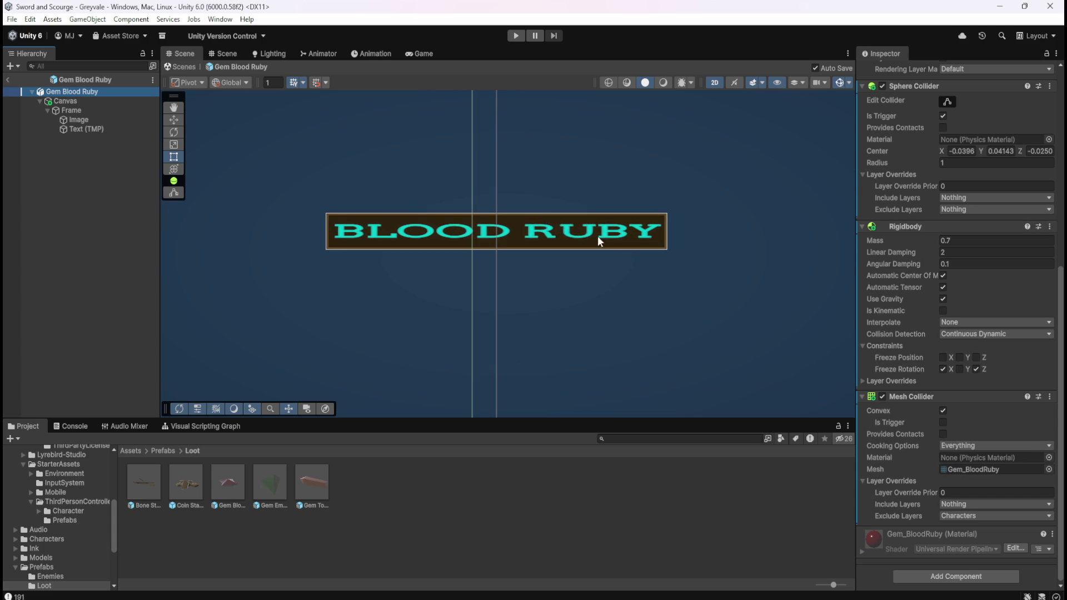
{"action": "scroll", "coordinate": [662, 253], "scroll_direction": "down", "scroll_amount": 3}
Step: Add a Script Machine component to the Gem Blood Ruby root
{"action": "left_click", "coordinate": [932, 574]}
{"action": "type", "text": "scr"}
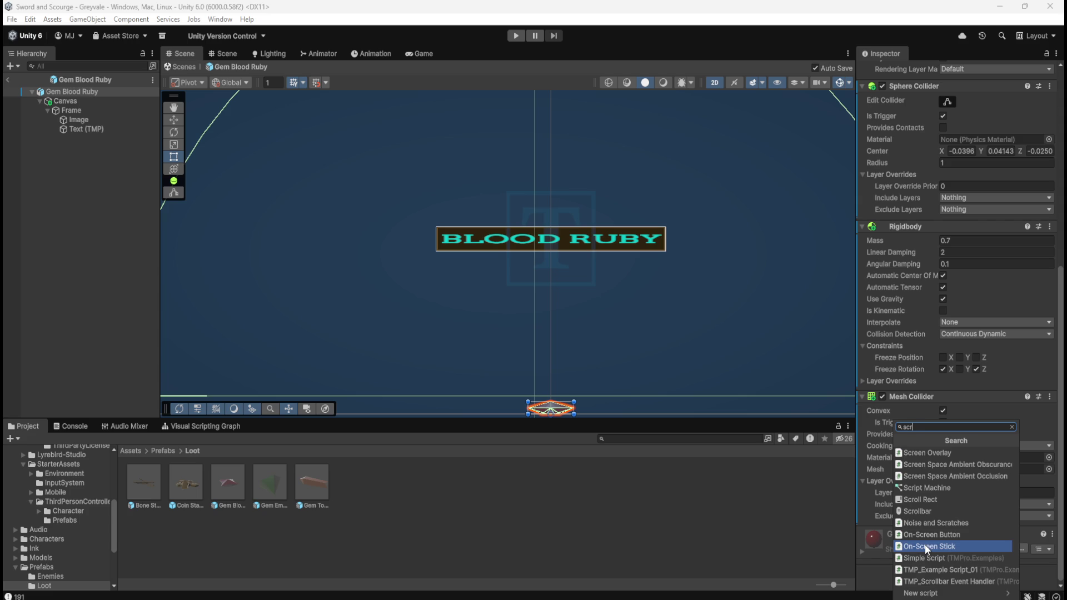
{"action": "type", "text": "ipt"}
{"action": "left_click", "coordinate": [925, 453]}
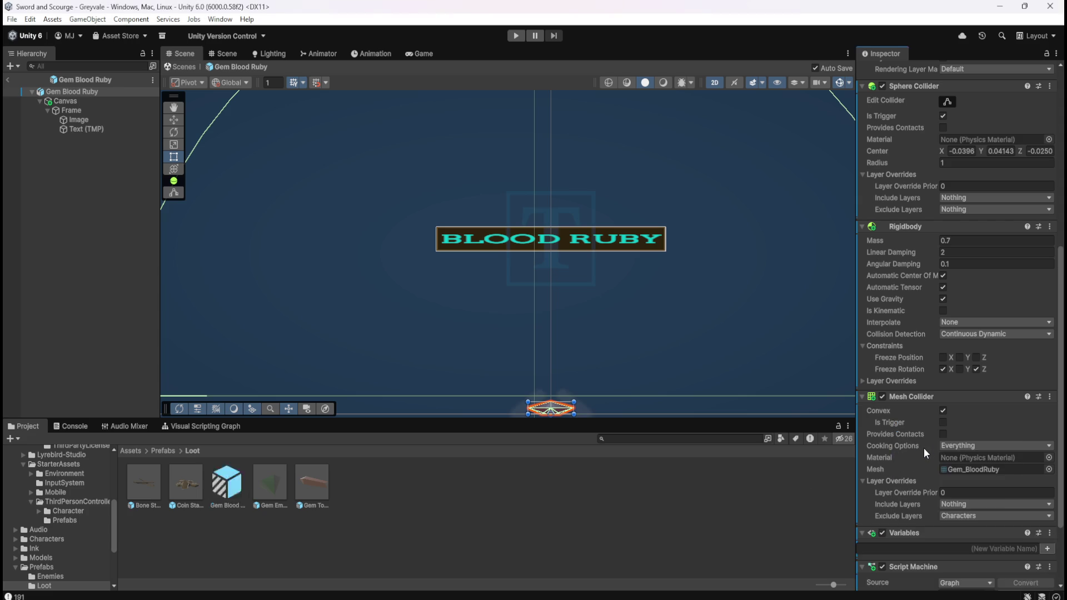
Step: Create a new script graph saved as Loot_BloodRuby in the Scripts folder
{"action": "left_click", "coordinate": [1016, 499]}
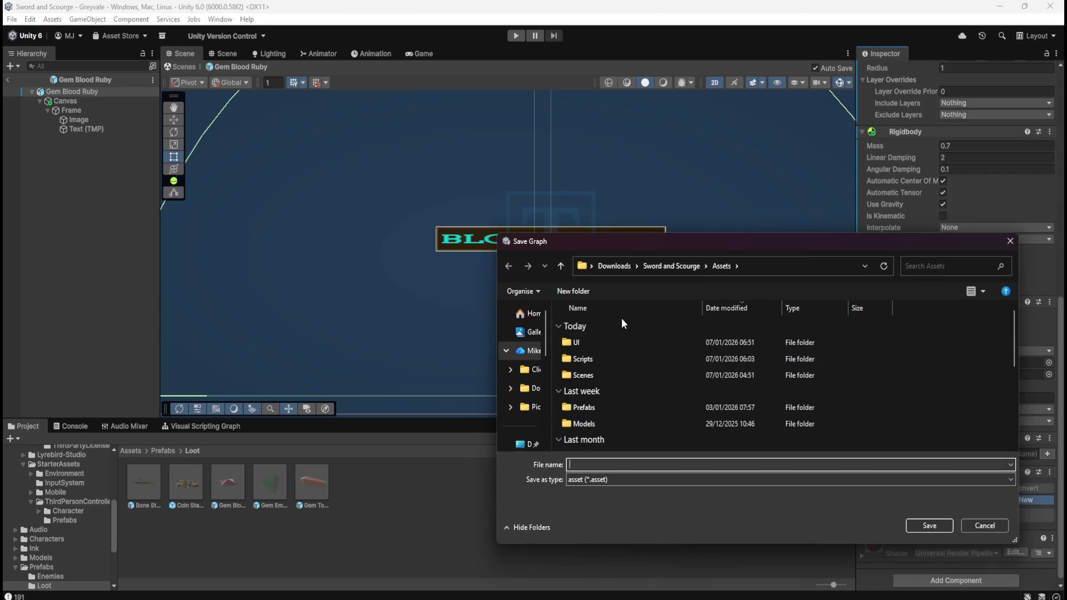
{"action": "double_click", "coordinate": [601, 359]}
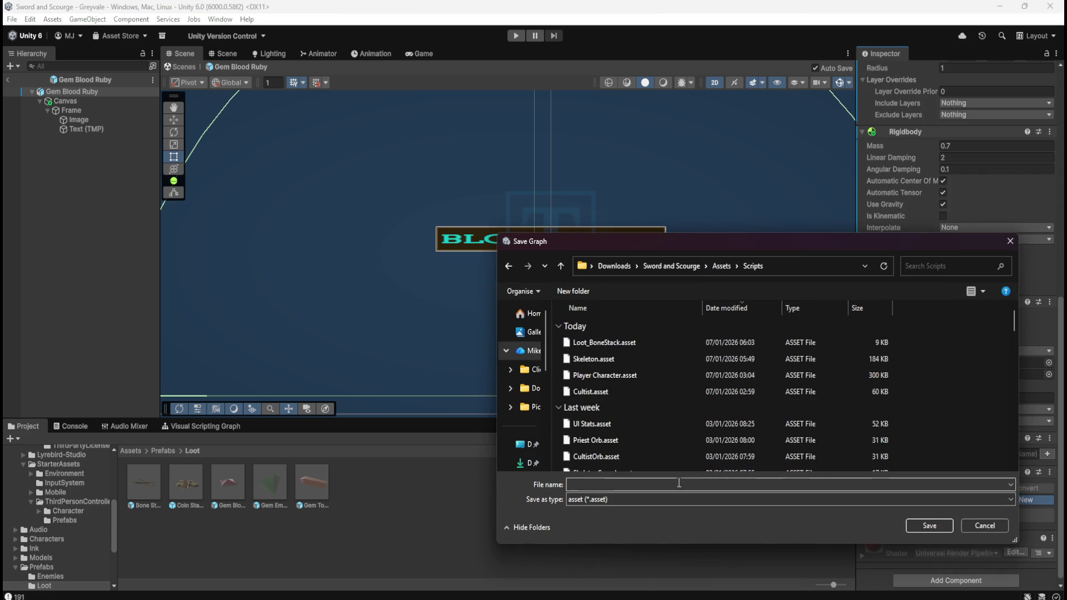
{"action": "left_click", "coordinate": [621, 342]}
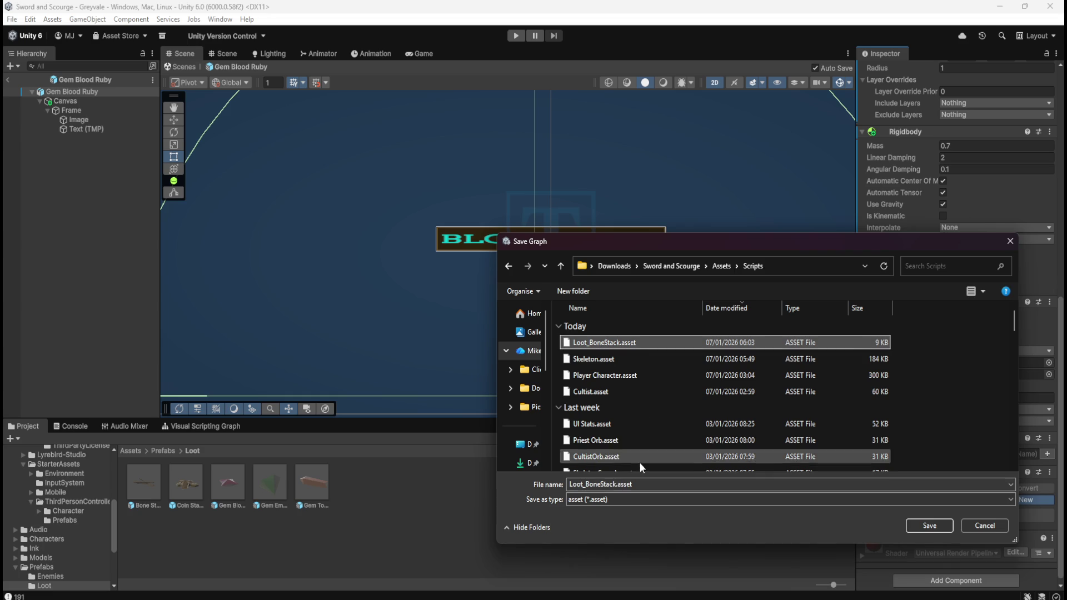
{"action": "double_click", "coordinate": [587, 484]}
{"action": "type", "text": "Loot_Bl"}
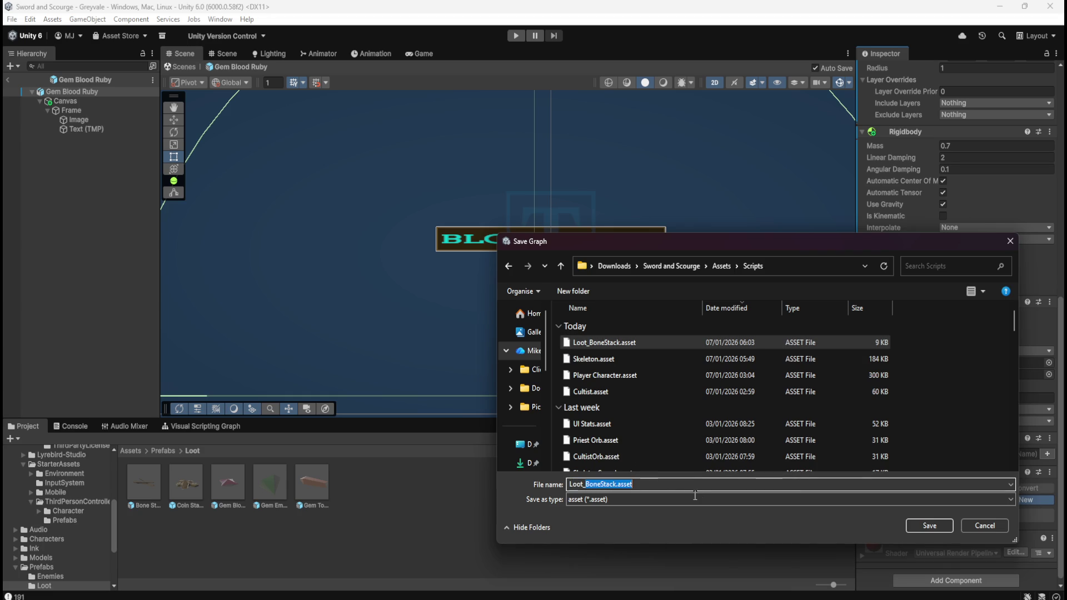
{"action": "type", "text": "oodRuby"}
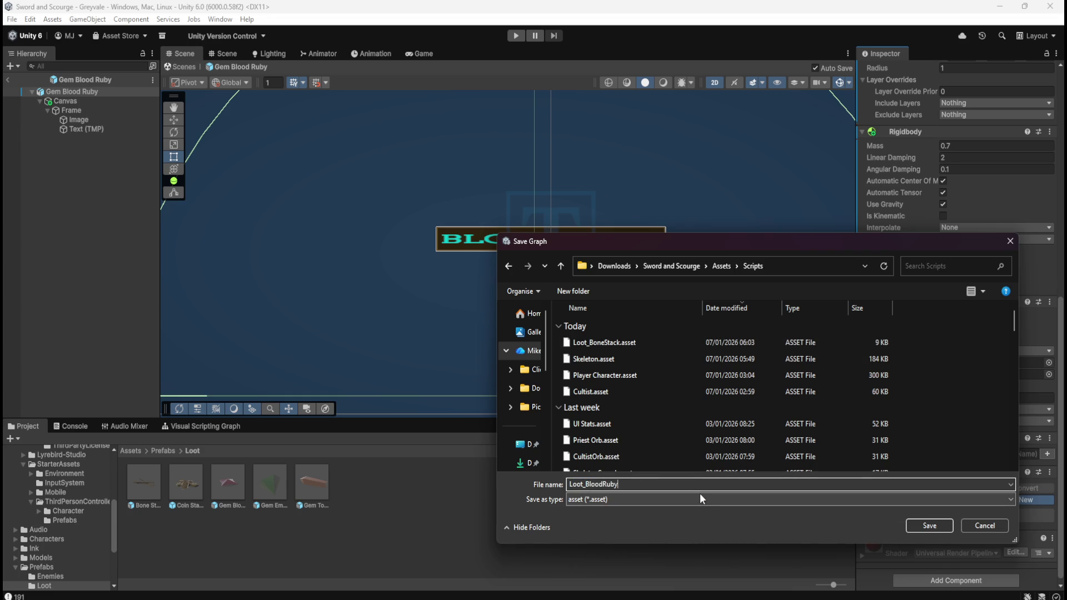
{"action": "left_click", "coordinate": [934, 526]}
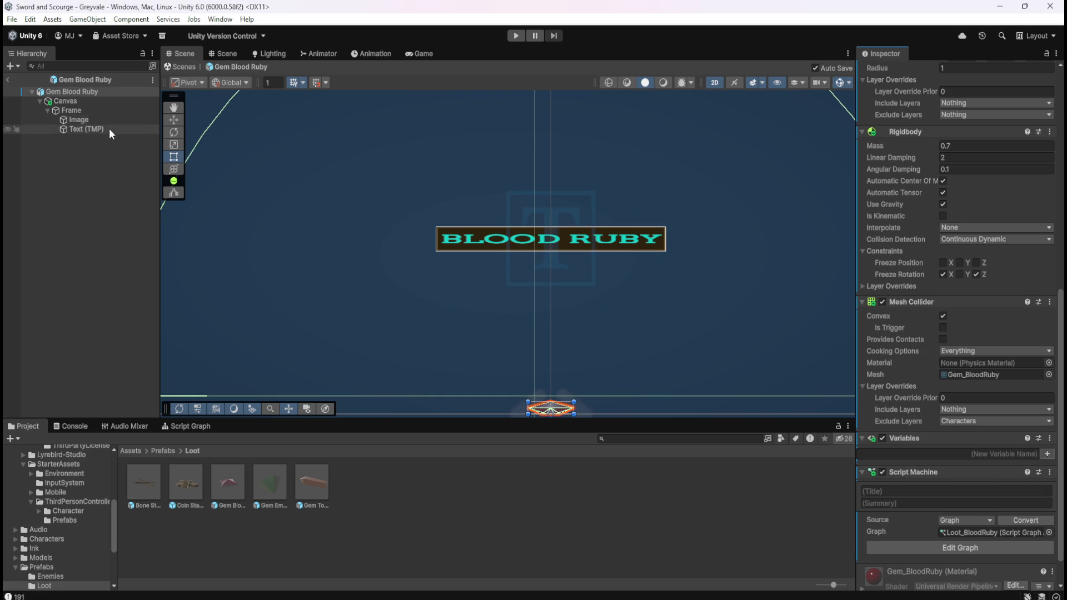
Step: Title Gem Blood Ruby's Script Machine 'Blood Ruby', matching Bone Stack's naming
{"action": "double_click", "coordinate": [149, 483]}
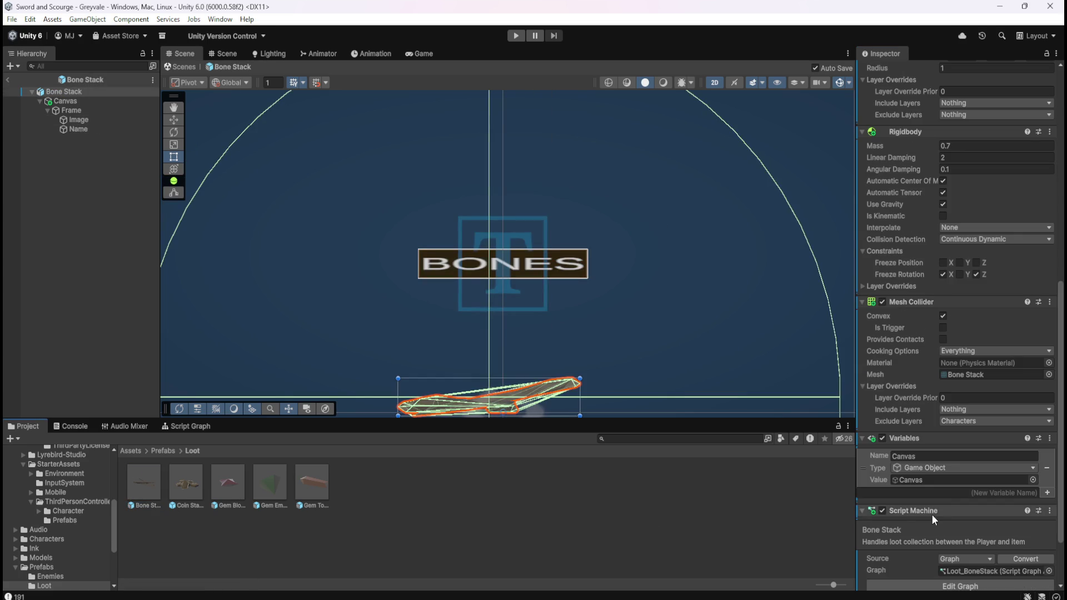
{"action": "double_click", "coordinate": [238, 482]}
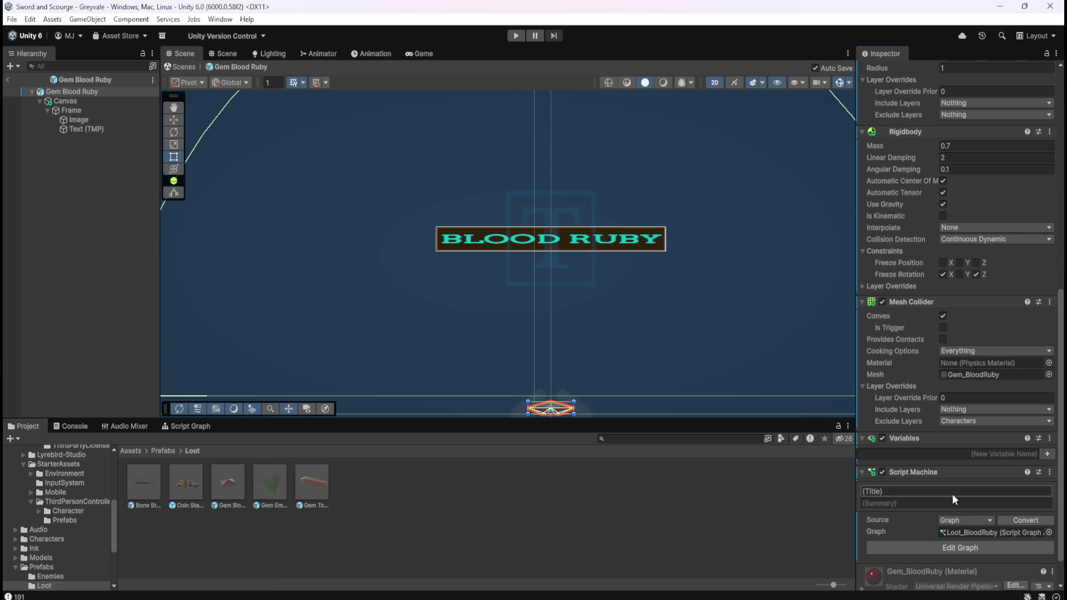
{"action": "left_click", "coordinate": [952, 493]}
{"action": "type", "text": "Blood Ruby"}
Step: Copy Bone Stack's loot-collection summary into Gem Blood Ruby's Summary field, trimming the extra blank line
{"action": "left_click", "coordinate": [154, 474]}
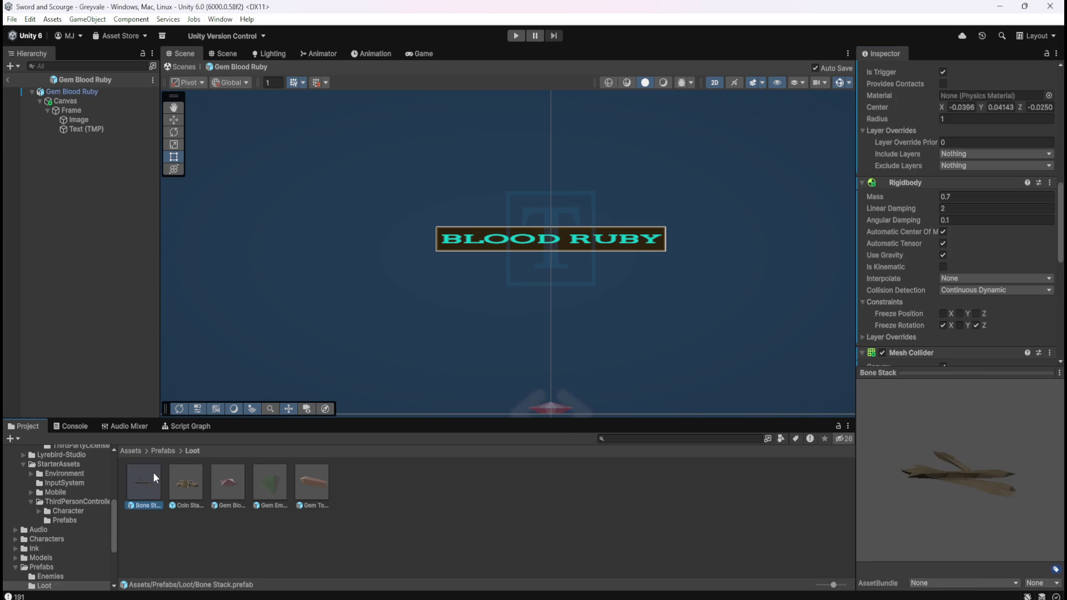
{"action": "double_click", "coordinate": [153, 472]}
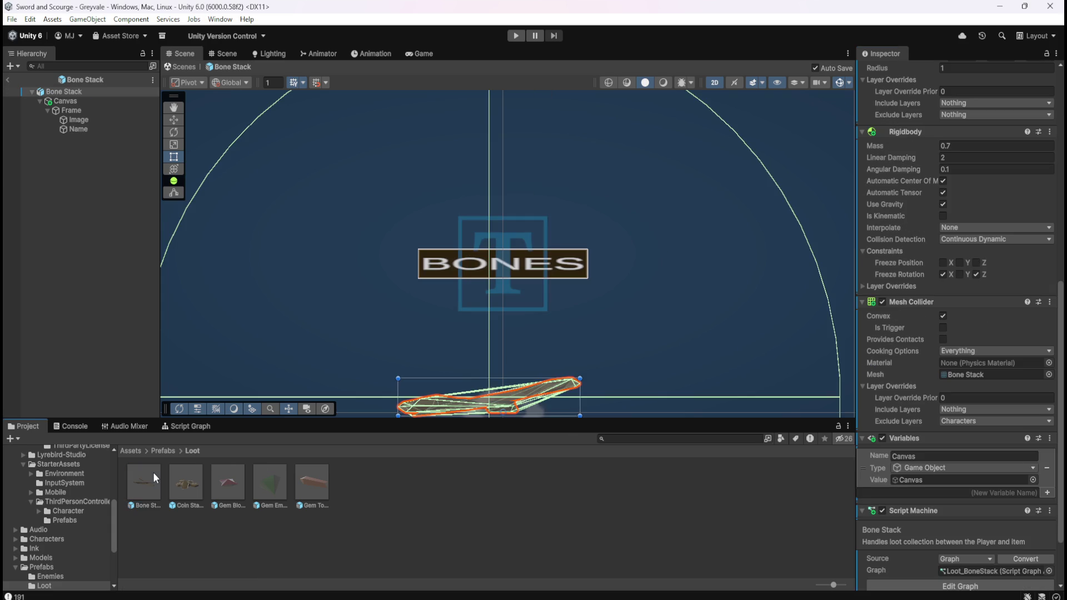
{"action": "left_click", "coordinate": [932, 542]}
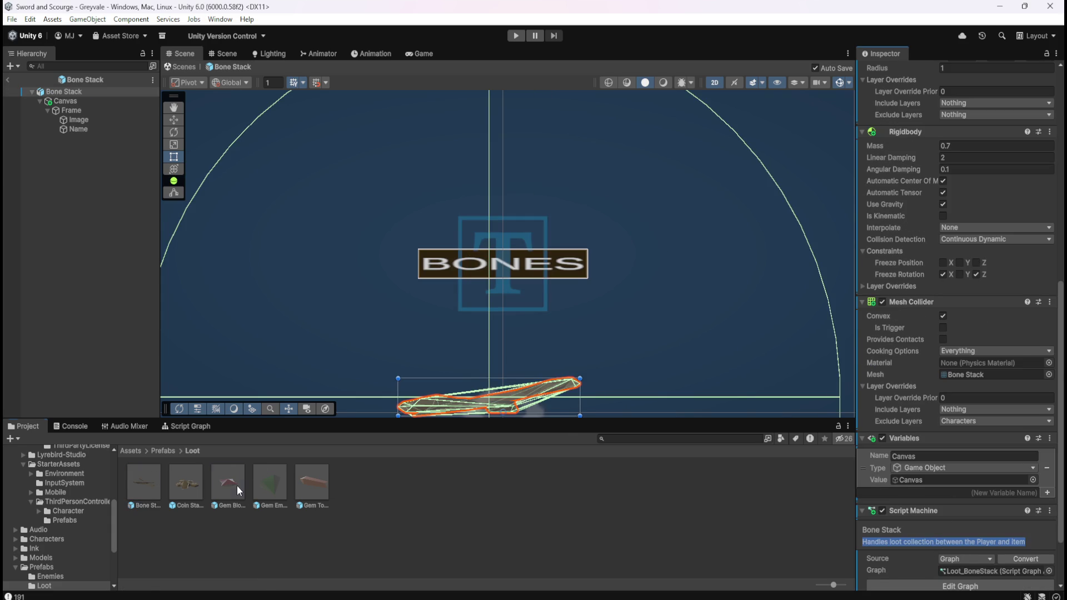
{"action": "double_click", "coordinate": [237, 485]}
{"action": "scroll", "coordinate": [959, 485], "scroll_direction": "down", "scroll_amount": 2}
{"action": "left_click", "coordinate": [932, 465]}
{"action": "type", "text": "Handles loot collection between the Player and item"}
{"action": "key", "text": "BackSpace"}
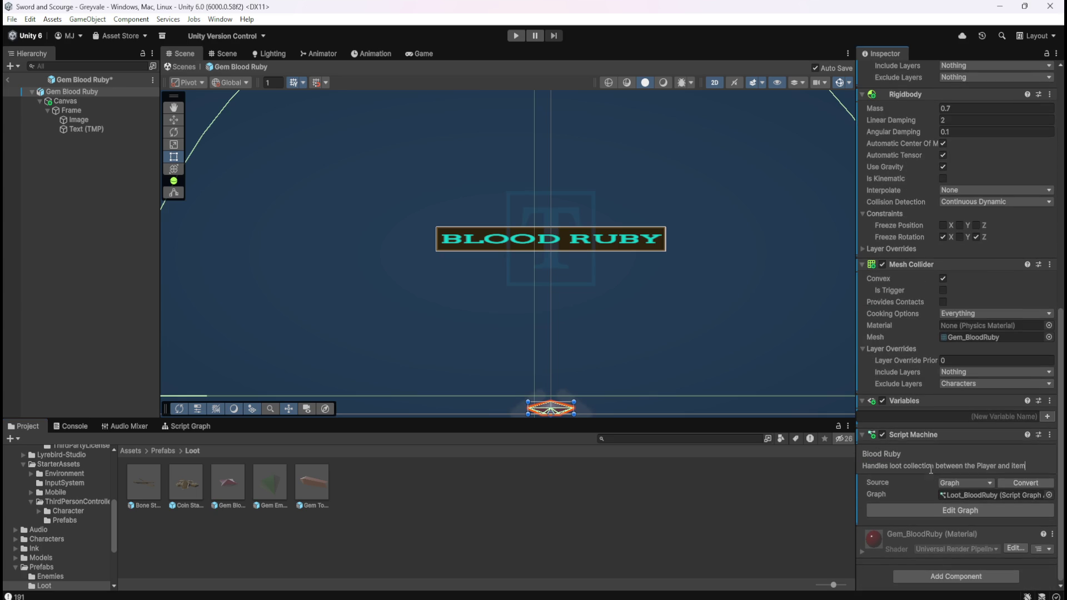
{"action": "left_click", "coordinate": [394, 535]}
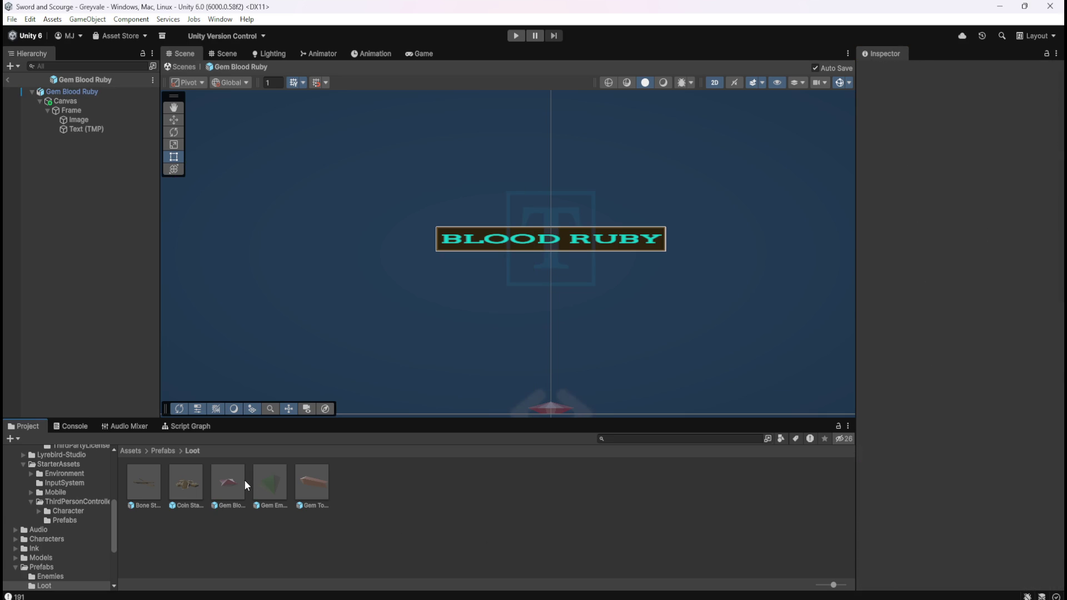
Step: Delete the starter Event and On Update nodes from the Blood Ruby loot graph
{"action": "left_click", "coordinate": [239, 481]}
{"action": "left_click", "coordinate": [212, 430]}
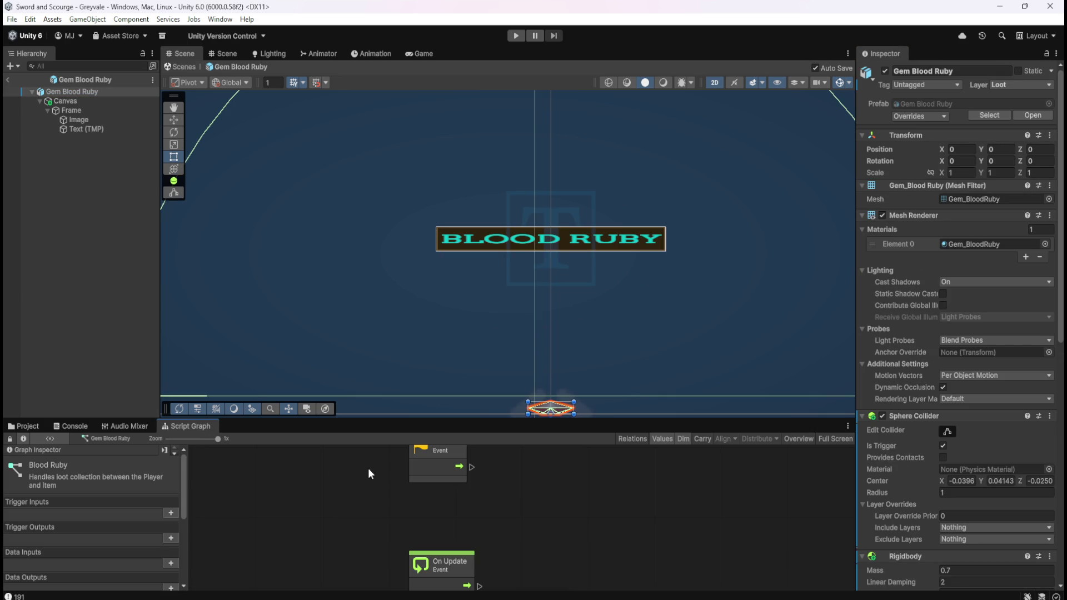
{"action": "left_click_drag", "start_coordinate": [369, 470], "coordinate": [479, 557]}
{"action": "key", "text": "Delete"}
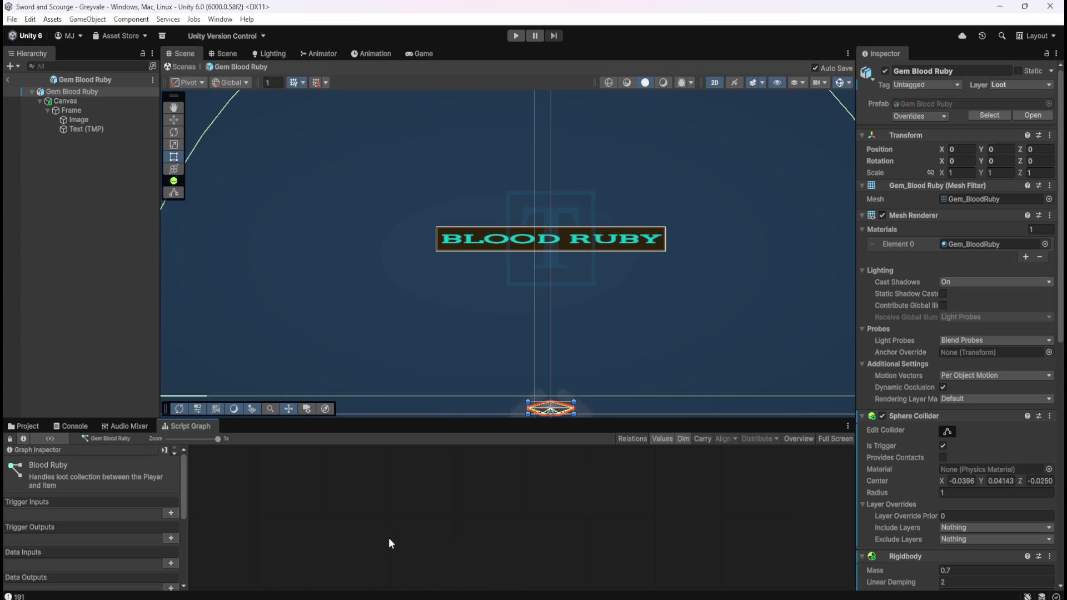
Step: Open Bone Stack's loot graph and inspect its Canvas object variable in the Blackboard
{"action": "left_click", "coordinate": [29, 427]}
{"action": "double_click", "coordinate": [144, 483]}
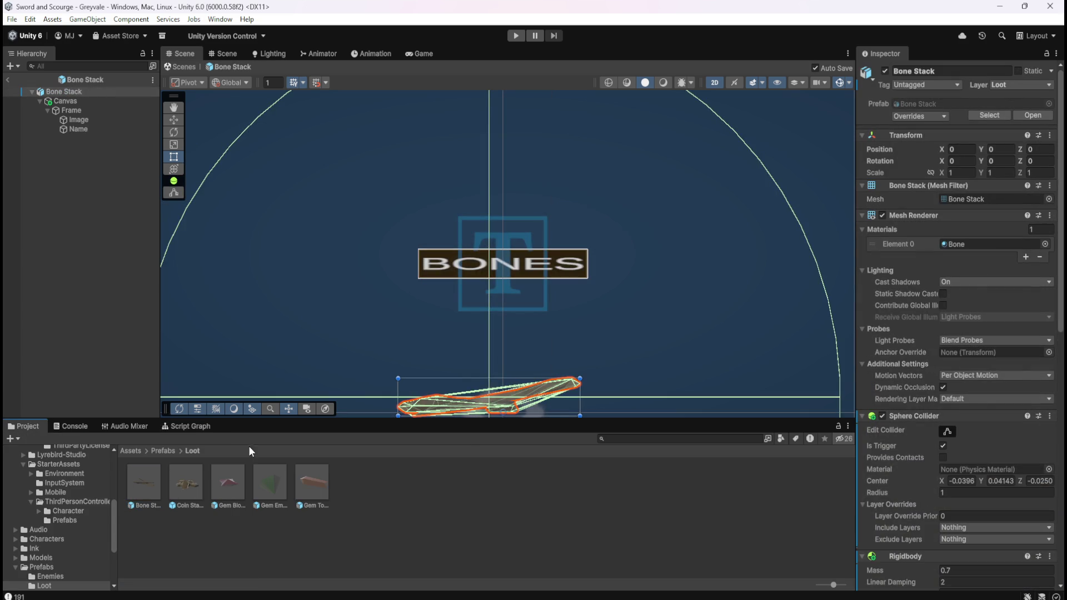
{"action": "left_click", "coordinate": [190, 426]}
{"action": "key", "text": "shift+space"}
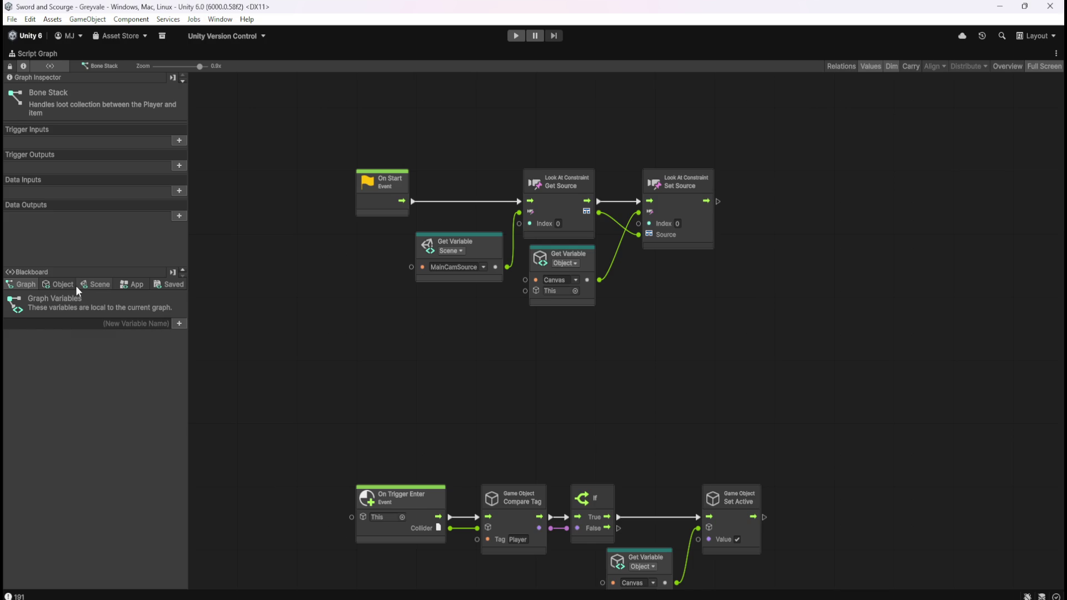
{"action": "left_click", "coordinate": [75, 285]}
{"action": "double_click", "coordinate": [86, 332]}
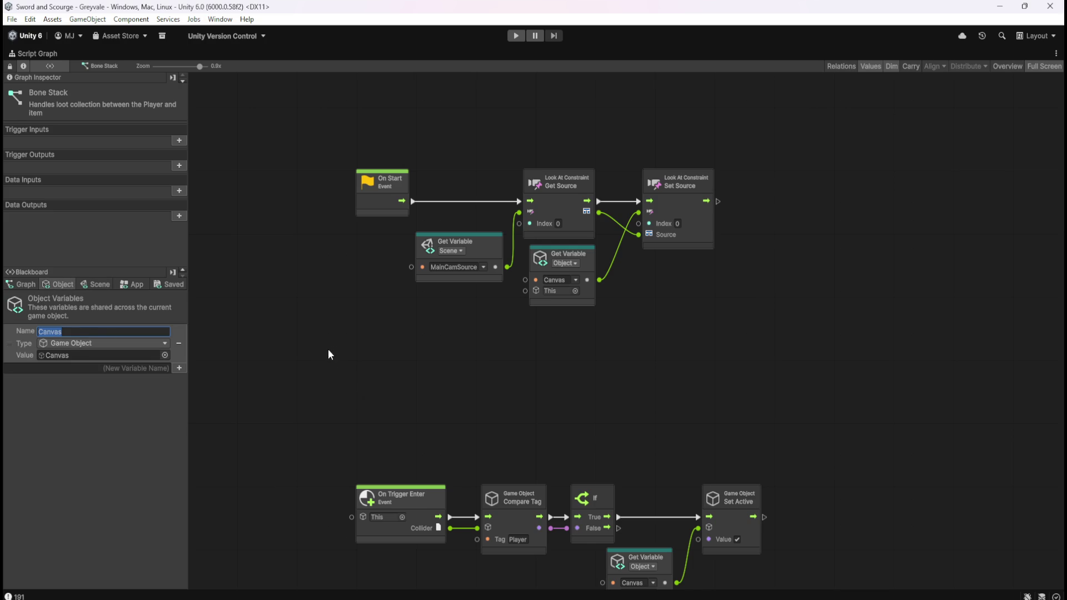
{"action": "left_click", "coordinate": [295, 359]}
{"action": "key", "text": "shift+space"}
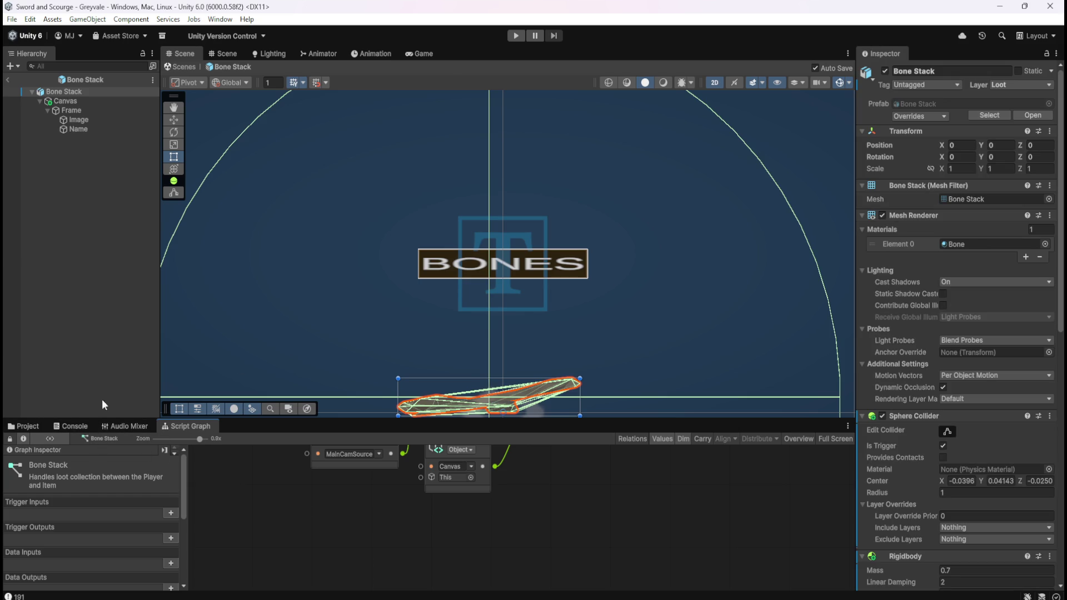
{"action": "left_click", "coordinate": [25, 426]}
Step: Add an object variable named Canvas of type Game Object to the Blood Ruby graph
{"action": "left_click", "coordinate": [226, 481]}
{"action": "double_click", "coordinate": [226, 482]}
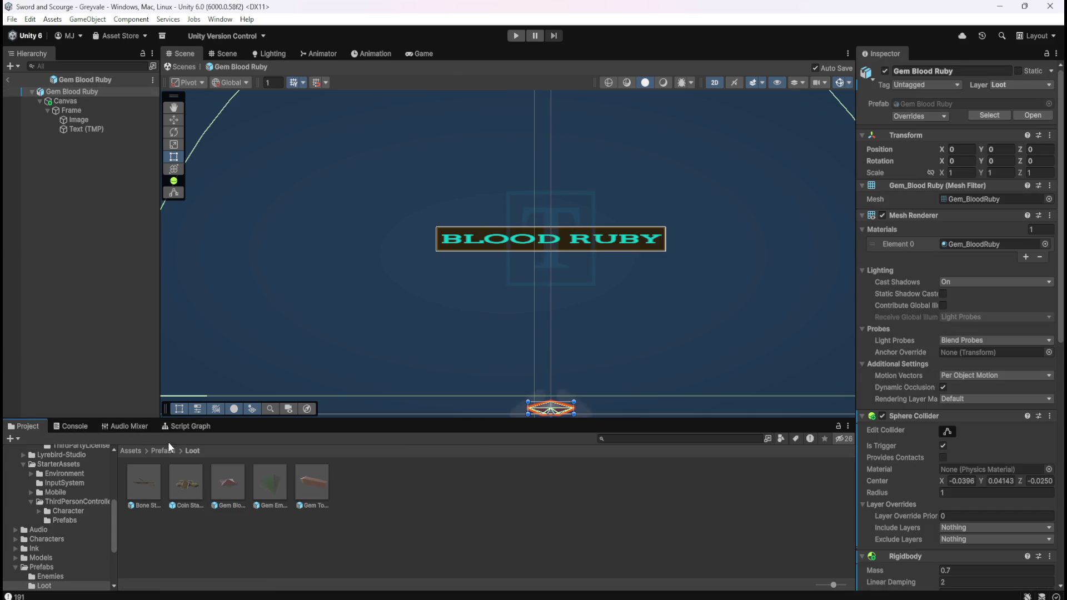
{"action": "left_click", "coordinate": [186, 426]}
{"action": "key", "text": "shift+space"}
{"action": "left_click", "coordinate": [58, 284]}
{"action": "left_click", "coordinate": [110, 329]}
{"action": "type", "text": "Canvas"}
{"action": "left_click", "coordinate": [178, 330]}
{"action": "left_click", "coordinate": [143, 344]}
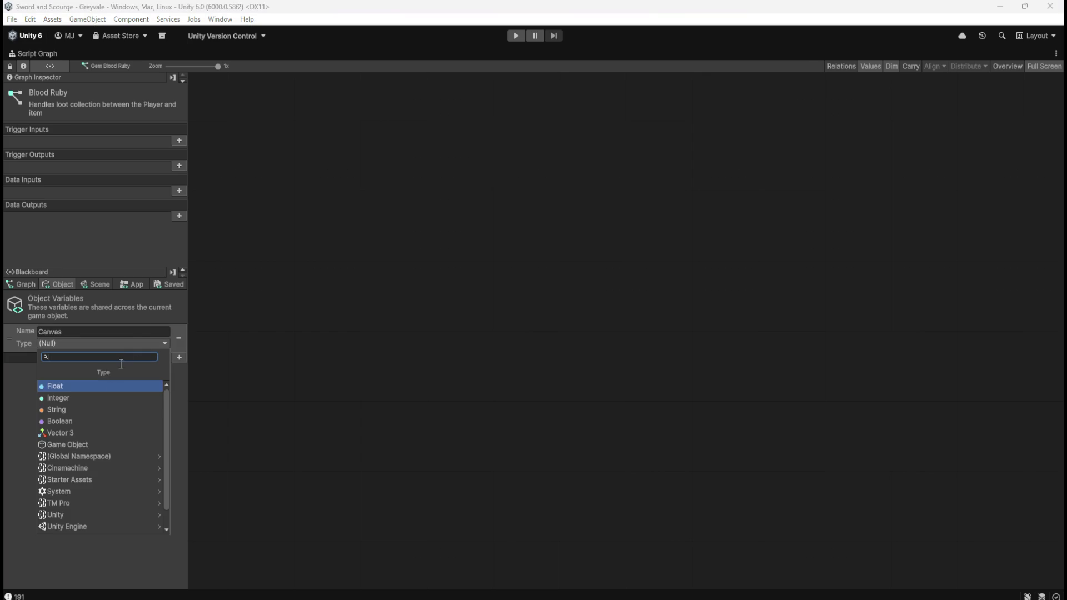
{"action": "left_click", "coordinate": [95, 433]}
Step: Assign the prefab's own Canvas child as the Canvas variable's value
{"action": "key", "text": "shift+space"}
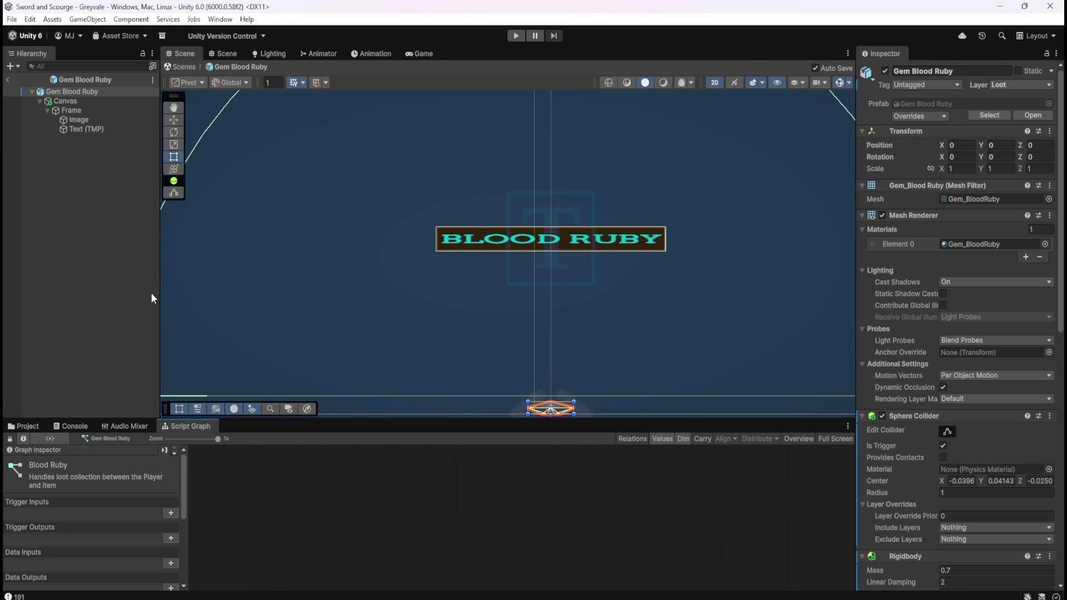
{"action": "scroll", "coordinate": [159, 538], "scroll_direction": "down", "scroll_amount": 5}
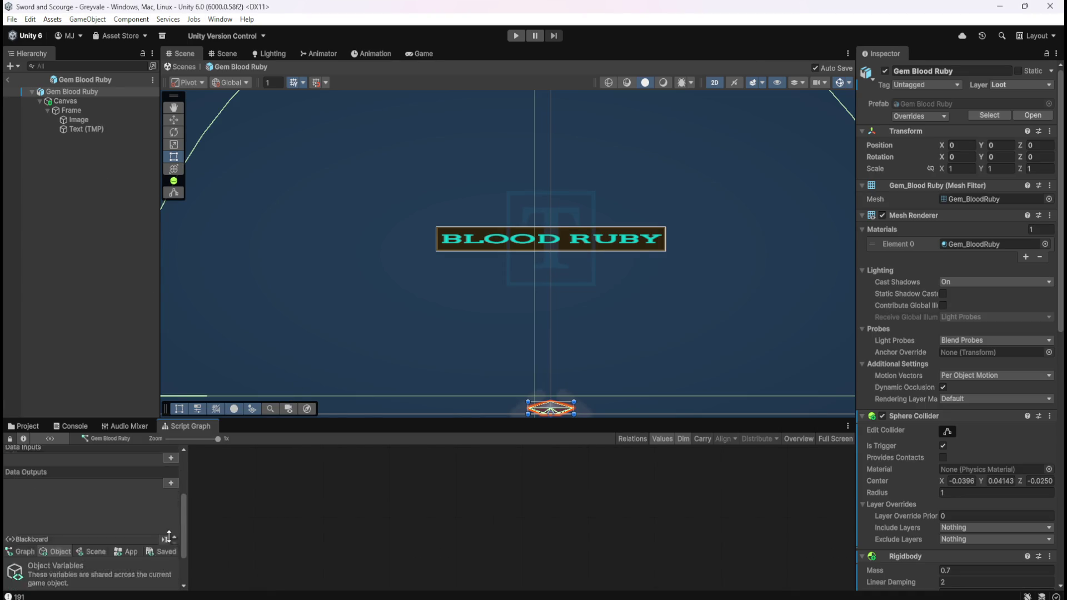
{"action": "scroll", "coordinate": [913, 460], "scroll_direction": "down", "scroll_amount": 10}
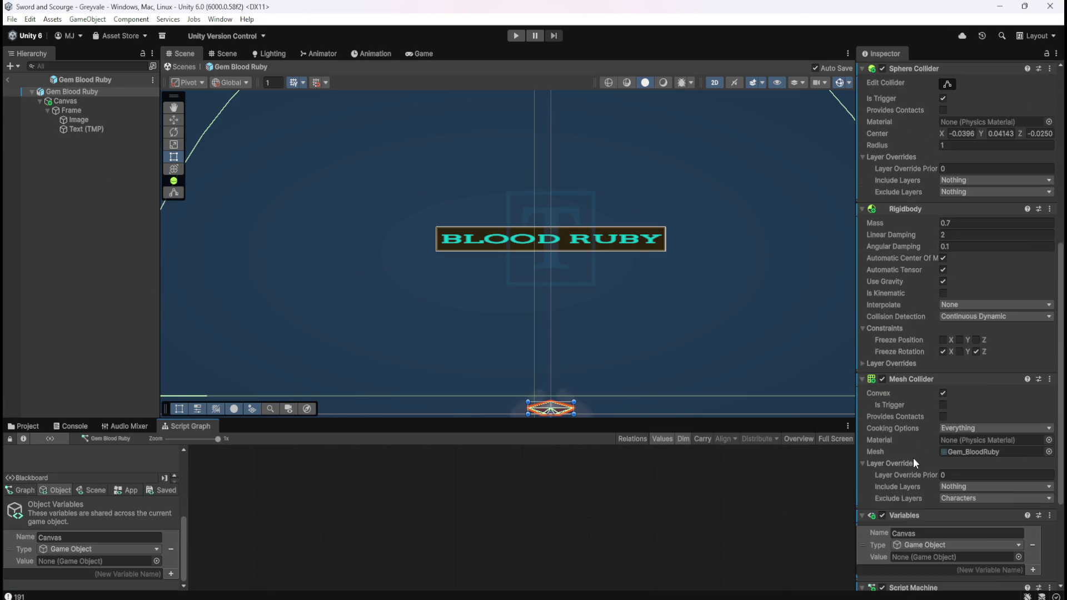
{"action": "mouse_move", "coordinate": [68, 100]}
{"action": "left_mouse_down"}
{"action": "mouse_move", "coordinate": [128, 99]}
{"action": "mouse_move", "coordinate": [686, 365]}
{"action": "mouse_move", "coordinate": [935, 400]}
{"action": "left_mouse_up"}
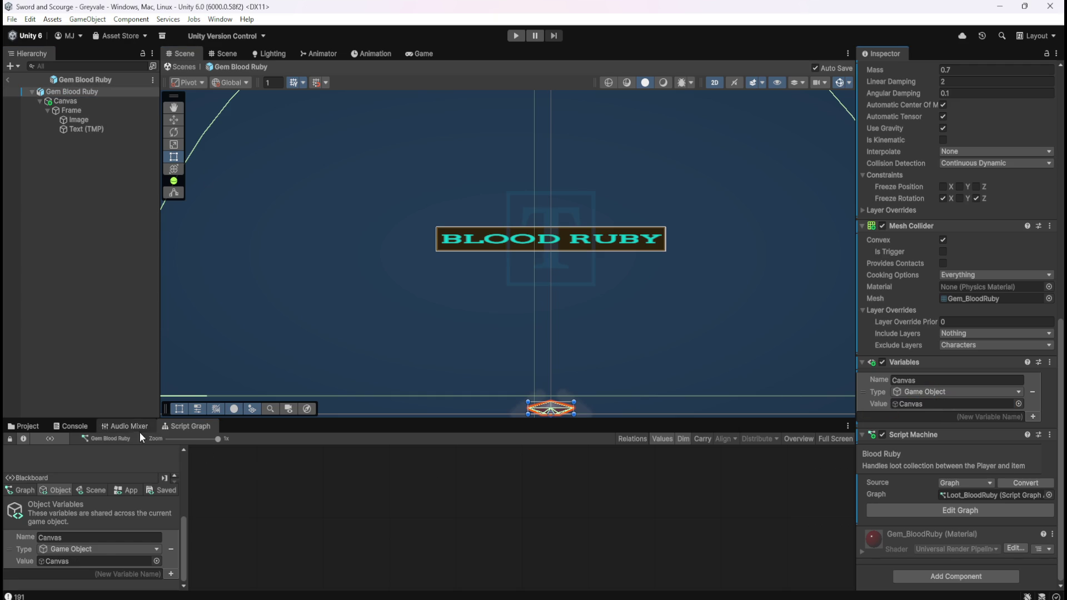
Step: Deactivate Bone Stack's Canvas so its BONES label is hidden, then select the root
{"action": "left_click", "coordinate": [24, 426]}
{"action": "double_click", "coordinate": [145, 478]}
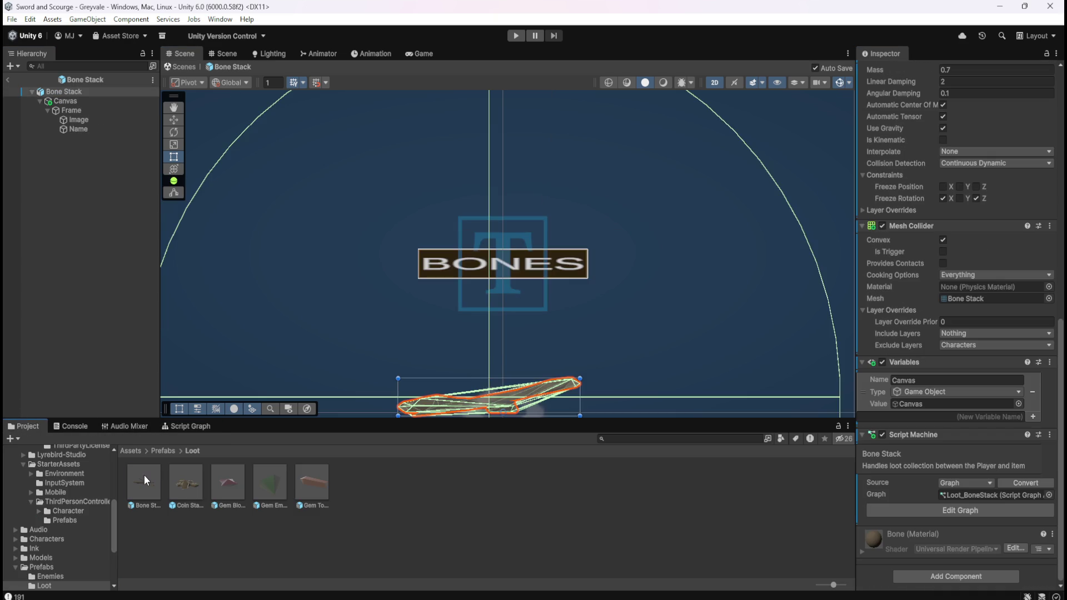
{"action": "left_click", "coordinate": [99, 101]}
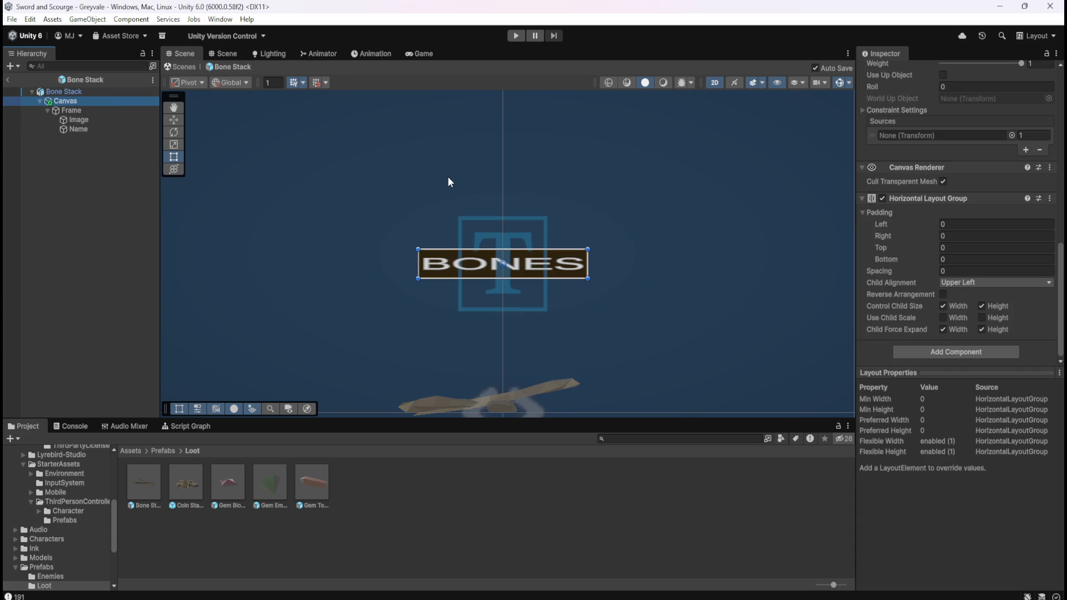
{"action": "scroll", "coordinate": [912, 127], "scroll_direction": "up", "scroll_amount": 10}
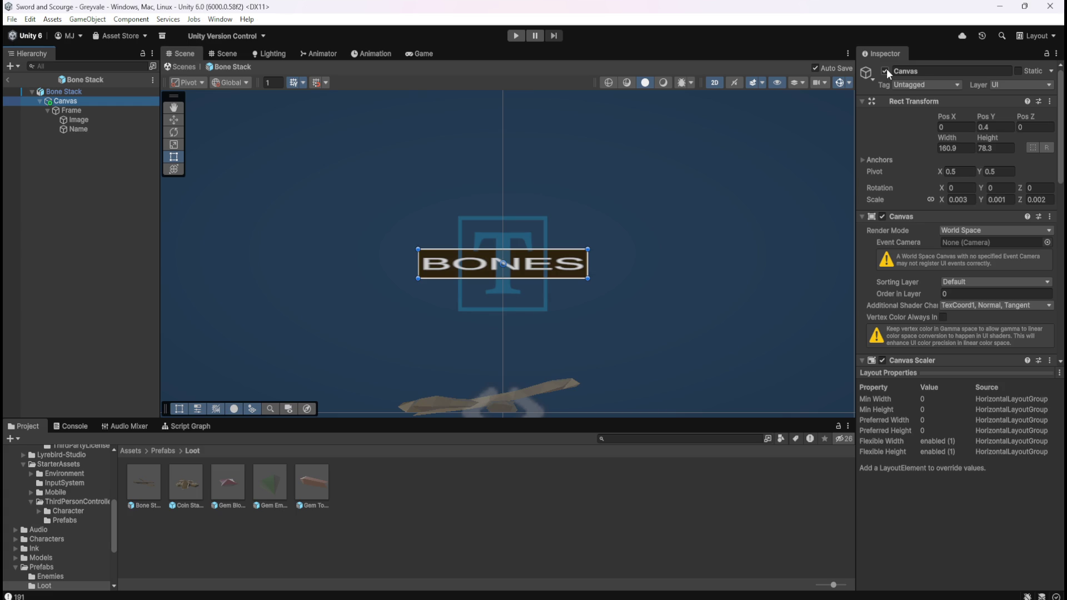
{"action": "left_click", "coordinate": [886, 71]}
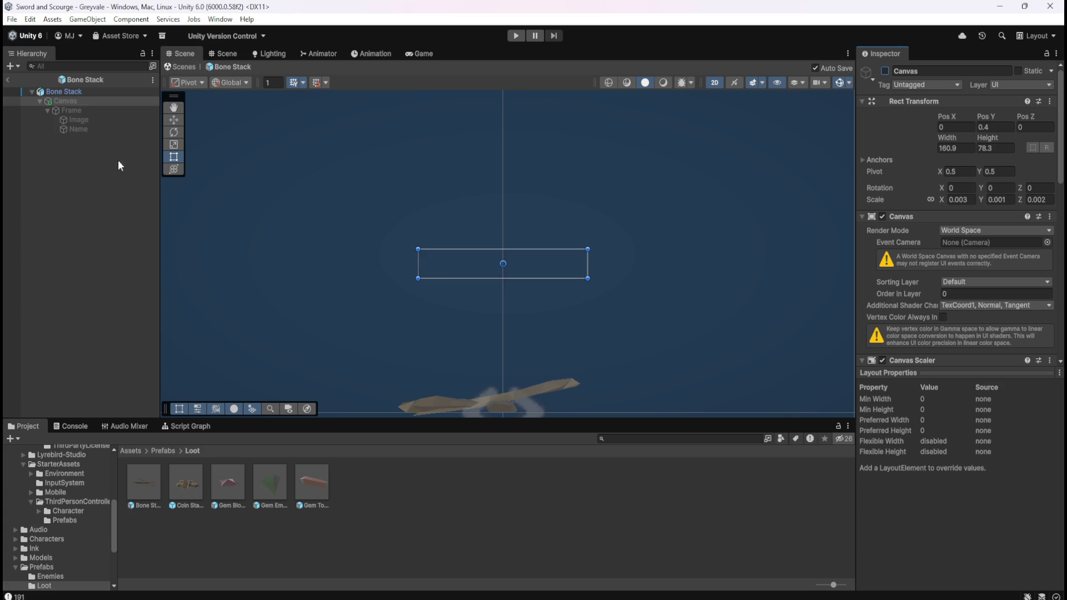
{"action": "left_click", "coordinate": [92, 179]}
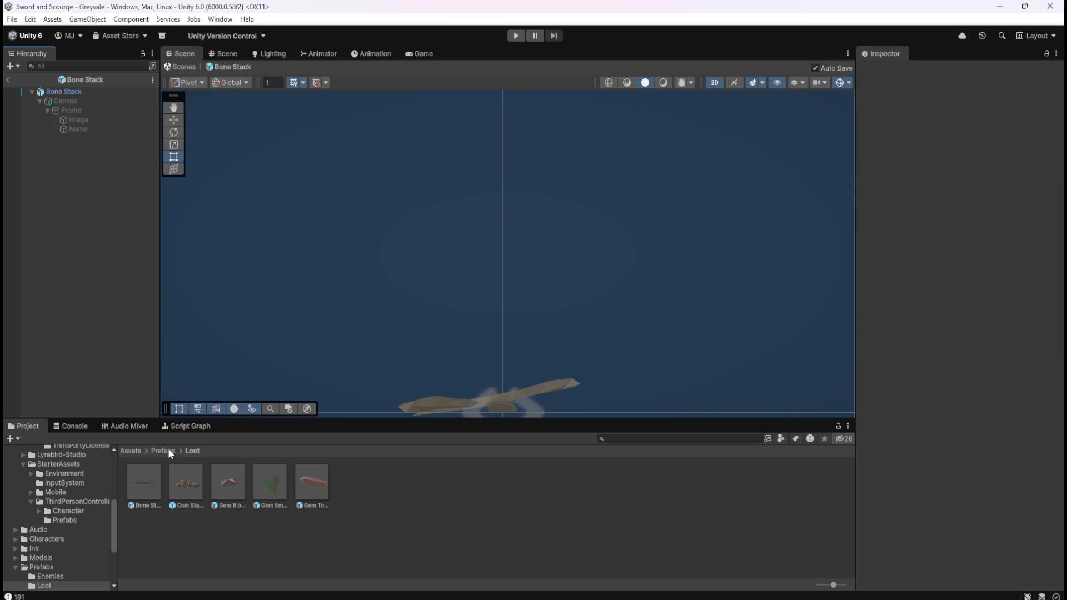
{"action": "left_click", "coordinate": [151, 481]}
Step: Maximize Bone Stack's loot graph and pan across its On Start, On Trigger Enter and On Trigger Exit chains
{"action": "left_click", "coordinate": [184, 427]}
{"action": "key", "text": "shift+space"}
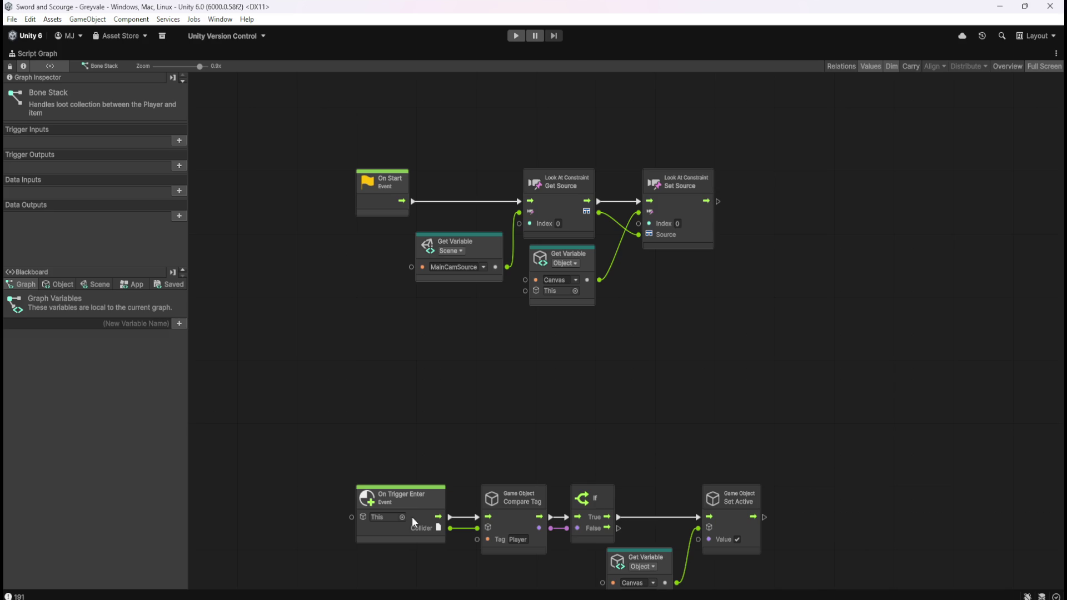
{"action": "left_click_drag", "start_coordinate": [676, 351], "coordinate": [683, 270]}
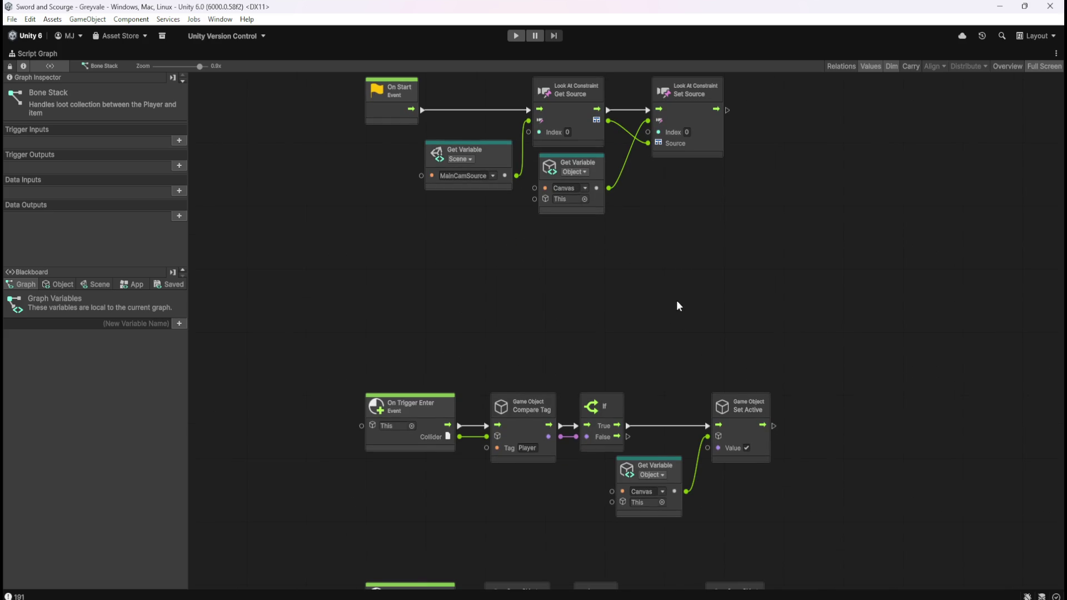
{"action": "mouse_move", "coordinate": [690, 335]}
{"action": "left_mouse_down"}
{"action": "mouse_move", "coordinate": [677, 196]}
{"action": "mouse_move", "coordinate": [689, 226]}
{"action": "left_mouse_up"}
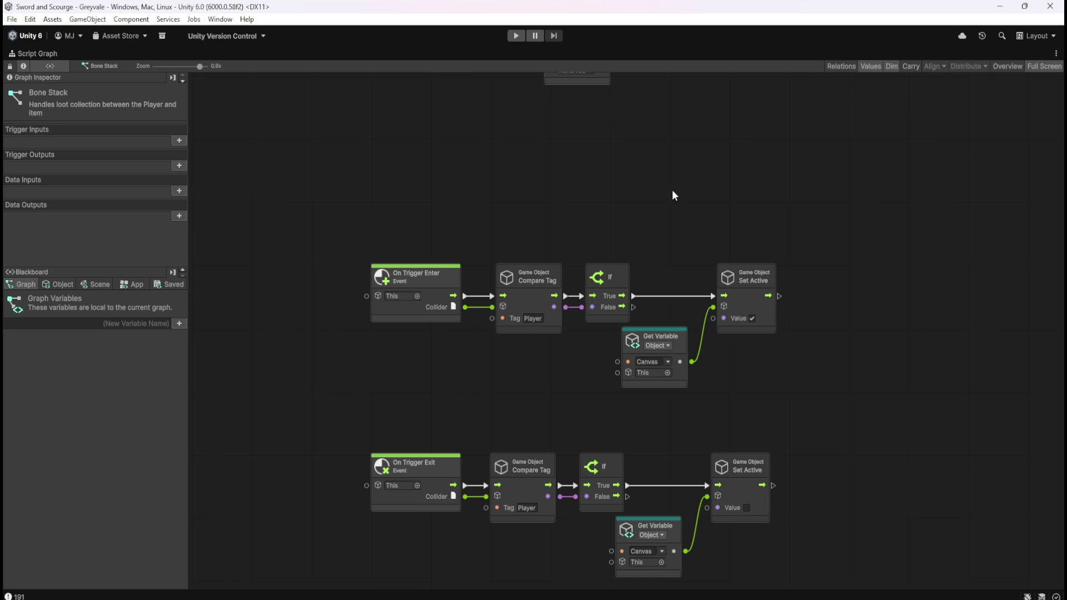
{"action": "left_click_drag", "start_coordinate": [692, 167], "coordinate": [691, 234]}
{"action": "scroll", "coordinate": [729, 203], "scroll_direction": "down", "scroll_amount": 2}
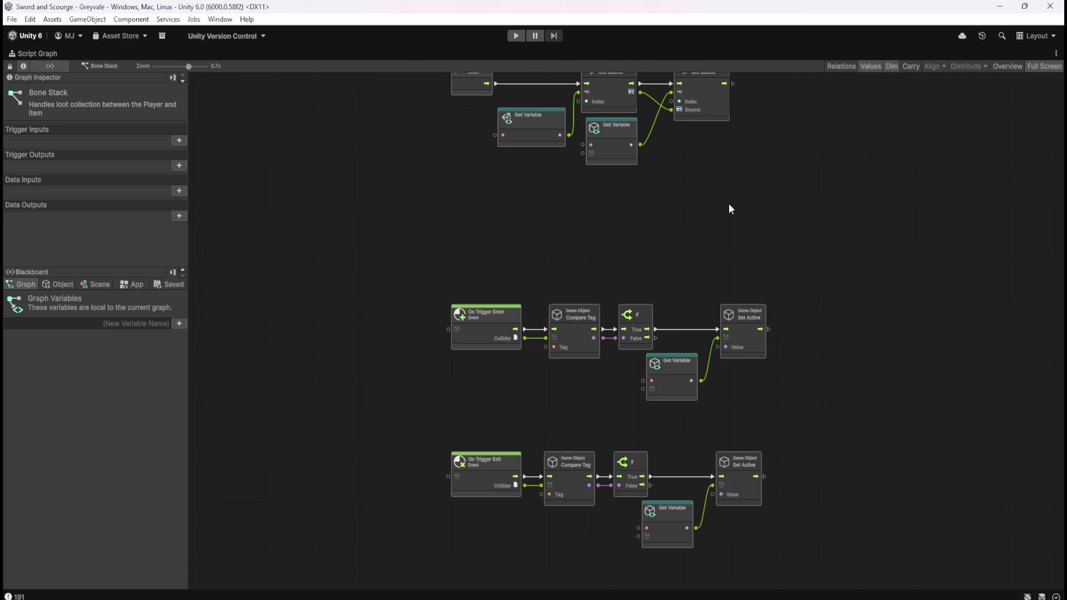
{"action": "scroll", "coordinate": [731, 204], "scroll_direction": "down", "scroll_amount": 1}
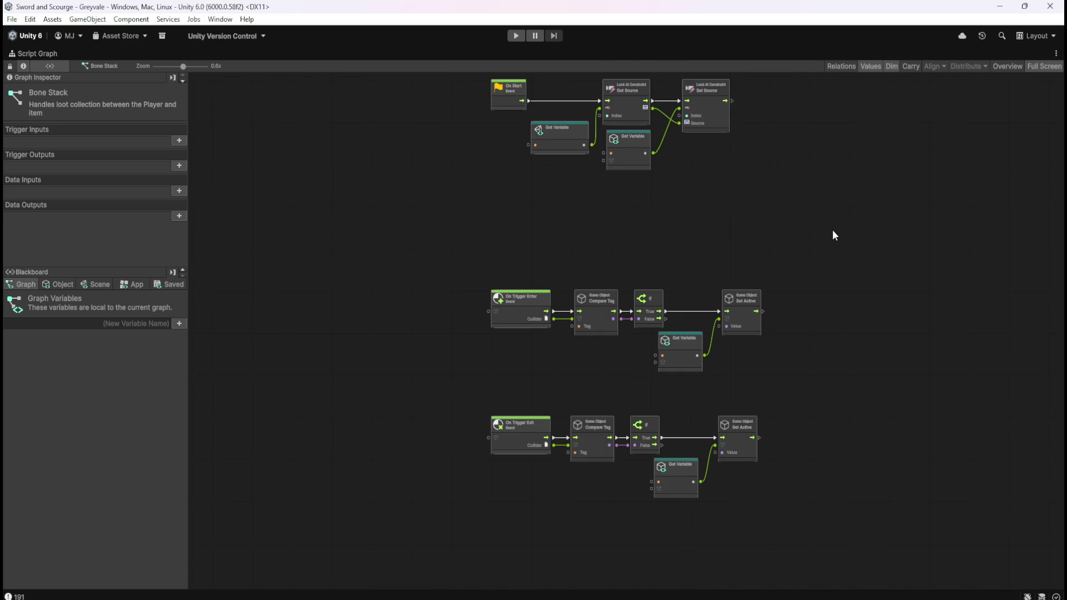
{"action": "left_click_drag", "start_coordinate": [728, 205], "coordinate": [722, 221]}
{"action": "mouse_move", "coordinate": [360, 92]}
{"action": "left_mouse_down"}
{"action": "mouse_move", "coordinate": [641, 257]}
{"action": "mouse_move", "coordinate": [809, 503]}
{"action": "mouse_move", "coordinate": [813, 534]}
{"action": "mouse_move", "coordinate": [643, 398]}
{"action": "mouse_move", "coordinate": [388, 85]}
{"action": "left_mouse_up"}
{"action": "mouse_move", "coordinate": [506, 240]}
{"action": "left_mouse_down"}
{"action": "mouse_move", "coordinate": [472, 353]}
{"action": "mouse_move", "coordinate": [467, 276]}
{"action": "left_mouse_up"}
{"action": "key", "text": "shift+space"}
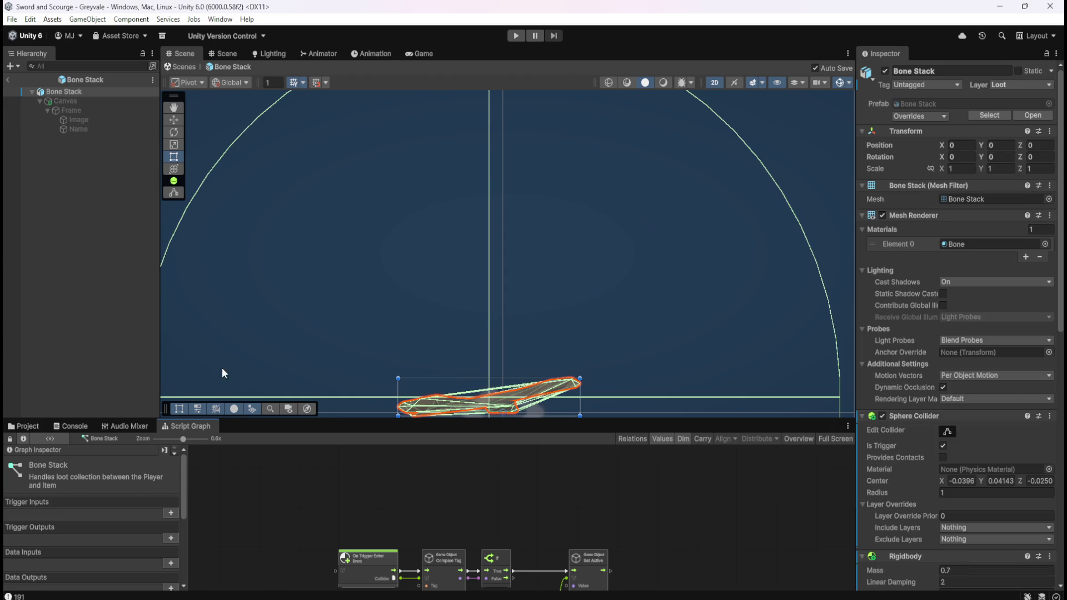
Step: Confirm the Blood Ruby graph's Get Variable node reads the Canvas object variable
{"action": "left_click", "coordinate": [27, 427]}
{"action": "double_click", "coordinate": [225, 481]}
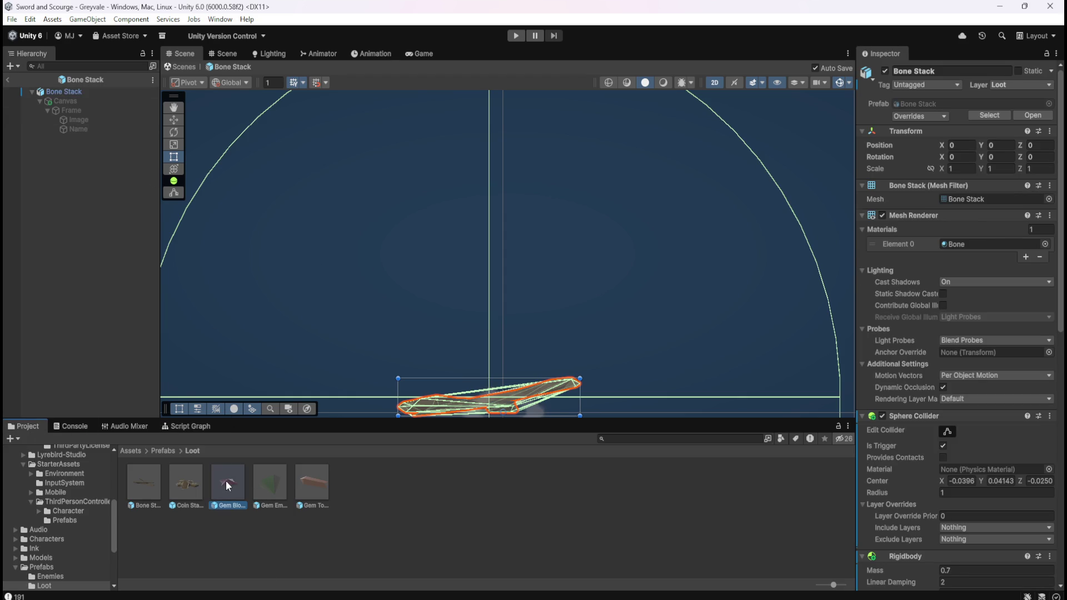
{"action": "left_click", "coordinate": [191, 427]}
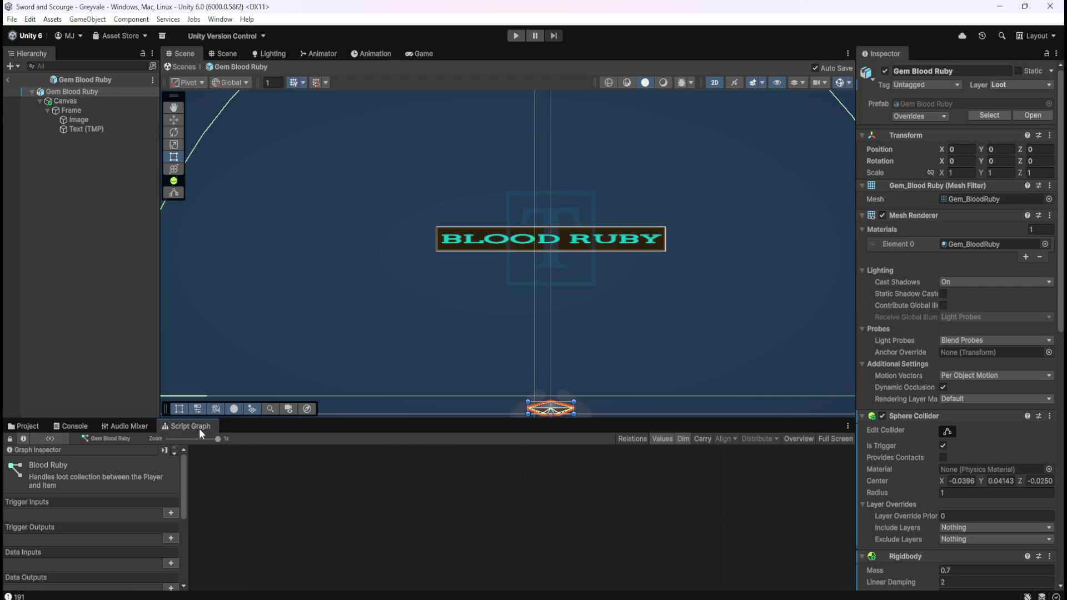
{"action": "key", "text": "shift+space"}
{"action": "scroll", "coordinate": [631, 294], "scroll_direction": "up", "scroll_amount": 5}
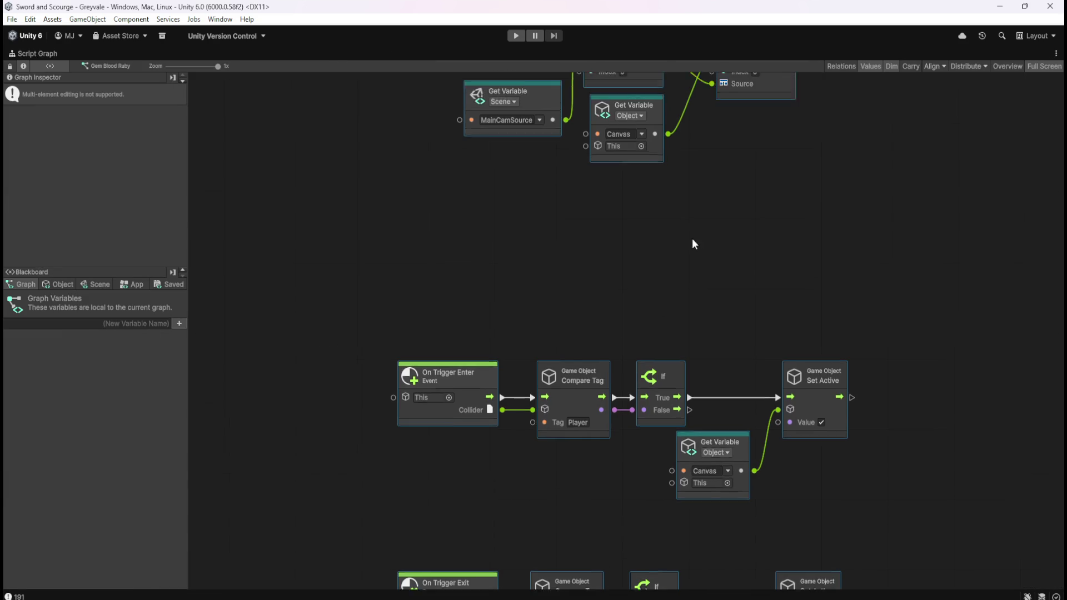
{"action": "left_click", "coordinate": [716, 392]}
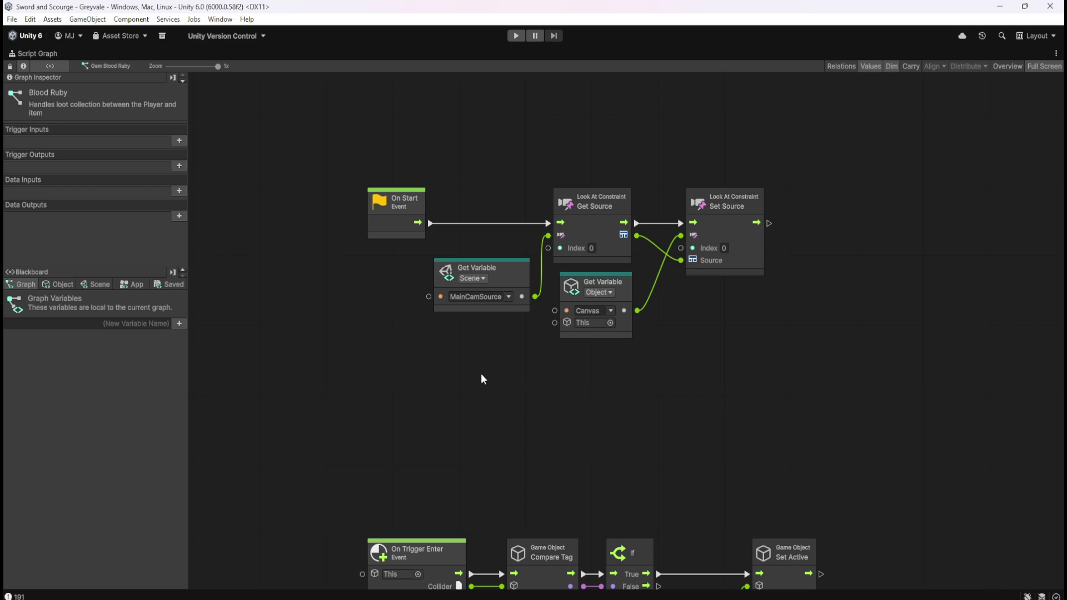
{"action": "left_click", "coordinate": [609, 312]}
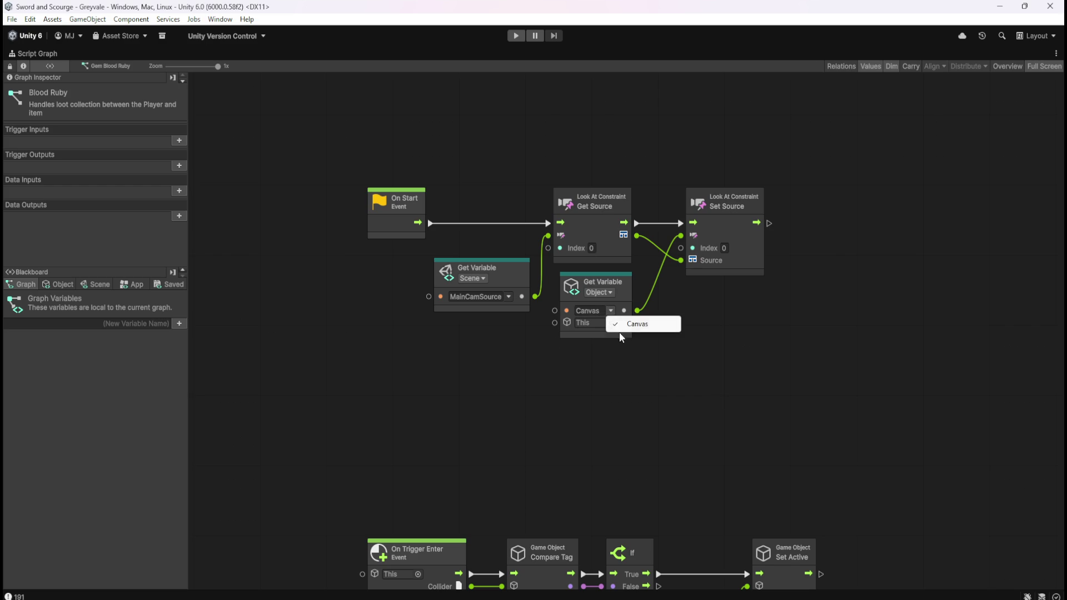
{"action": "left_click", "coordinate": [68, 282]}
{"action": "left_click", "coordinate": [25, 281]}
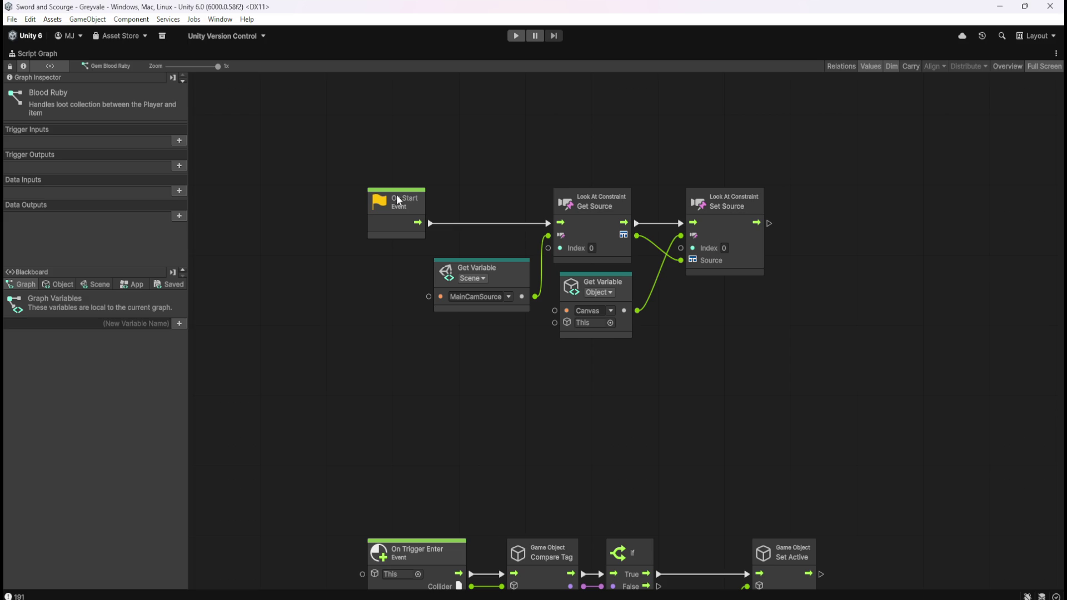
Step: Recheck the Canvas choice on the trigger enter and exit nodes, then restore the layout
{"action": "mouse_move", "coordinate": [647, 468]}
{"action": "left_mouse_down"}
{"action": "mouse_move", "coordinate": [669, 231]}
{"action": "mouse_move", "coordinate": [631, 188]}
{"action": "left_mouse_up"}
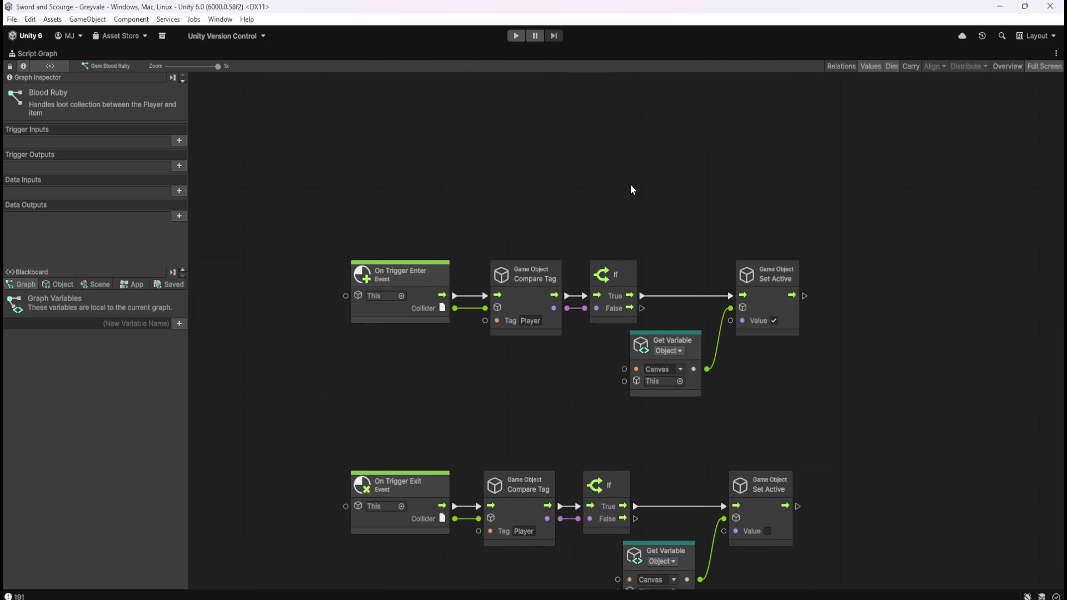
{"action": "left_click", "coordinate": [681, 370]}
{"action": "left_click", "coordinate": [801, 376]}
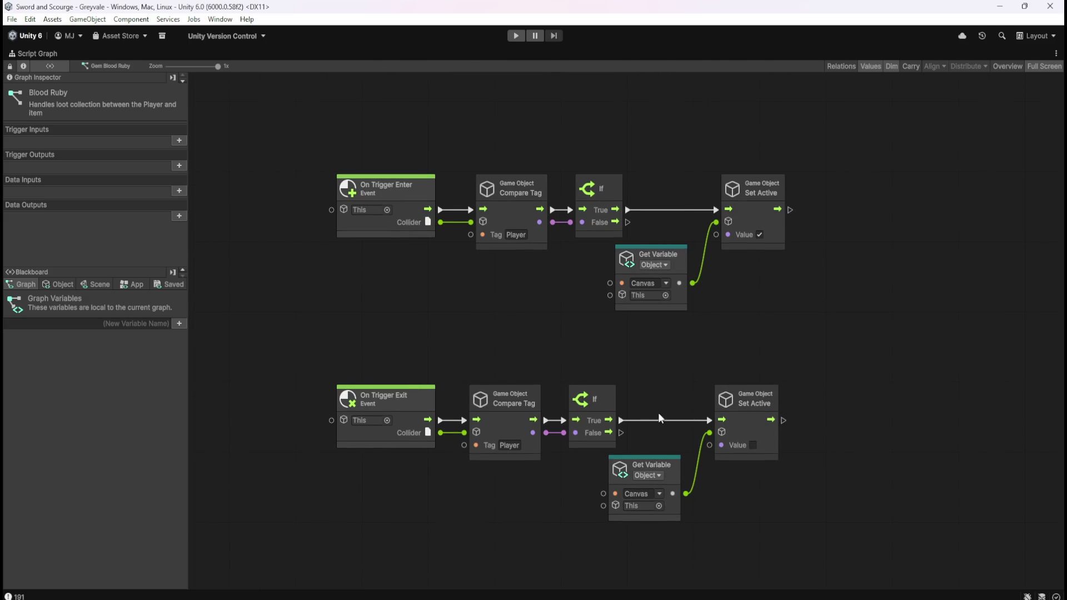
{"action": "scroll", "coordinate": [731, 376], "scroll_direction": "down", "scroll_amount": 4}
{"action": "left_click_drag", "start_coordinate": [801, 195], "coordinate": [762, 261]}
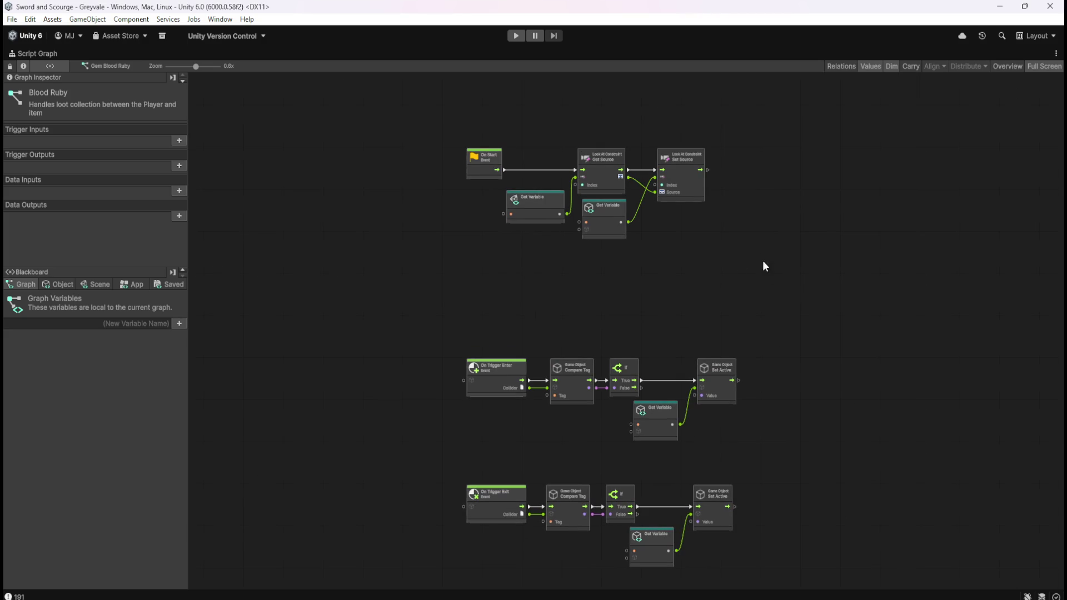
{"action": "left_click", "coordinate": [65, 284]}
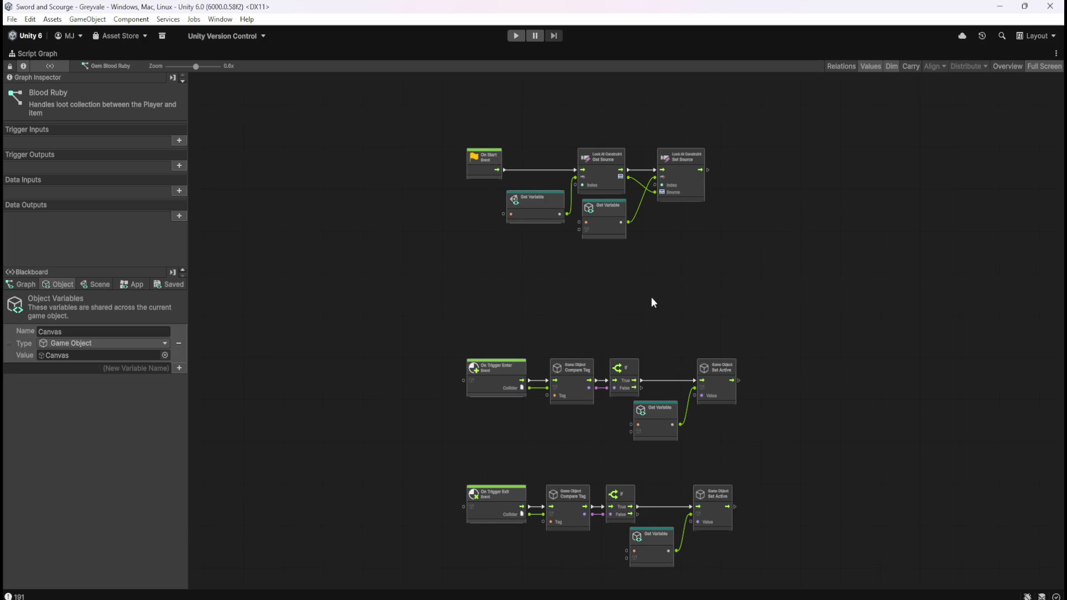
{"action": "key", "text": "shift+space"}
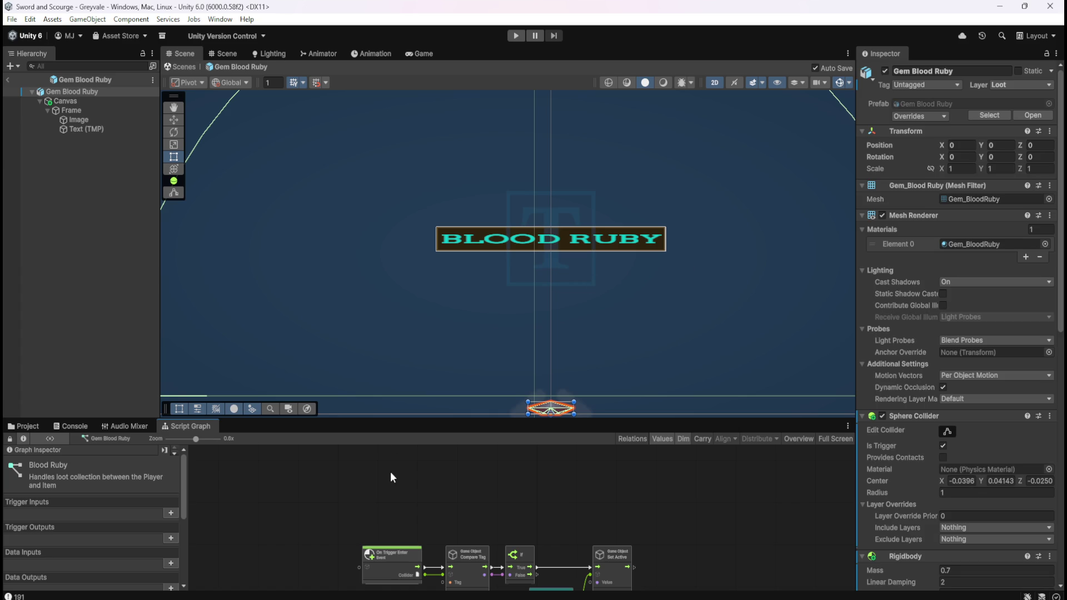
Step: Select the Canvas child of the Gem Blood Ruby prefab
{"action": "left_click", "coordinate": [85, 101]}
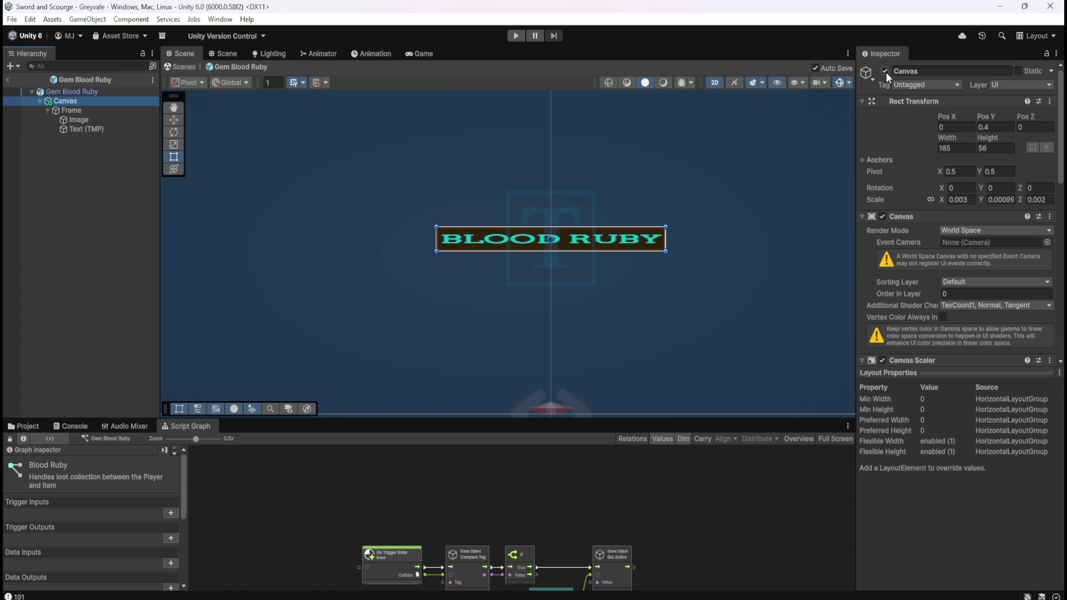
{"action": "scroll", "coordinate": [559, 241], "scroll_direction": "down", "scroll_amount": 5}
{"action": "scroll", "coordinate": [590, 312], "scroll_direction": "up", "scroll_amount": 5}
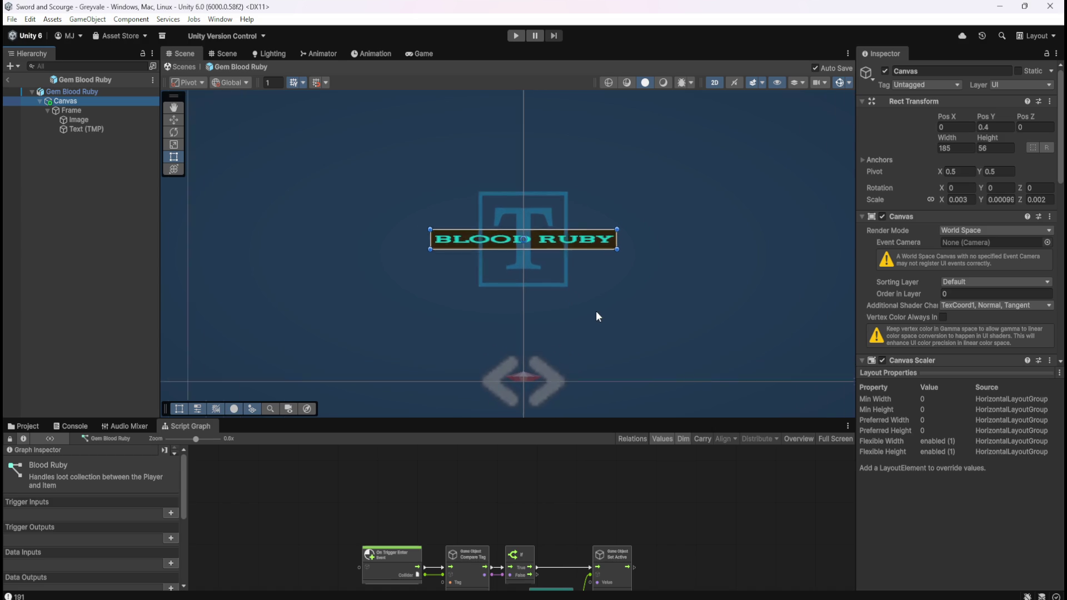
{"action": "scroll", "coordinate": [568, 341], "scroll_direction": "down", "scroll_amount": 1}
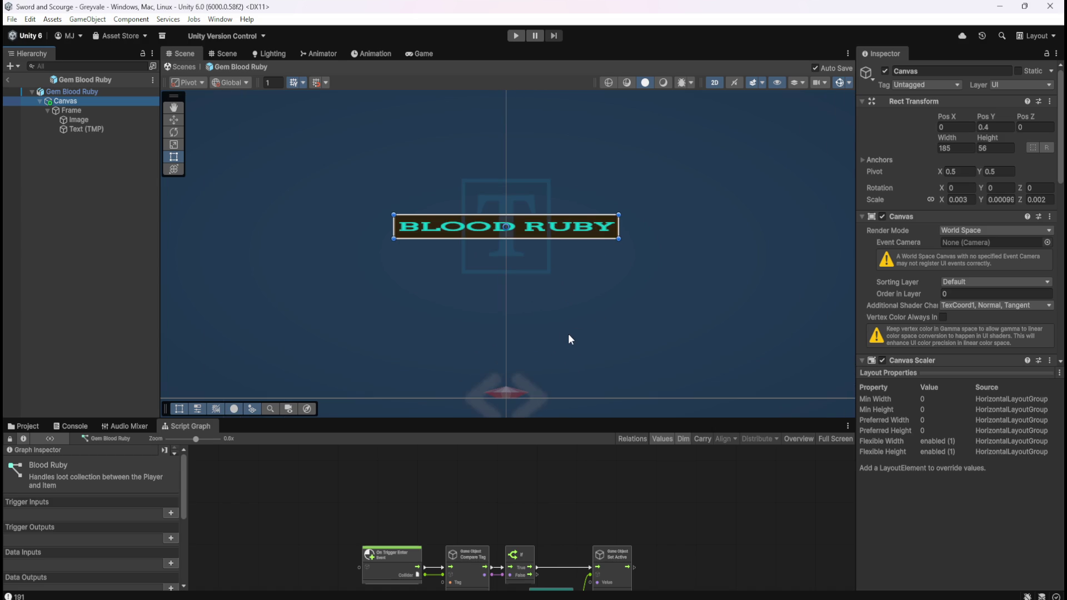
Step: Toggle Bone Stack's Canvas on and off to refresh the BONES label, leaving it inactive
{"action": "left_click", "coordinate": [25, 426]}
{"action": "double_click", "coordinate": [149, 479]}
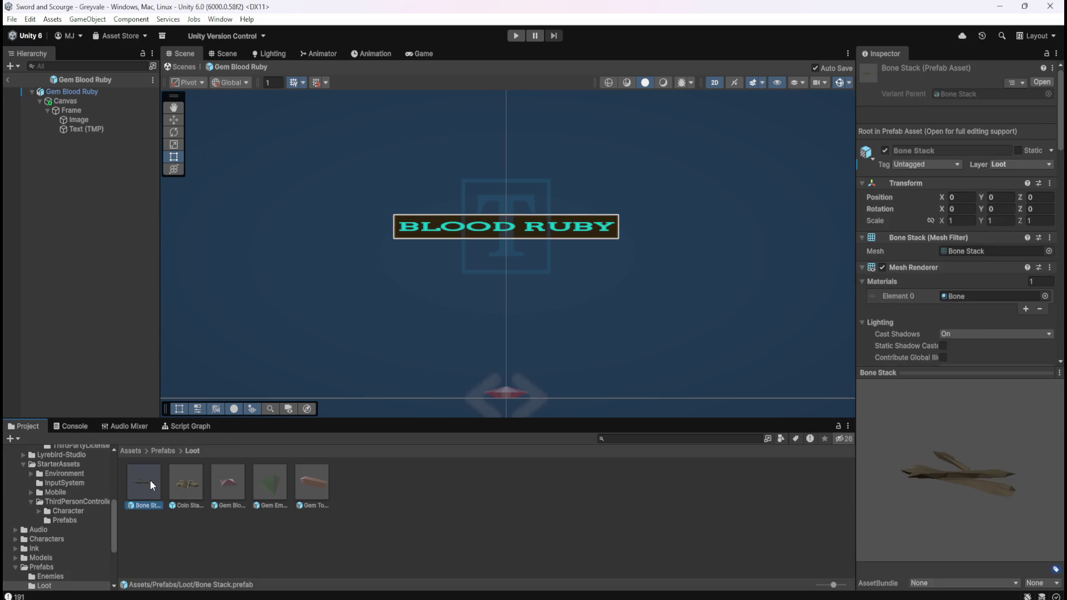
{"action": "scroll", "coordinate": [475, 304], "scroll_direction": "down", "scroll_amount": 3}
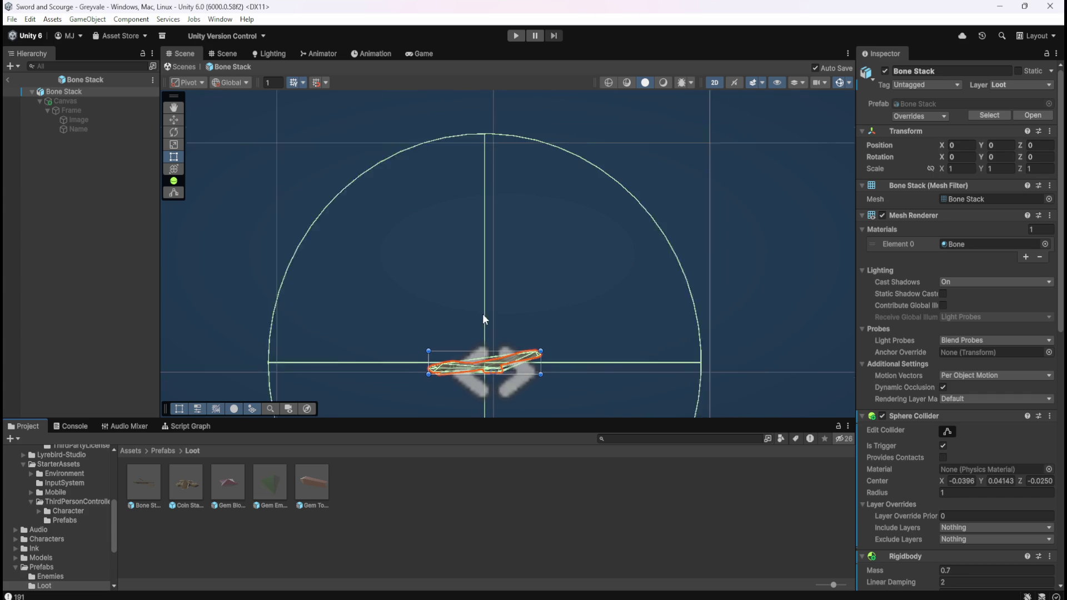
{"action": "double_click", "coordinate": [107, 102]}
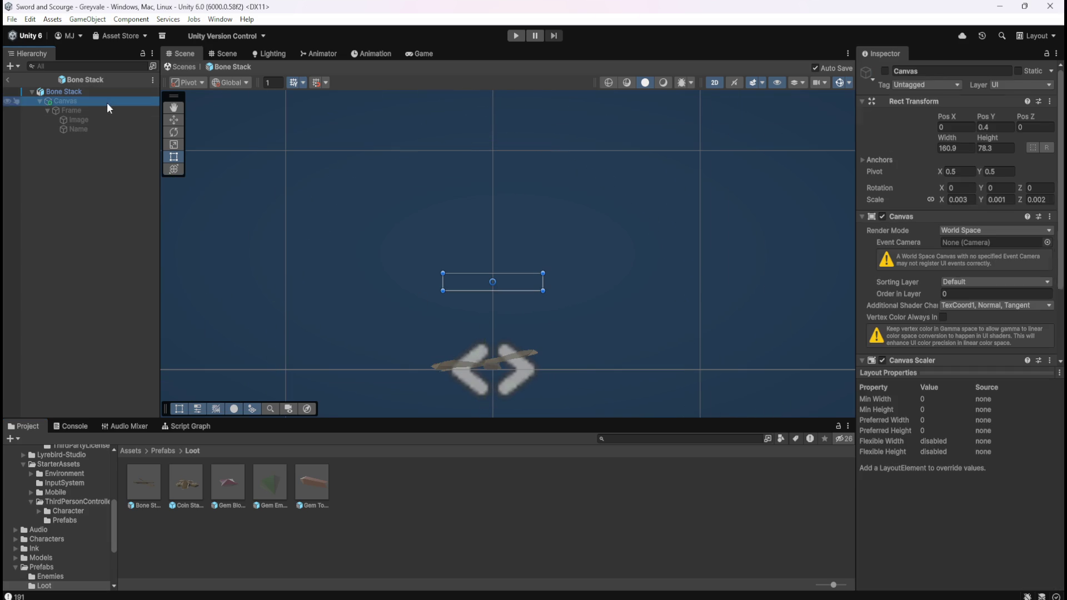
{"action": "left_click", "coordinate": [886, 71]}
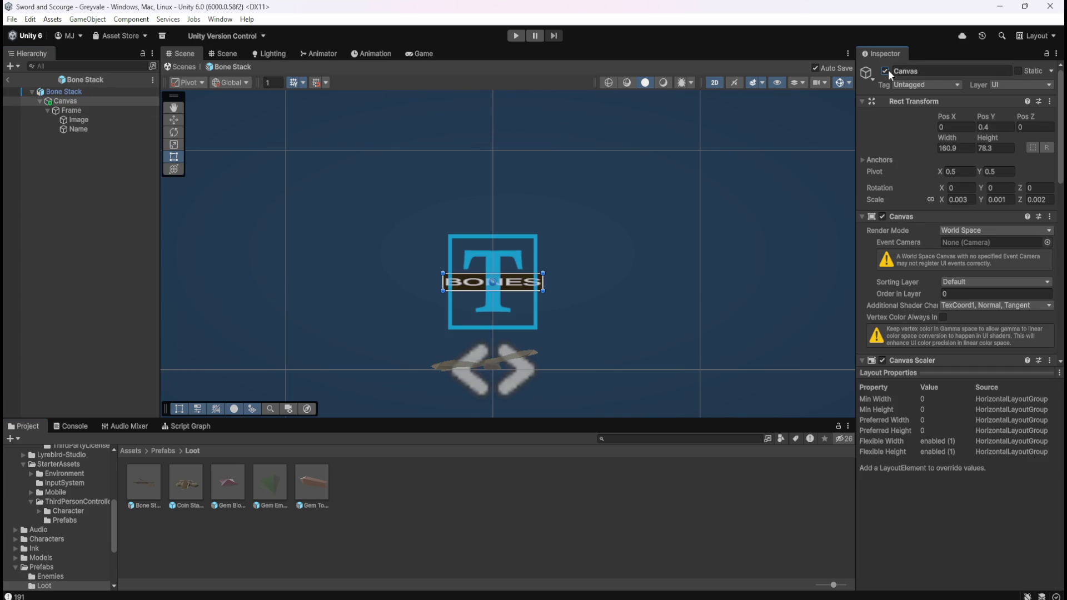
{"action": "left_click", "coordinate": [888, 69]}
{"action": "left_click", "coordinate": [888, 69]}
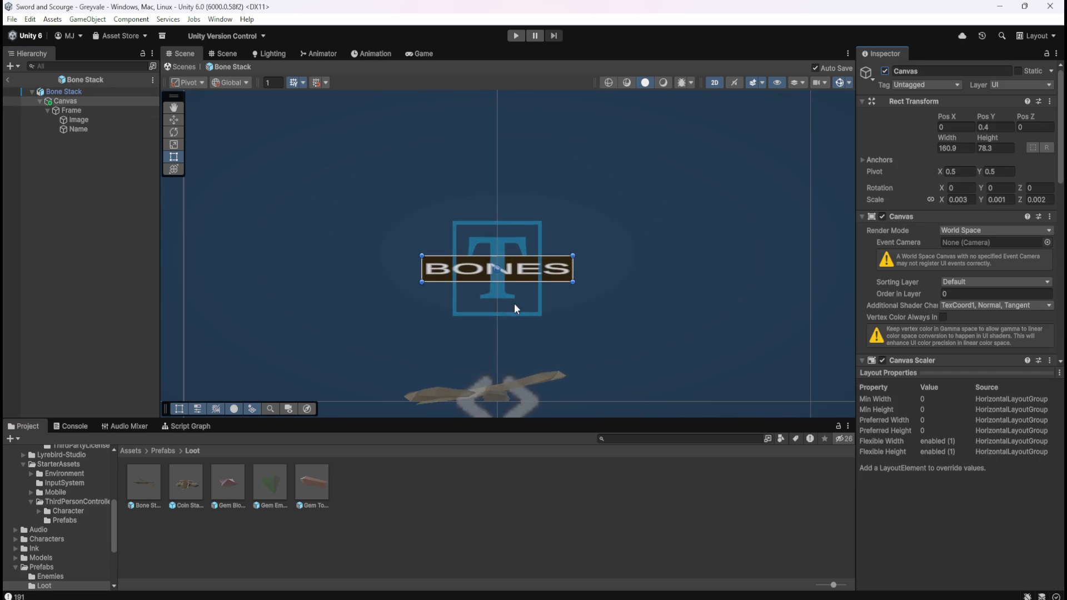
{"action": "scroll", "coordinate": [520, 296], "scroll_direction": "up", "scroll_amount": 2}
{"action": "scroll", "coordinate": [508, 286], "scroll_direction": "down", "scroll_amount": 3}
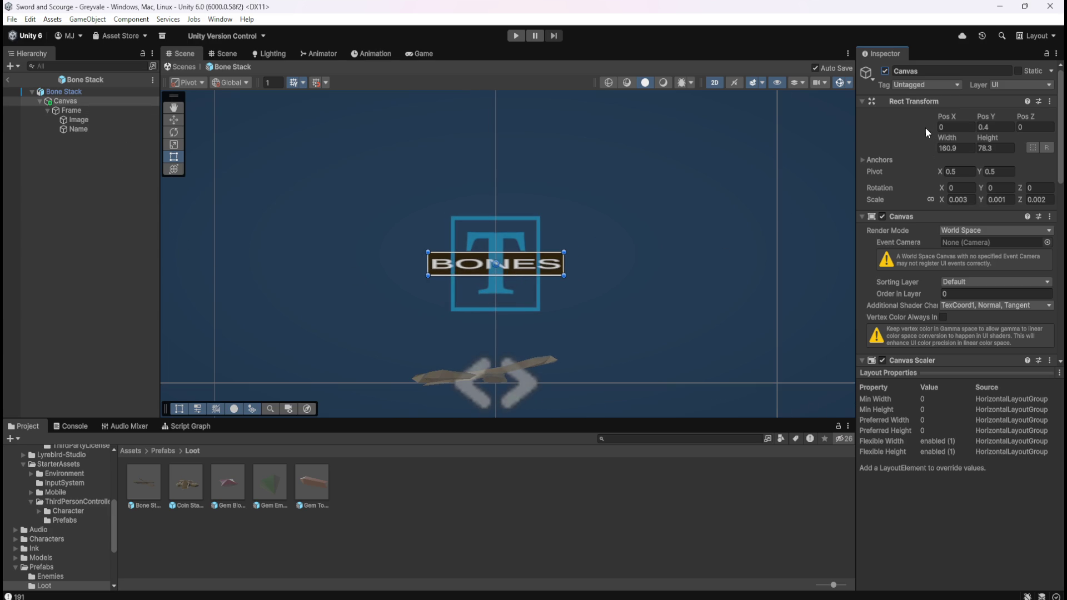
{"action": "left_click", "coordinate": [886, 71]}
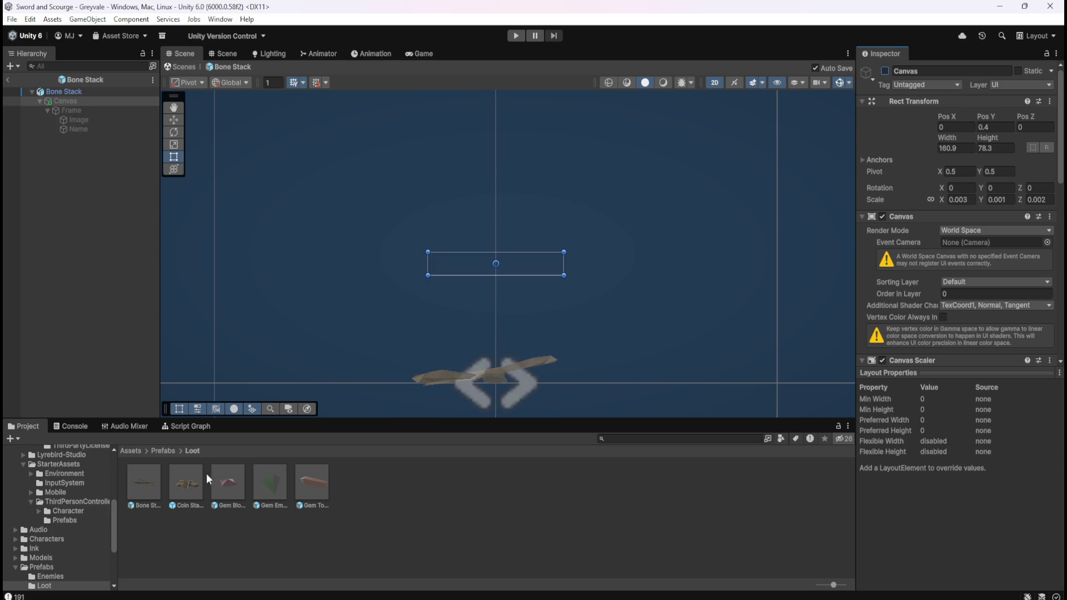
Step: Deactivate Gem Blood Ruby's Canvas to hide the BLOOD RUBY label
{"action": "left_click", "coordinate": [218, 479]}
{"action": "double_click", "coordinate": [220, 480]}
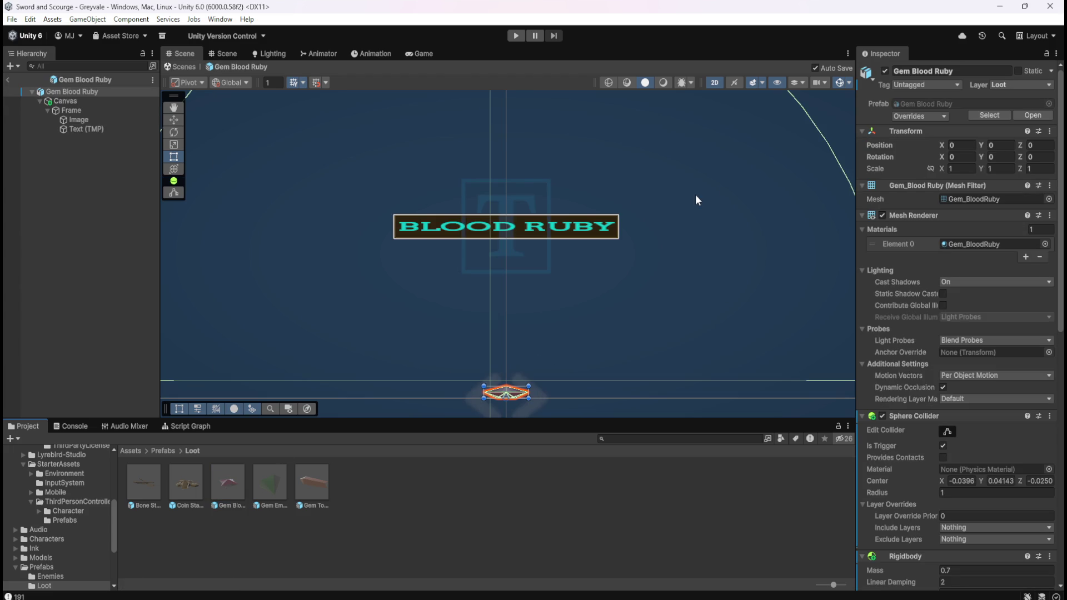
{"action": "scroll", "coordinate": [516, 249], "scroll_direction": "up", "scroll_amount": 3}
{"action": "scroll", "coordinate": [538, 240], "scroll_direction": "down", "scroll_amount": 3}
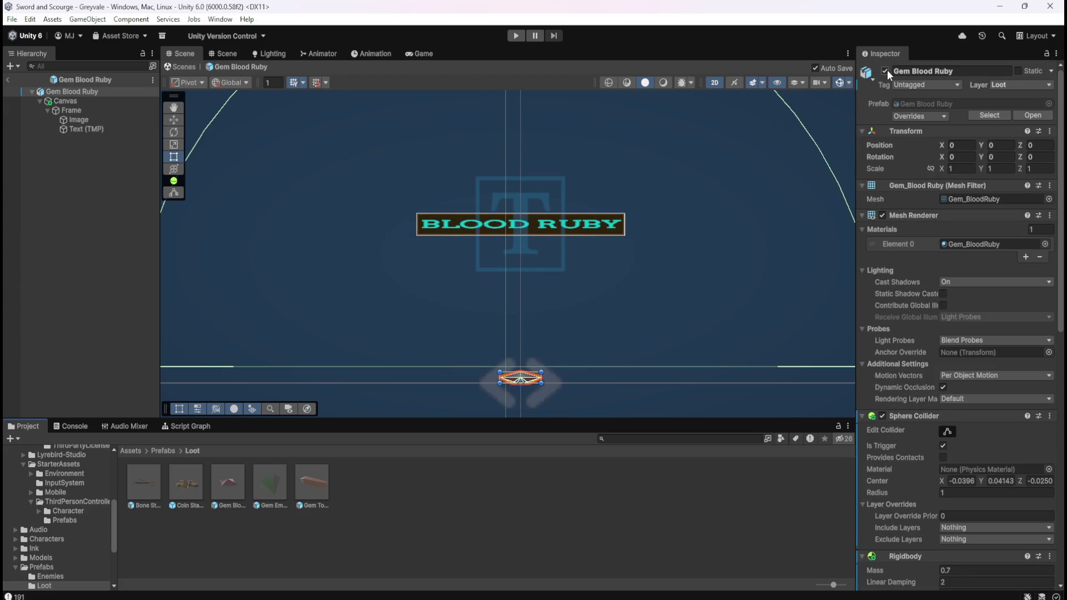
{"action": "left_click", "coordinate": [66, 102]}
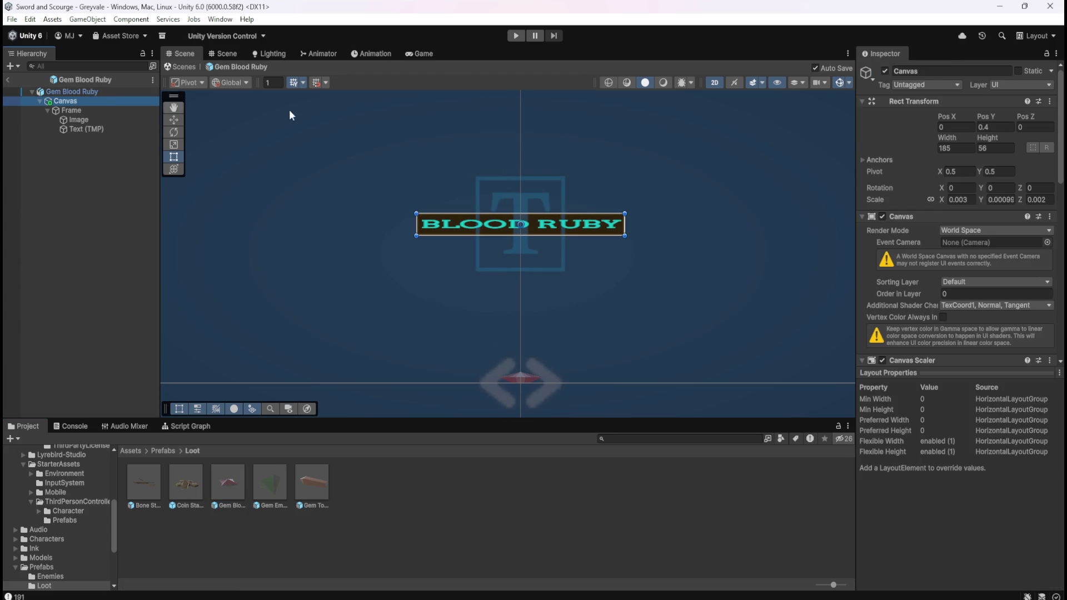
{"action": "left_click", "coordinate": [885, 71]}
{"action": "double_click", "coordinate": [147, 478]}
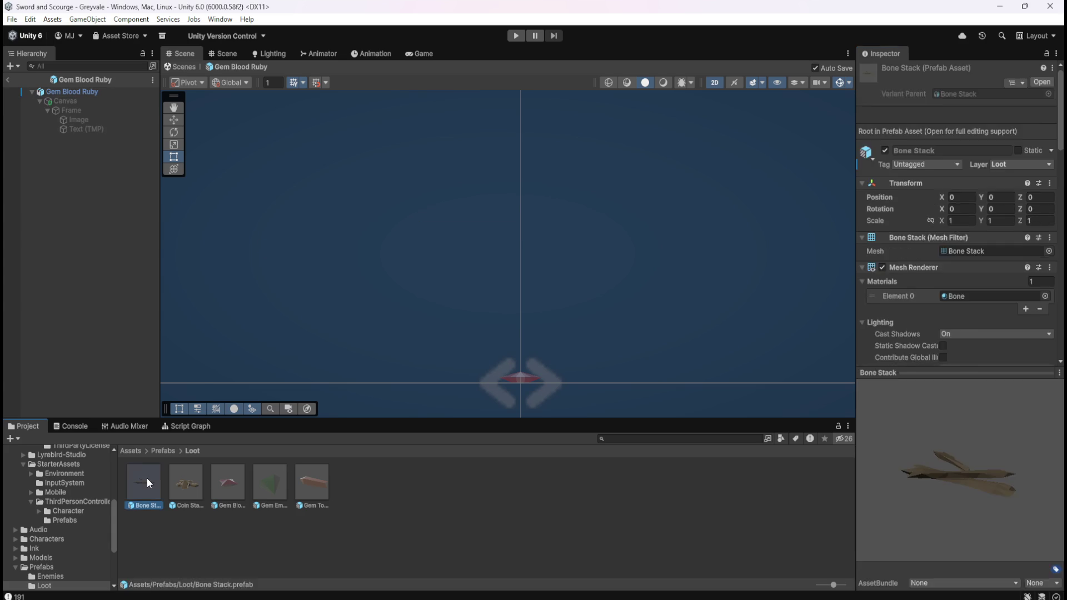
Step: Switch between the Bone Stack, Gem Blood Ruby and Coin Stack prefabs in Prefab Mode
{"action": "left_click", "coordinate": [113, 101]}
{"action": "left_click", "coordinate": [94, 226]}
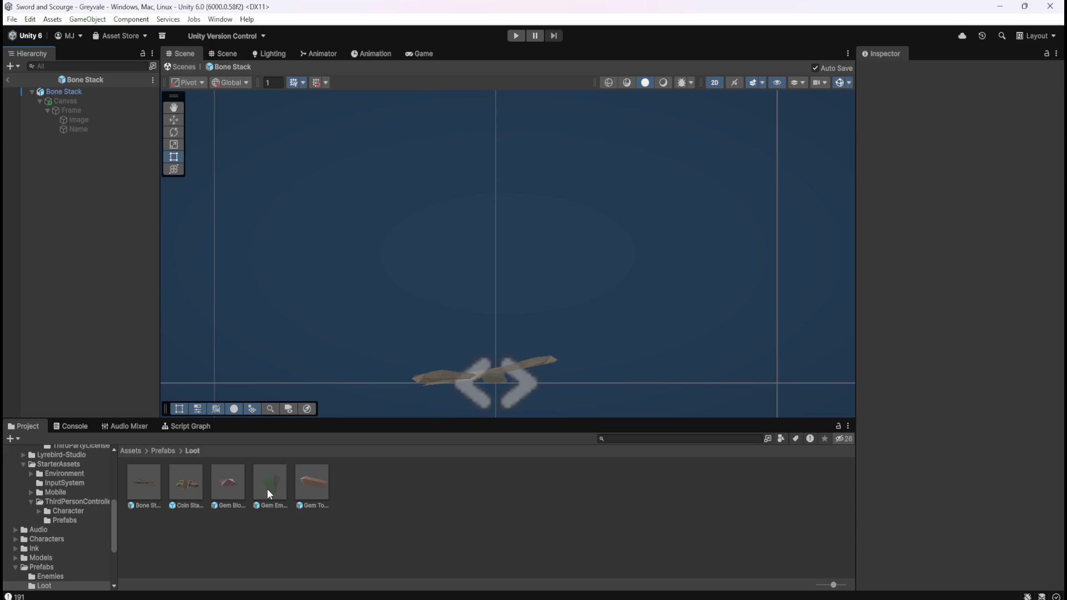
{"action": "left_click", "coordinate": [482, 552]}
{"action": "double_click", "coordinate": [139, 474]}
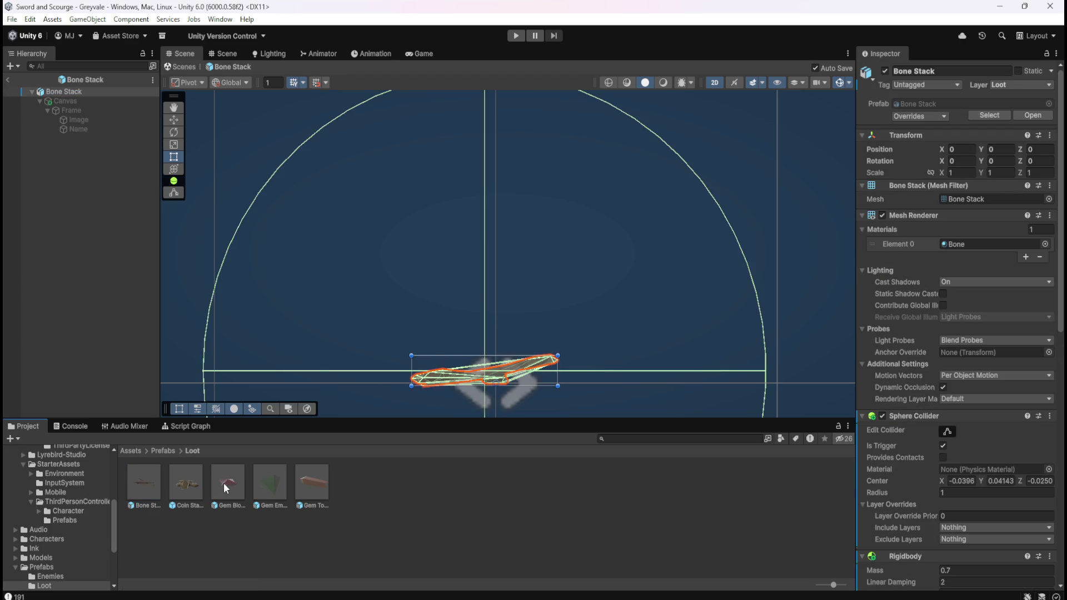
{"action": "left_click", "coordinate": [366, 479]}
{"action": "double_click", "coordinate": [228, 481]}
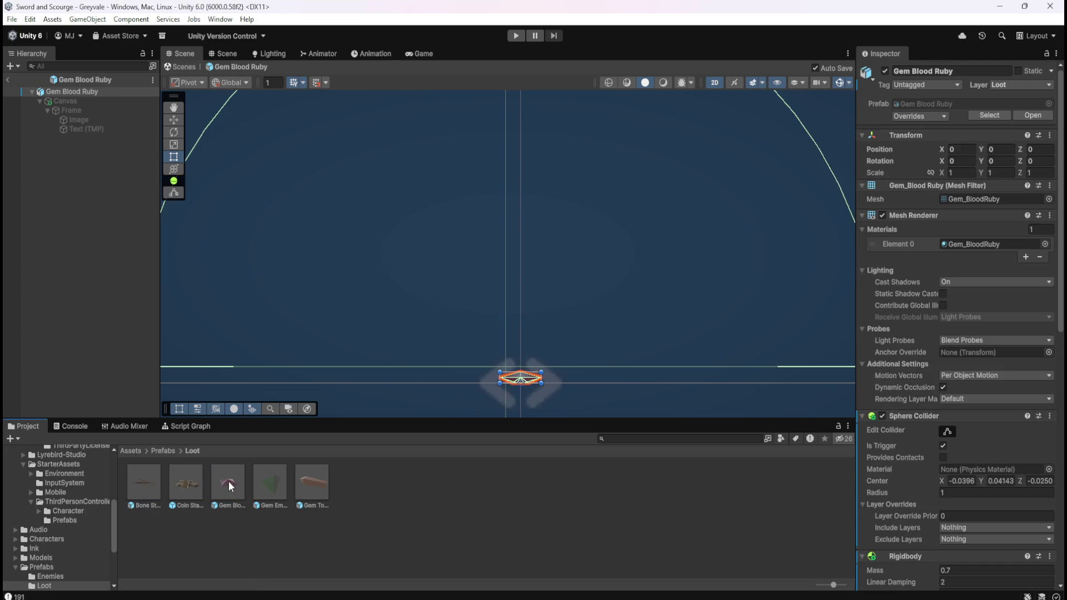
{"action": "left_click", "coordinate": [126, 351]}
{"action": "double_click", "coordinate": [149, 483]}
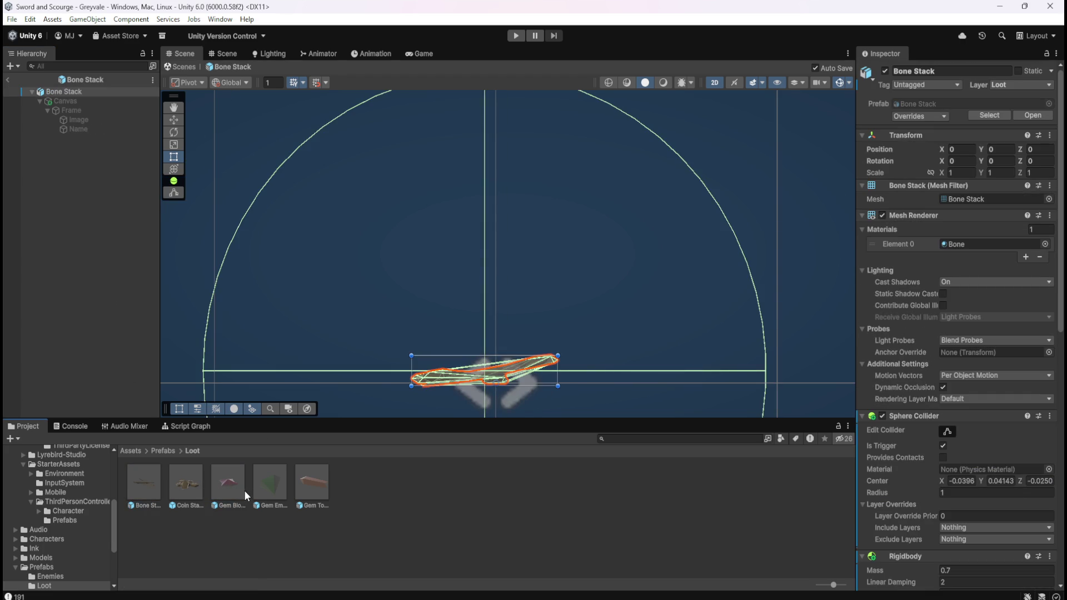
{"action": "left_click", "coordinate": [277, 537]}
{"action": "double_click", "coordinate": [230, 480]}
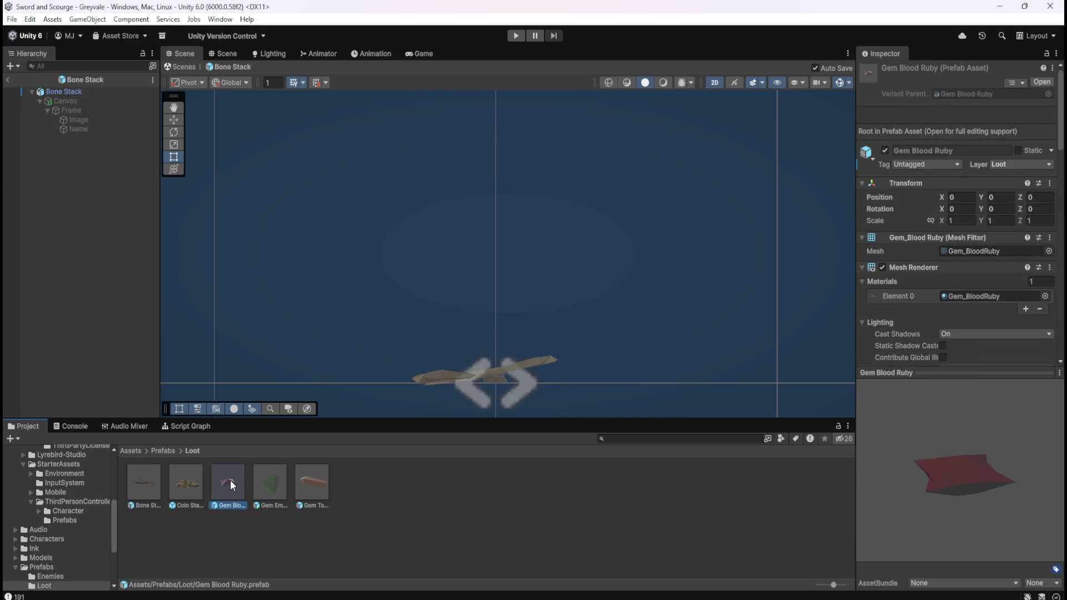
{"action": "double_click", "coordinate": [191, 480]}
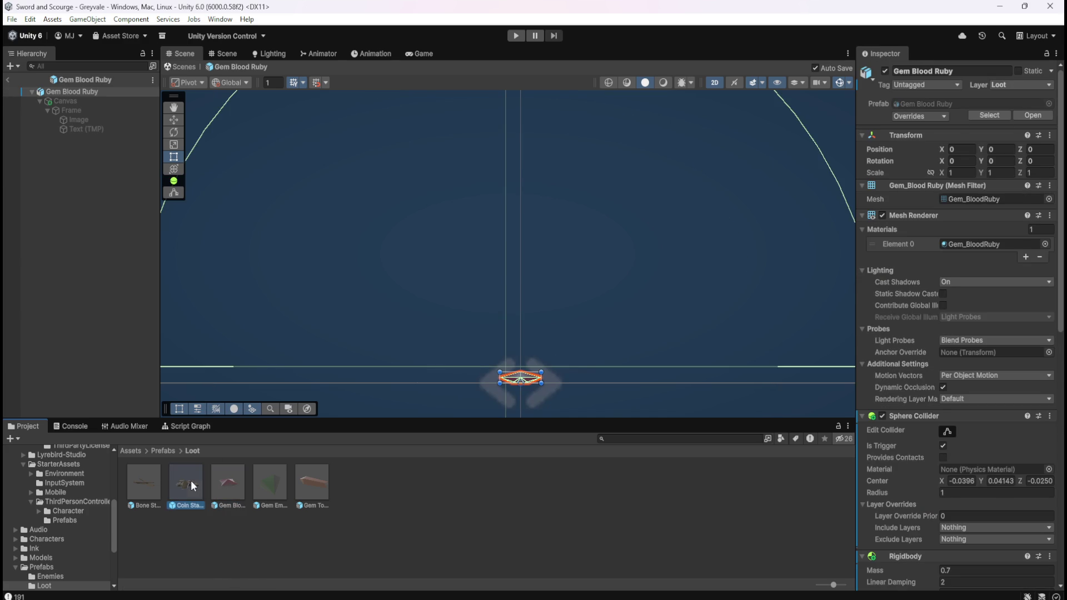
{"action": "double_click", "coordinate": [151, 489]}
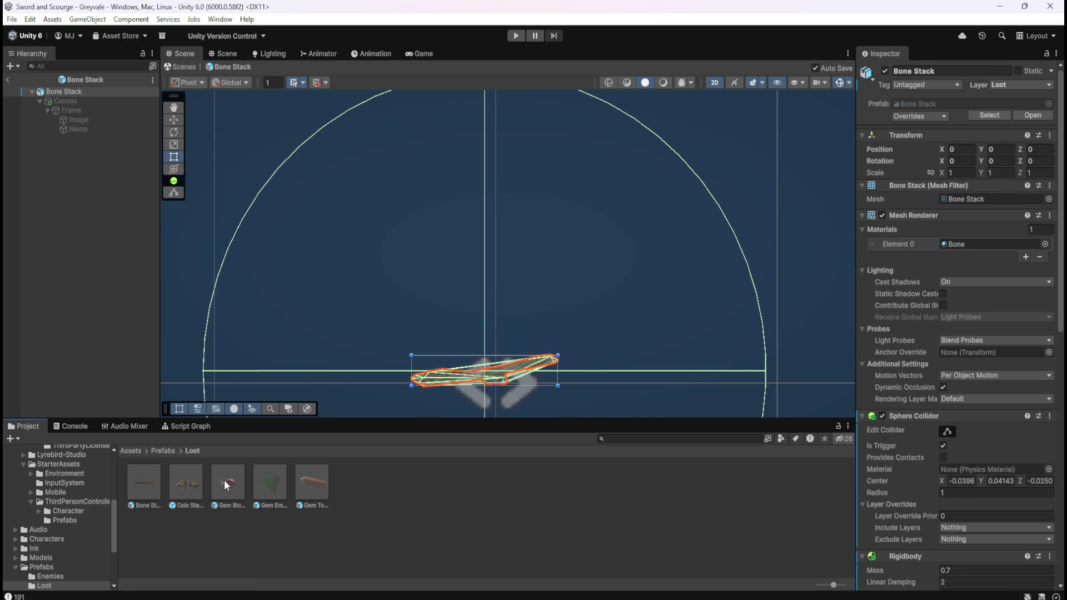
Step: Browse the Project assets and settle on the Gem Blood Ruby prefab for editing
{"action": "scroll", "coordinate": [312, 297], "scroll_direction": "down", "scroll_amount": 4}
{"action": "scroll", "coordinate": [390, 316], "scroll_direction": "down", "scroll_amount": 2}
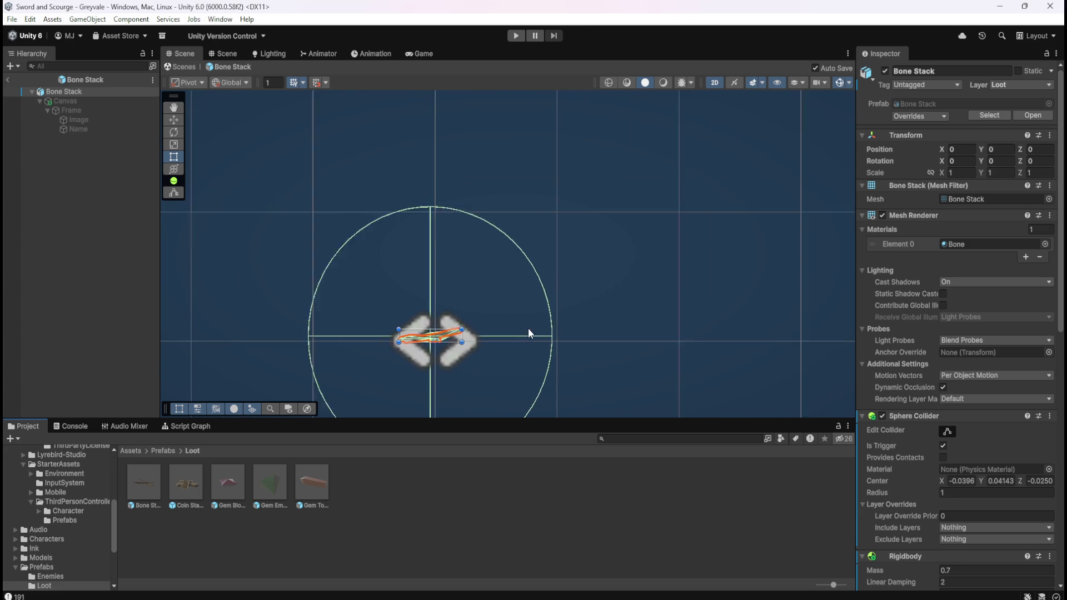
{"action": "scroll", "coordinate": [409, 315], "scroll_direction": "up", "scroll_amount": 2}
{"action": "double_click", "coordinate": [222, 489]}
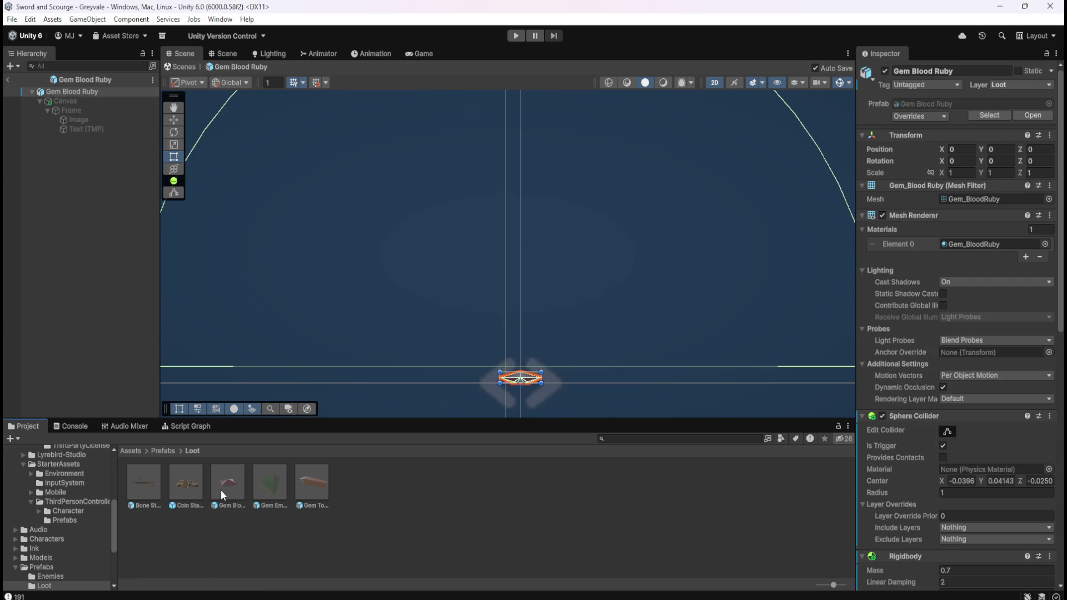
{"action": "double_click", "coordinate": [152, 482]}
{"action": "double_click", "coordinate": [215, 479]}
Step: Rename the label's Text (TMP) object to 'Name' and check the Blood Ruby Canvas
{"action": "left_click", "coordinate": [102, 131]}
{"action": "key", "text": "F2"}
{"action": "type", "text": "Name"}
{"action": "key", "text": "Return"}
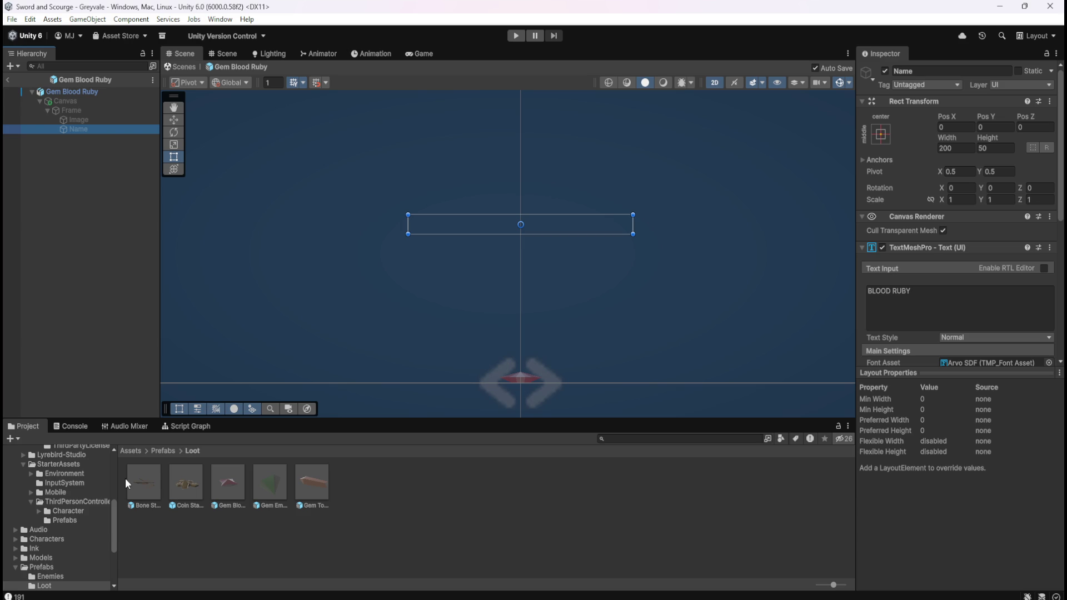
{"action": "left_click", "coordinate": [228, 483]}
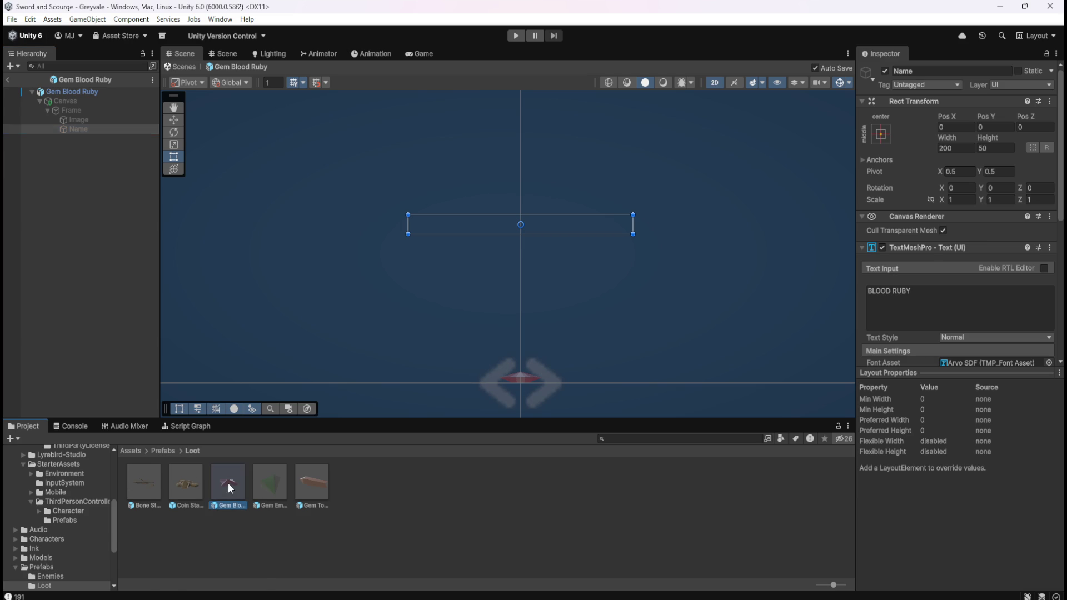
{"action": "left_click", "coordinate": [71, 101]}
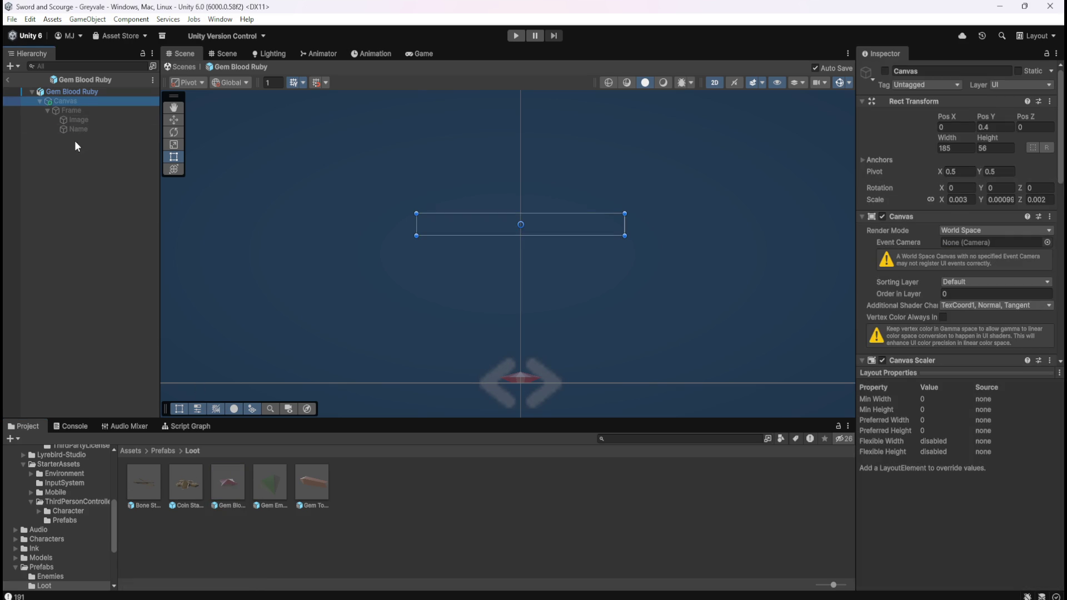
{"action": "left_click", "coordinate": [263, 476]}
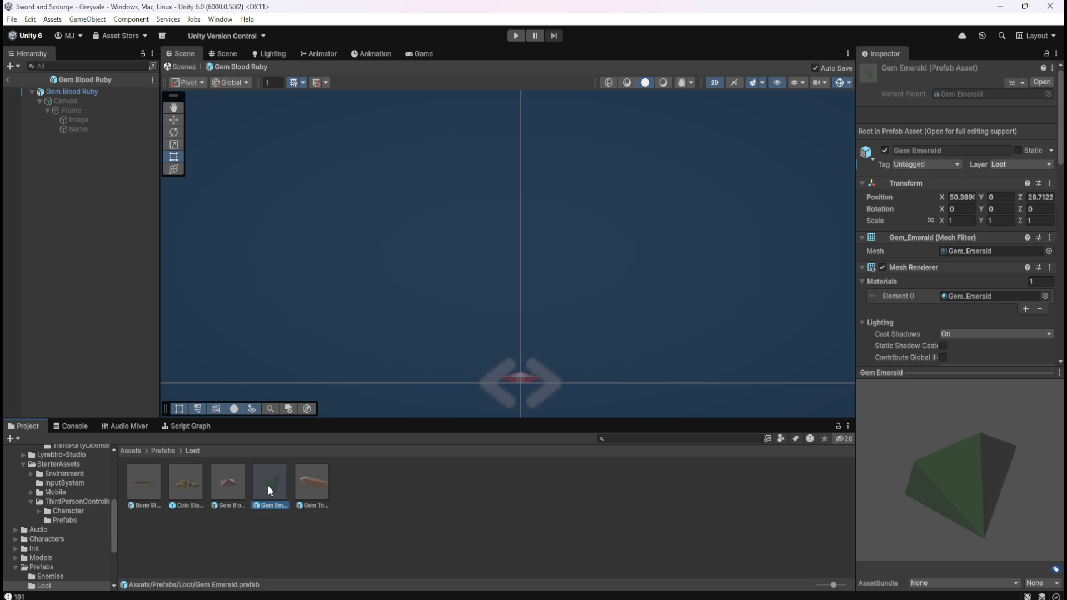
Step: Delete the Frame object from under the Gem Emerald label Canvas
{"action": "double_click", "coordinate": [268, 485]}
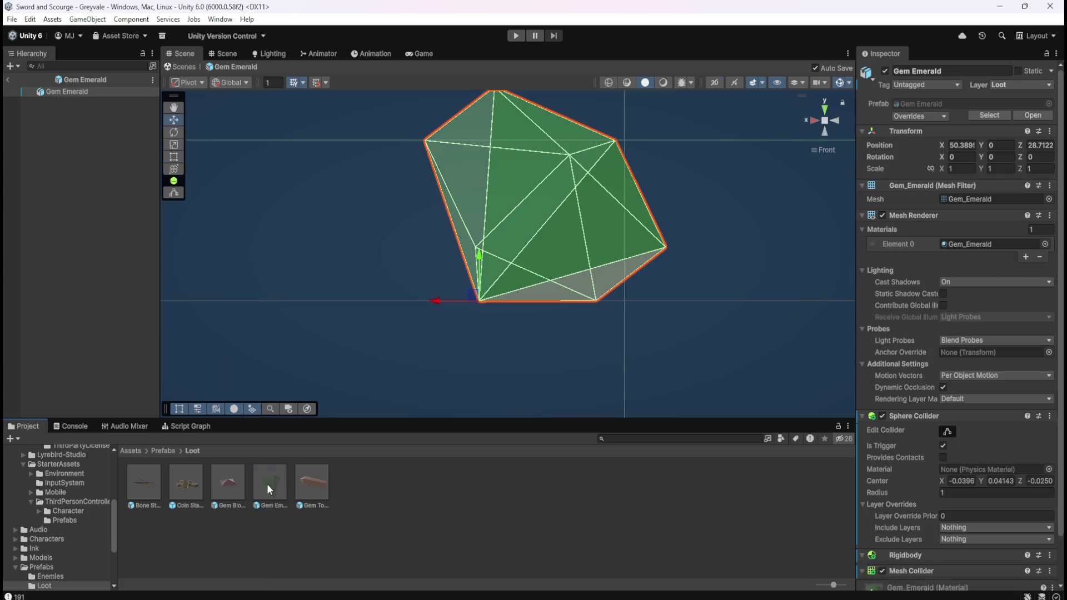
{"action": "left_click", "coordinate": [75, 101]}
{"action": "left_click", "coordinate": [39, 101]}
{"action": "left_click", "coordinate": [55, 110]}
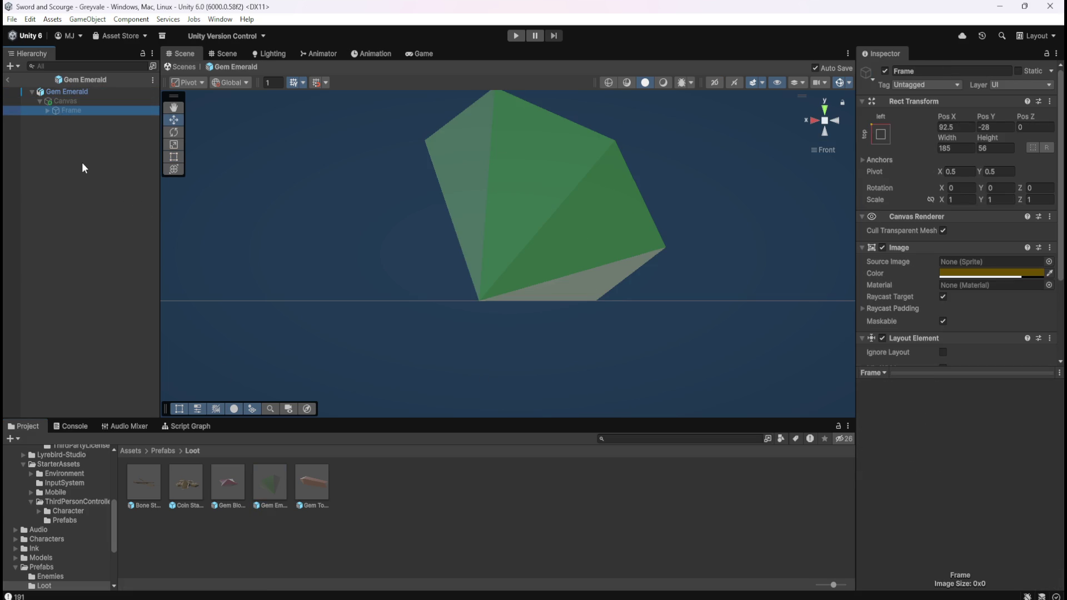
{"action": "key", "text": "Delete"}
Step: Switch the Gem Emerald Canvas on, frame it in the Scene view, and select the root
{"action": "left_click", "coordinate": [109, 102]}
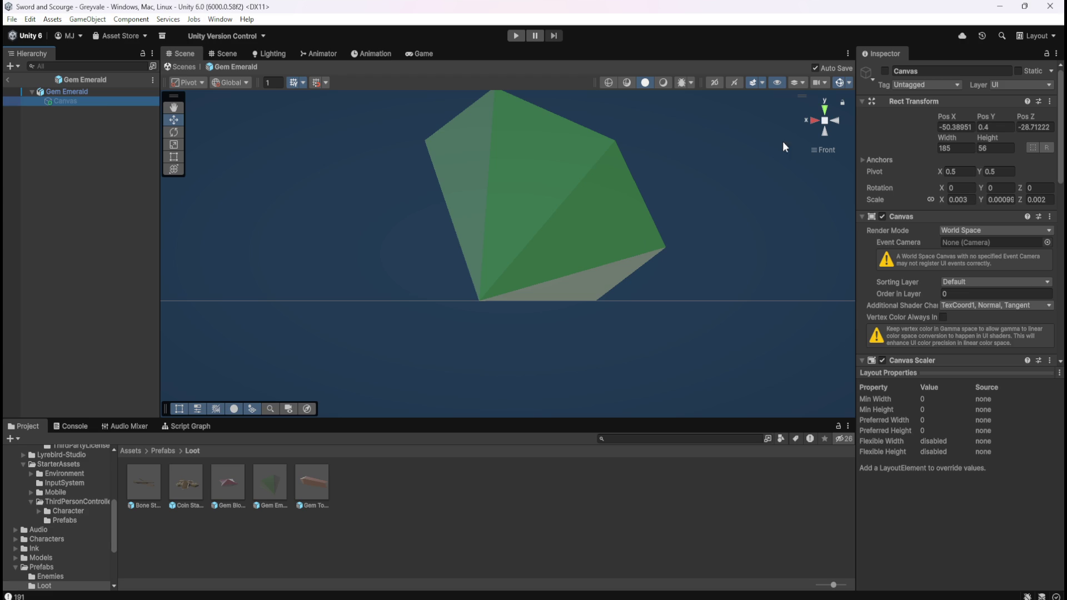
{"action": "left_click", "coordinate": [885, 71]}
{"action": "key", "text": "f"}
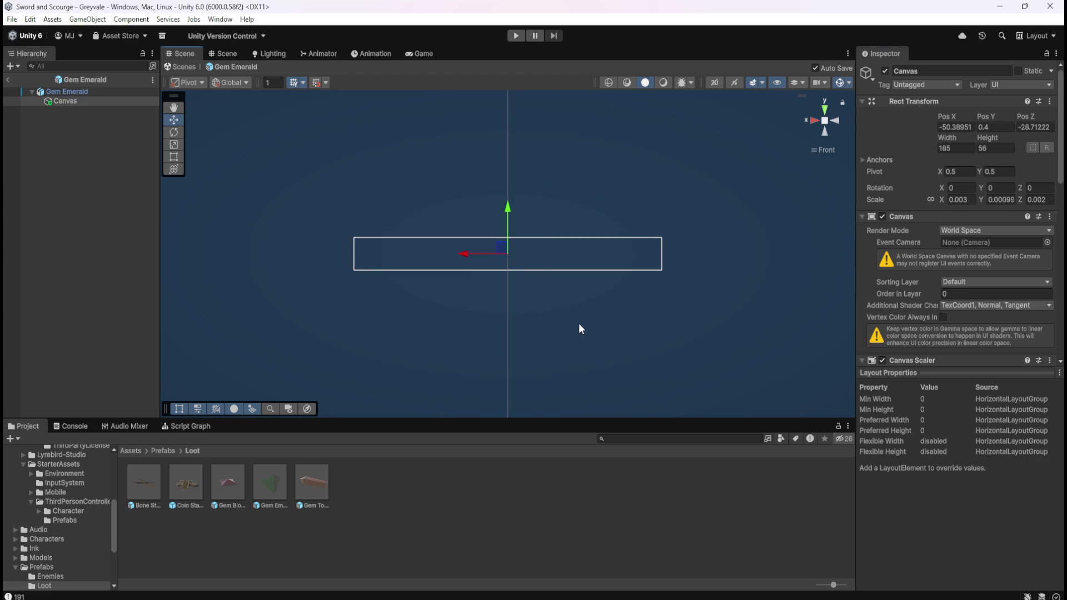
{"action": "scroll", "coordinate": [563, 329], "scroll_direction": "down", "scroll_amount": 5}
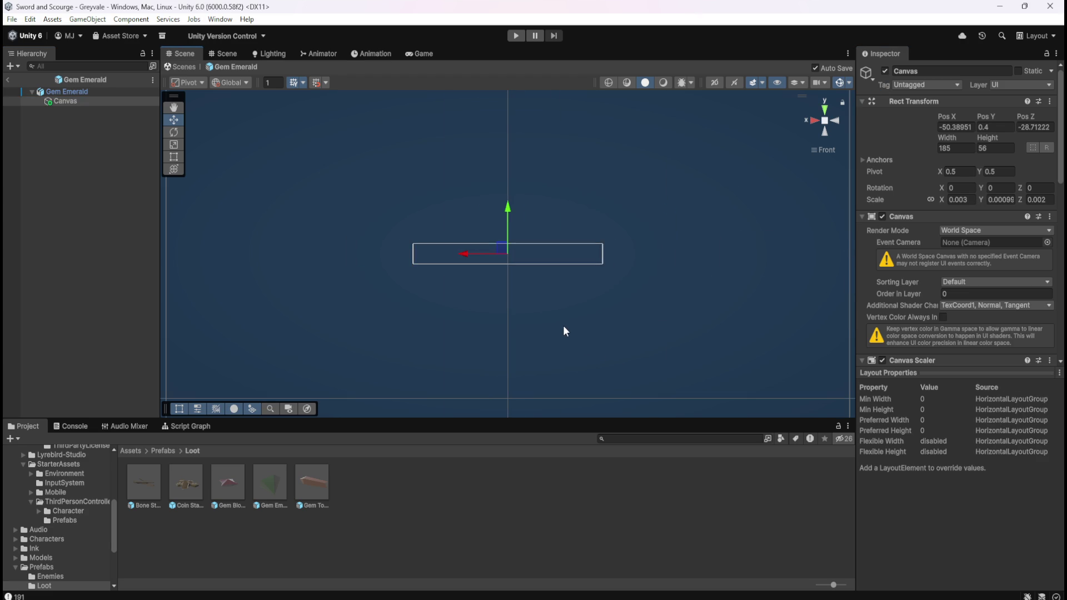
{"action": "scroll", "coordinate": [563, 332], "scroll_direction": "down", "scroll_amount": 3}
{"action": "left_click", "coordinate": [66, 91]}
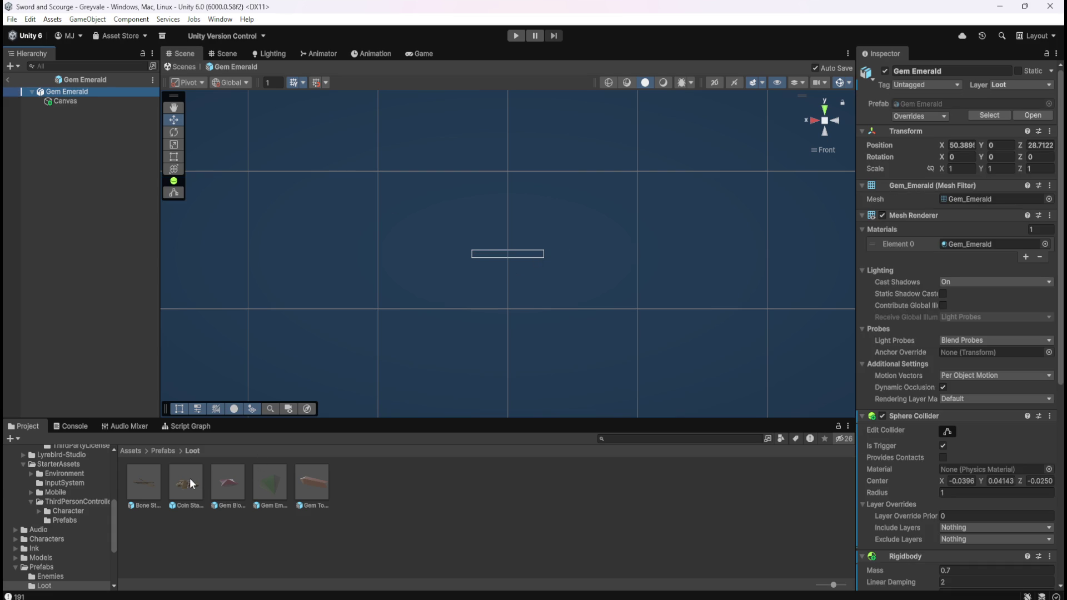
{"action": "double_click", "coordinate": [225, 483]}
Step: Set the Gem Emerald root object's Position X and Z to 0
{"action": "double_click", "coordinate": [269, 483]}
{"action": "left_click", "coordinate": [962, 149]}
{"action": "type", "text": "0"}
{"action": "key", "text": "Tab"}
{"action": "key", "text": "Tab"}
{"action": "type", "text": "0"}
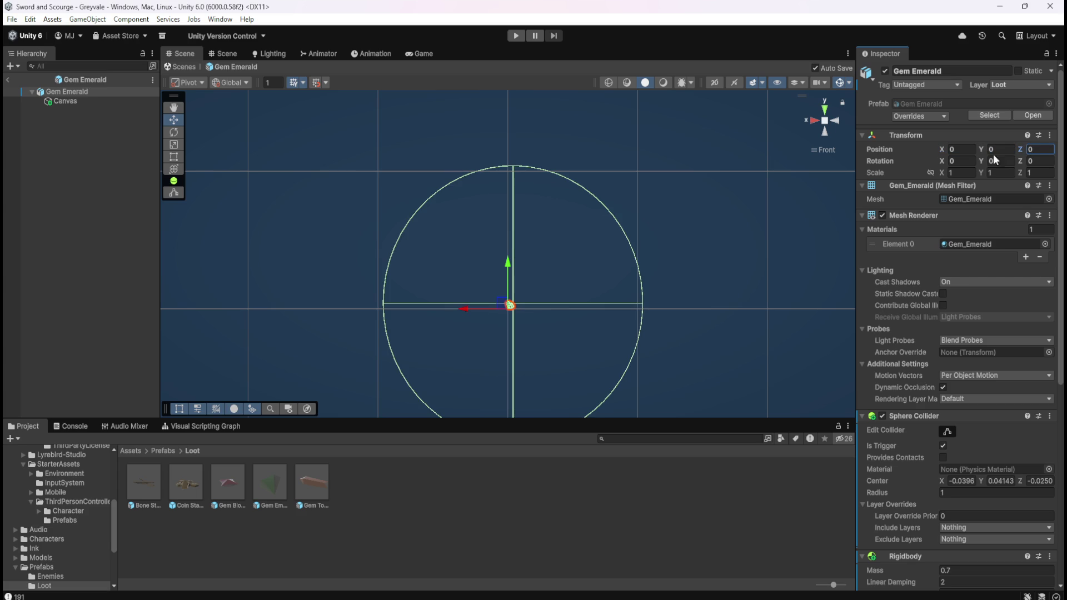
{"action": "scroll", "coordinate": [608, 293], "scroll_direction": "down", "scroll_amount": 3}
{"action": "scroll", "coordinate": [525, 240], "scroll_direction": "up", "scroll_amount": 5}
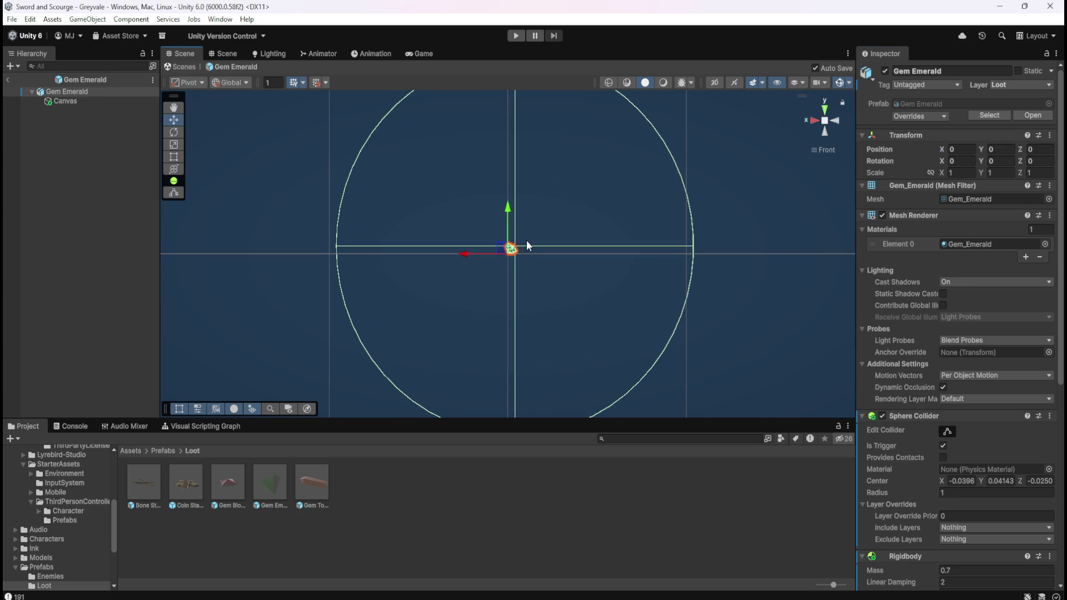
Step: Set the Canvas Pos X and Z to 0 and its Width to 170
{"action": "left_click", "coordinate": [101, 101]}
{"action": "left_click", "coordinate": [963, 127]}
{"action": "type", "text": "0"}
{"action": "key", "text": "Tab"}
{"action": "key", "text": "Tab"}
{"action": "type", "text": "0"}
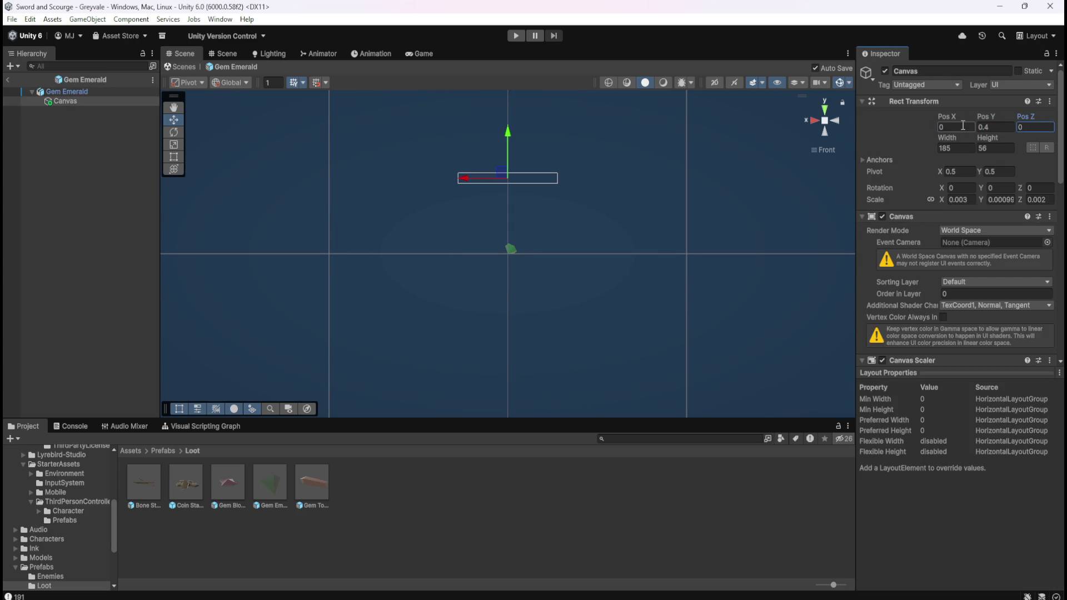
{"action": "type", "text": "f"}
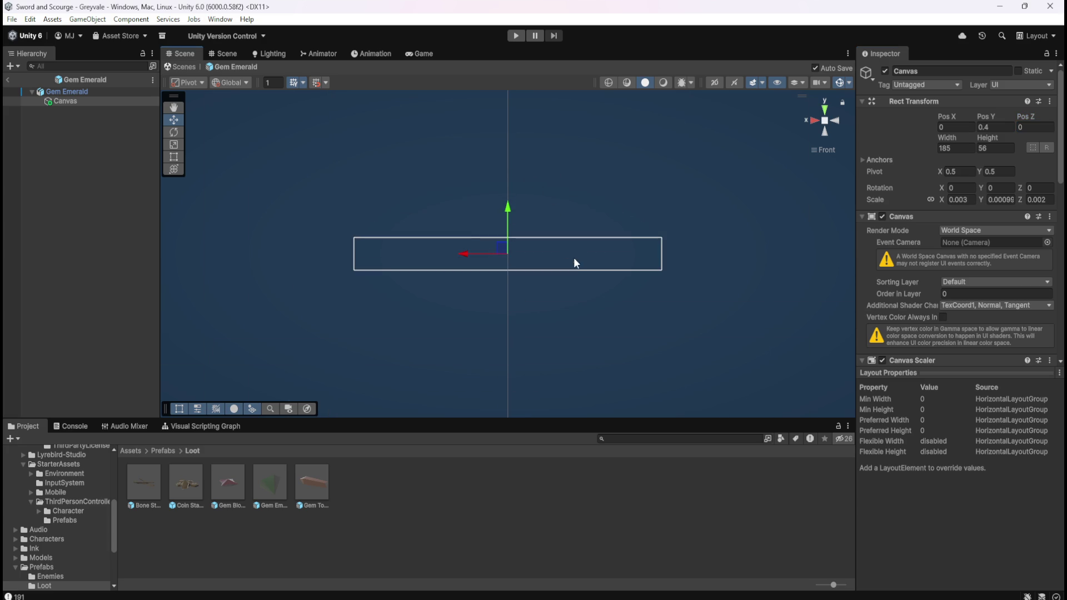
{"action": "scroll", "coordinate": [578, 270], "scroll_direction": "down", "scroll_amount": 5}
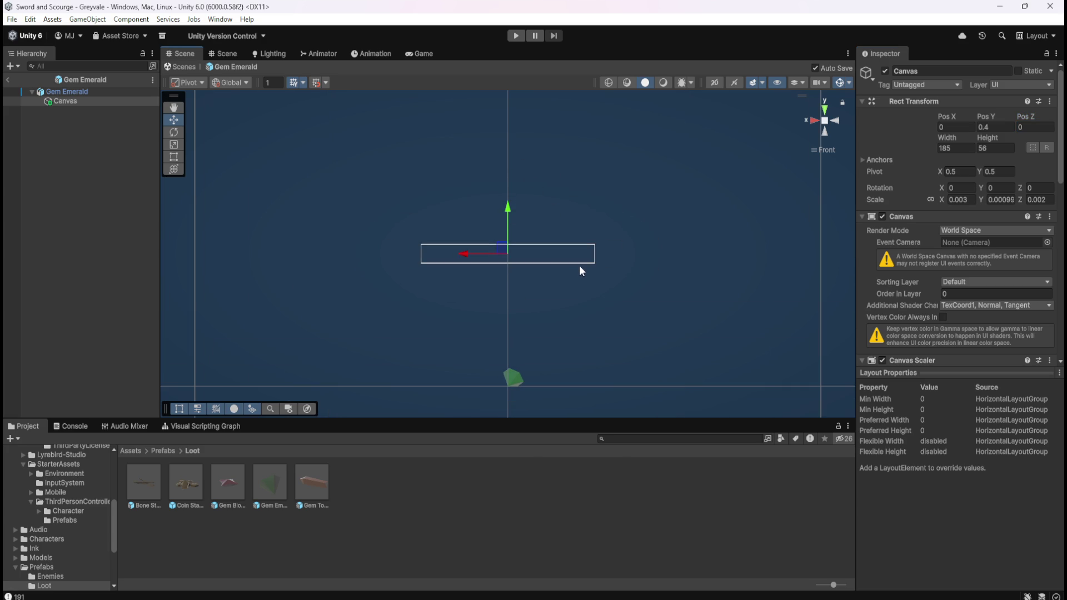
{"action": "left_click", "coordinate": [964, 148]}
{"action": "type", "text": "175"}
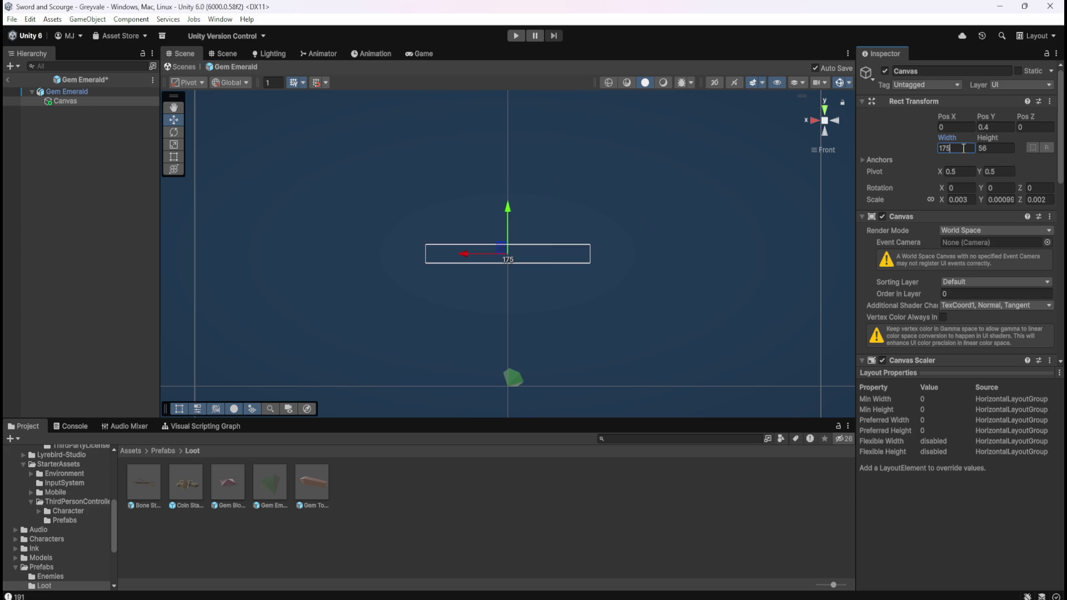
{"action": "key", "text": "BackSpace"}
{"action": "type", "text": "0"}
{"action": "double_click", "coordinate": [226, 484]}
{"action": "left_click", "coordinate": [269, 483]}
{"action": "double_click", "coordinate": [269, 482]}
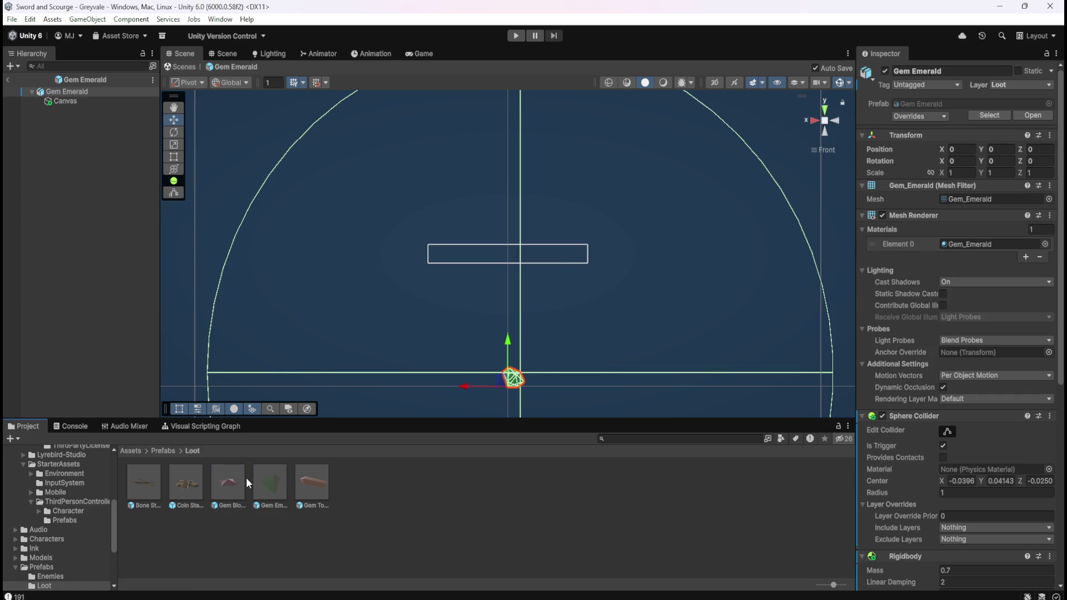
{"action": "left_click", "coordinate": [65, 101]}
{"action": "scroll", "coordinate": [895, 308], "scroll_direction": "down", "scroll_amount": 5}
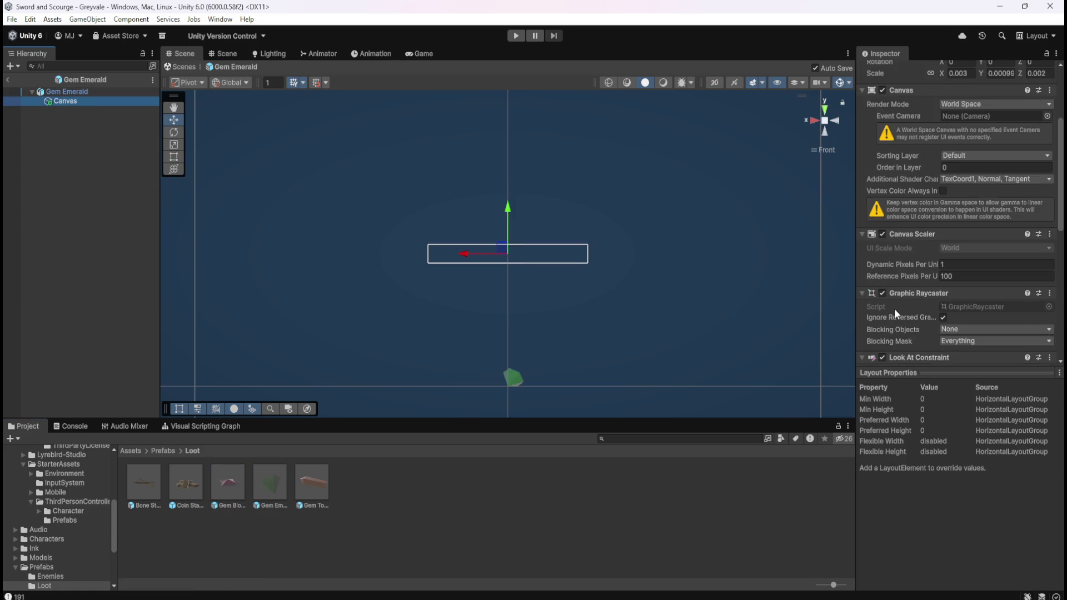
{"action": "scroll", "coordinate": [895, 309], "scroll_direction": "down", "scroll_amount": 5}
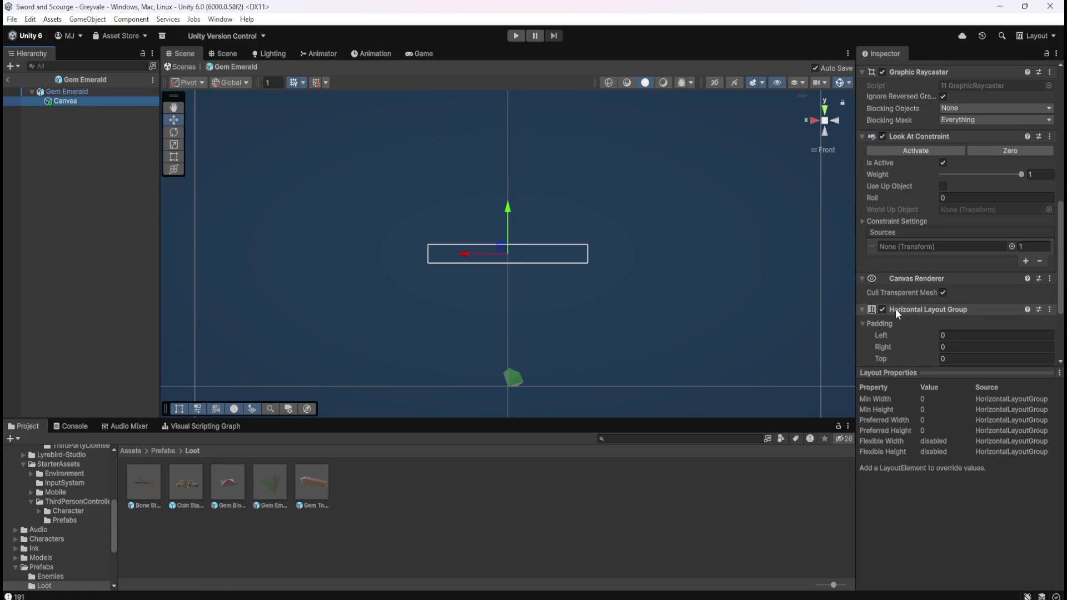
{"action": "left_click", "coordinate": [863, 221]}
{"action": "left_click", "coordinate": [863, 221]}
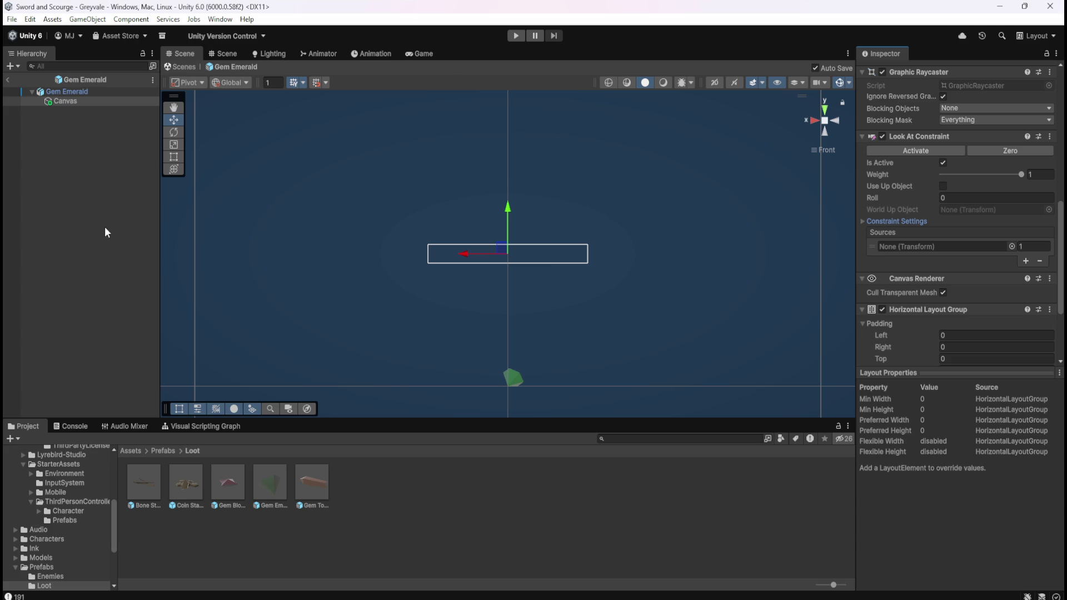
{"action": "double_click", "coordinate": [229, 482]}
{"action": "left_click", "coordinate": [67, 109]}
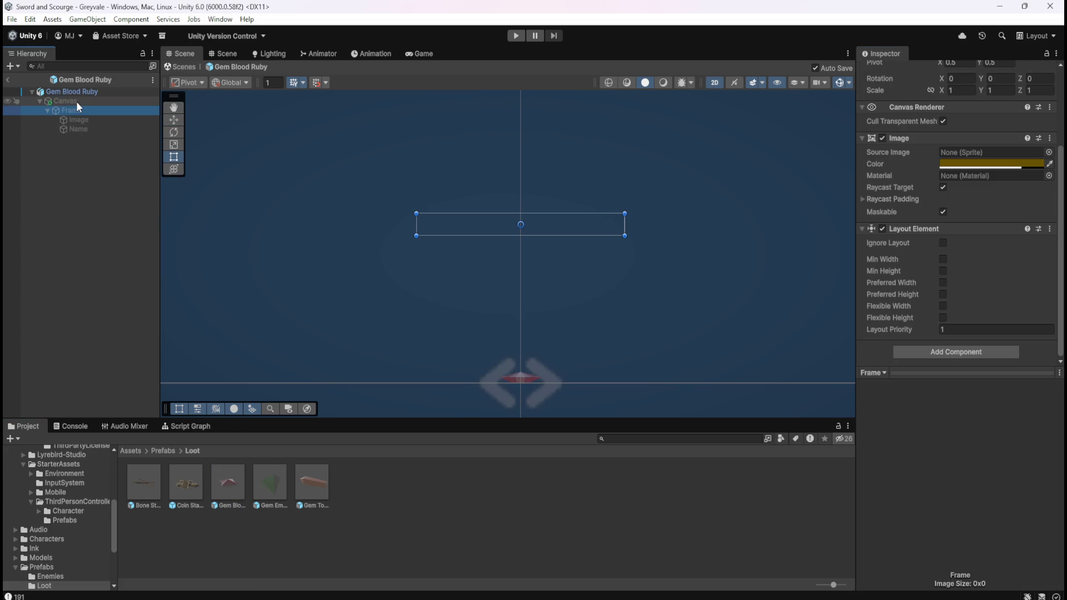
{"action": "scroll", "coordinate": [908, 259], "scroll_direction": "up", "scroll_amount": 5}
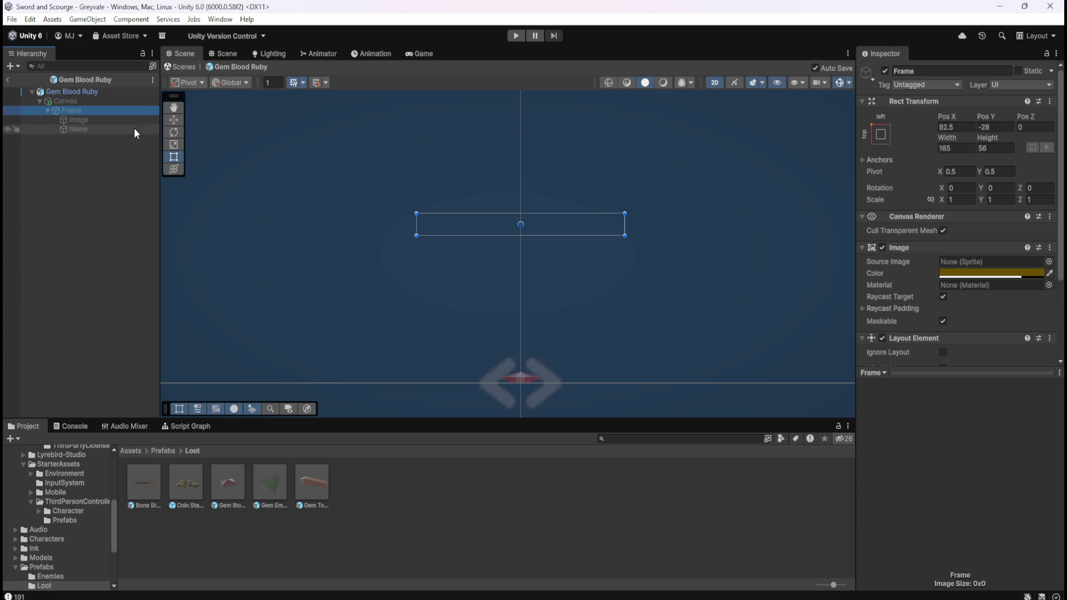
{"action": "double_click", "coordinate": [268, 483]}
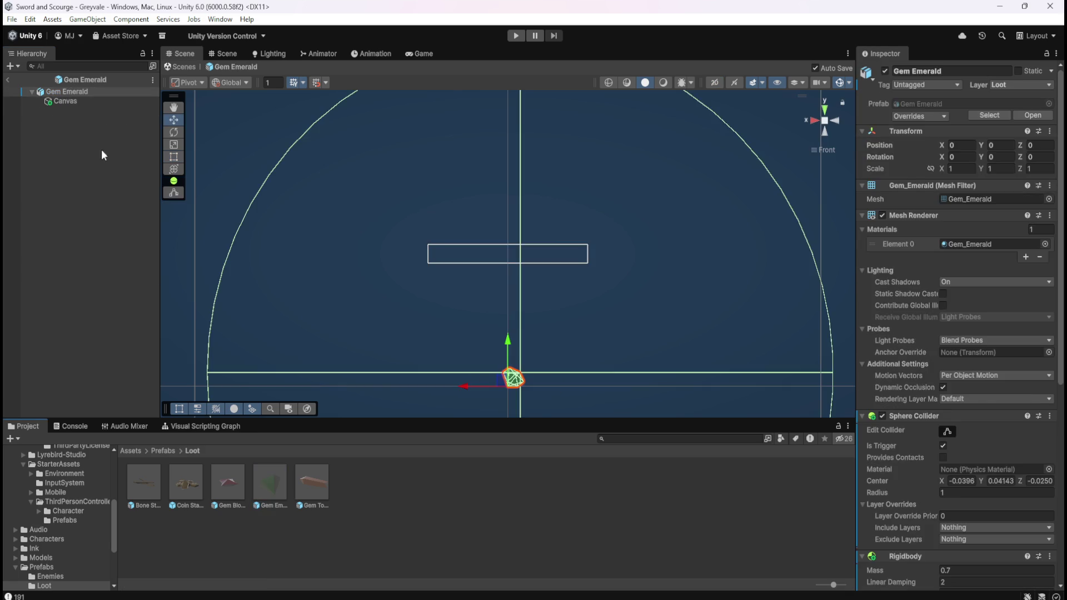
{"action": "right_click", "coordinate": [75, 101]}
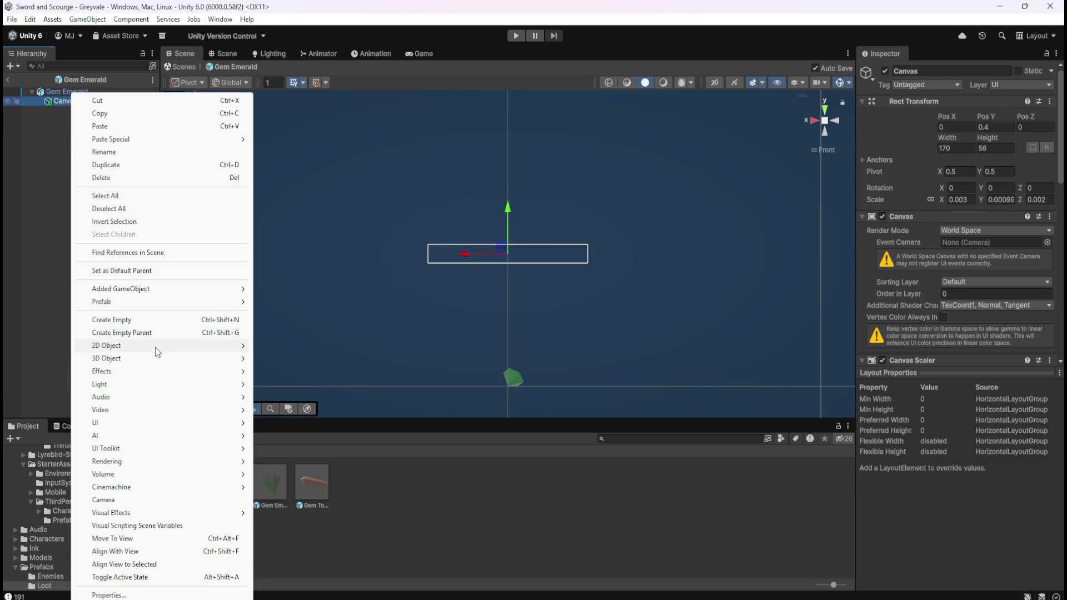
Step: Add an Image under the Gem Emerald Canvas and rename it 'Frame'
{"action": "mouse_move", "coordinate": [158, 426]}
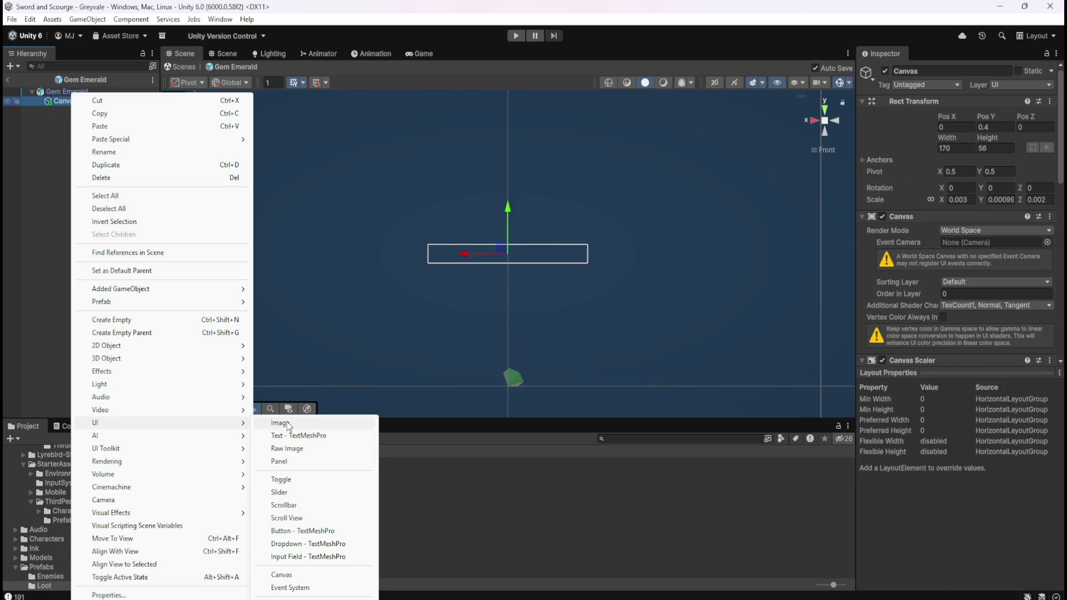
{"action": "left_click", "coordinate": [280, 424]}
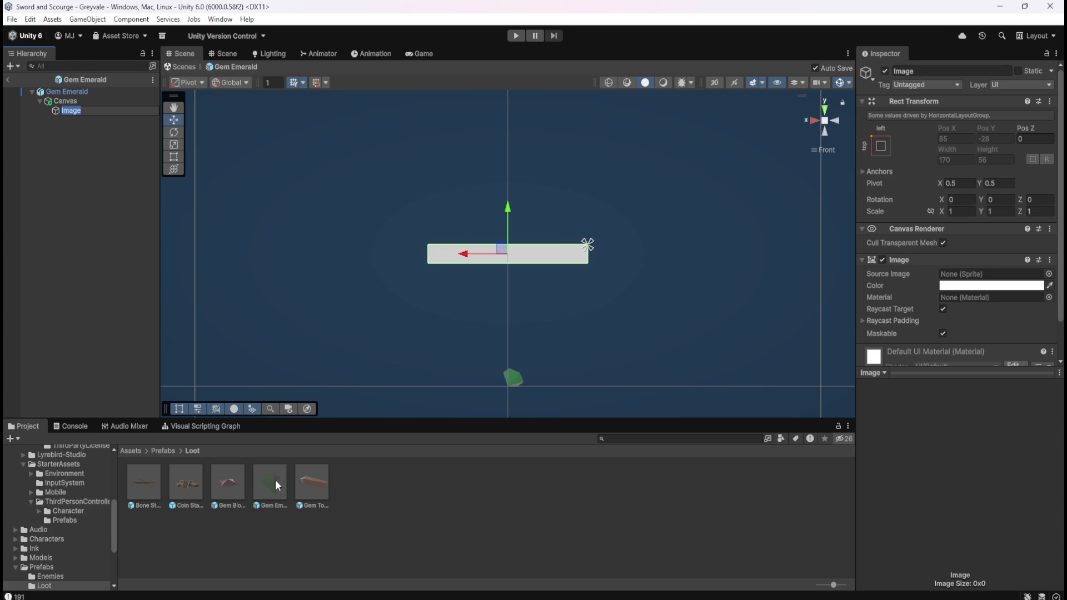
{"action": "double_click", "coordinate": [238, 484]}
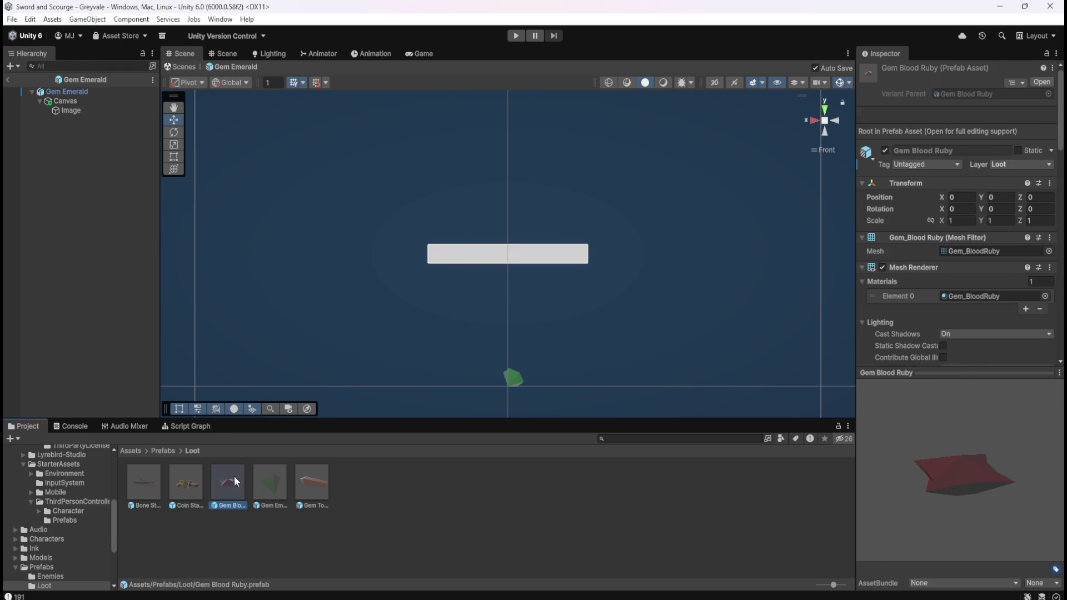
{"action": "left_click", "coordinate": [86, 121]}
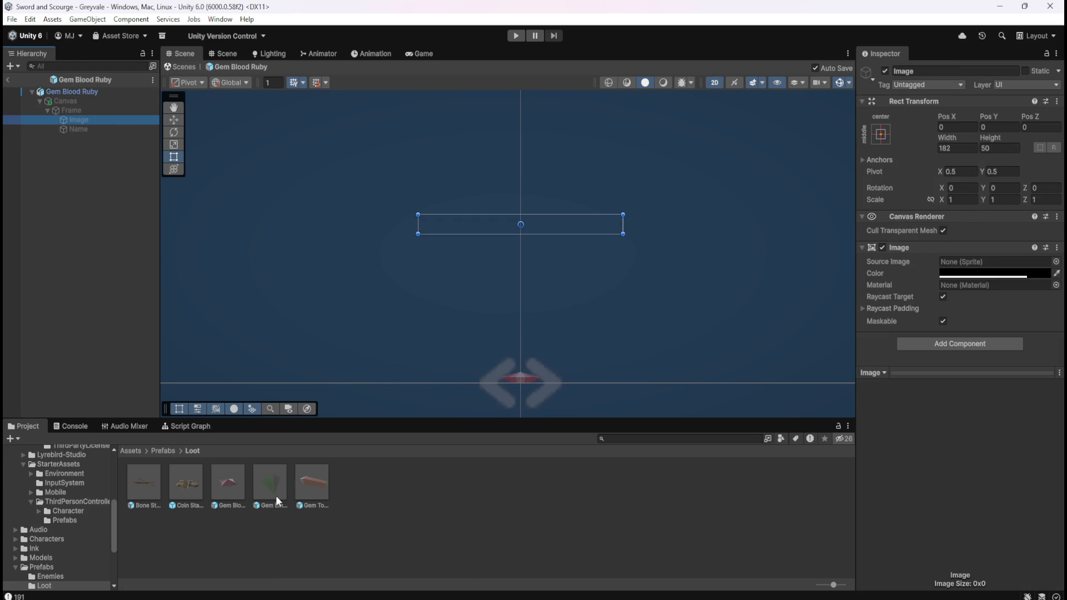
{"action": "double_click", "coordinate": [271, 483]}
{"action": "left_click", "coordinate": [77, 110]}
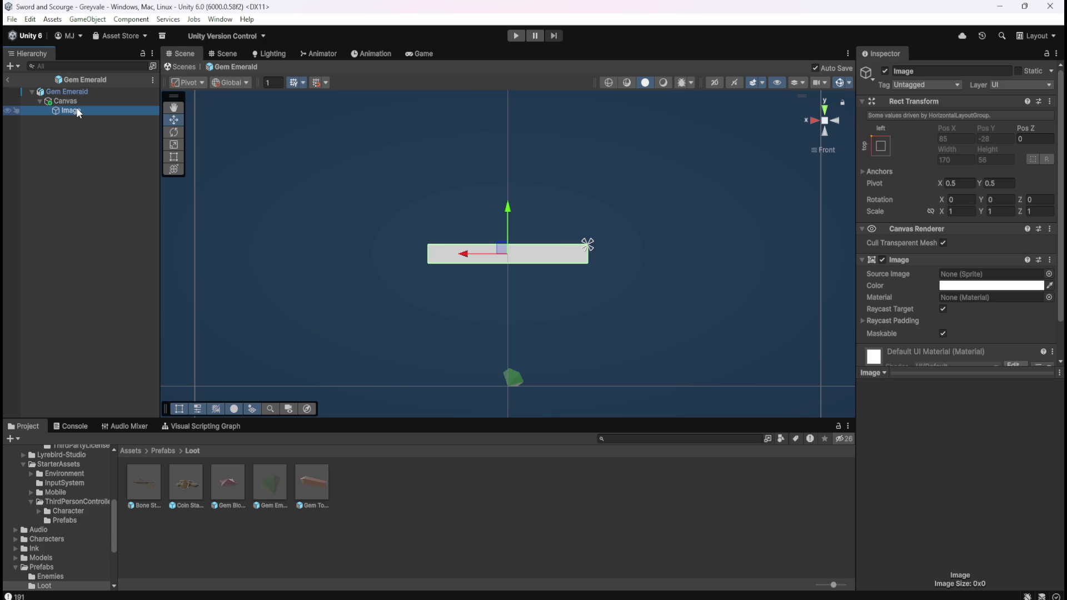
{"action": "left_click", "coordinate": [89, 111]}
{"action": "type", "text": "Fream"}
{"action": "key", "text": "BackSpace"}
{"action": "key", "text": "BackSpace"}
{"action": "key", "text": "BackSpace"}
{"action": "type", "text": "ame"}
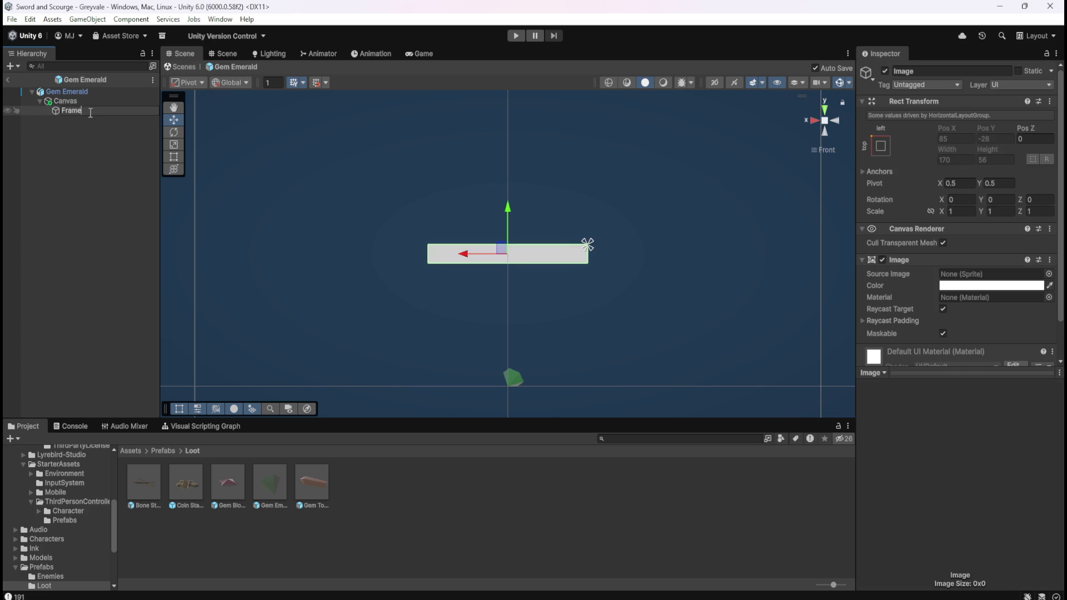
{"action": "key", "text": "Return"}
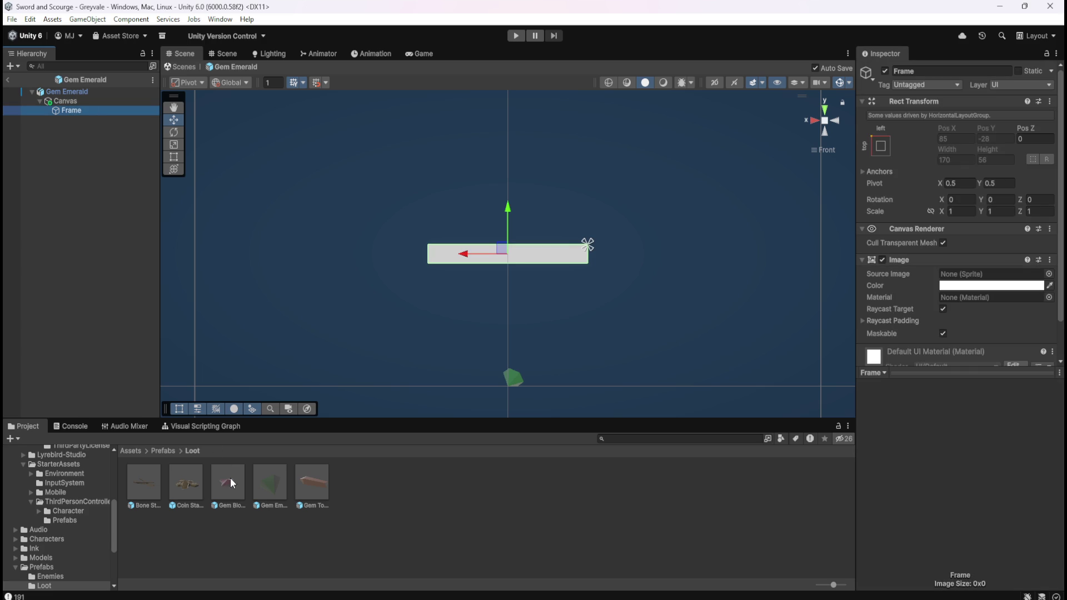
Step: Colour the Frame brown with hex 6C5000 and alpha 200, matching Gem Blood Ruby's frame
{"action": "double_click", "coordinate": [230, 478]}
{"action": "left_click", "coordinate": [78, 111]}
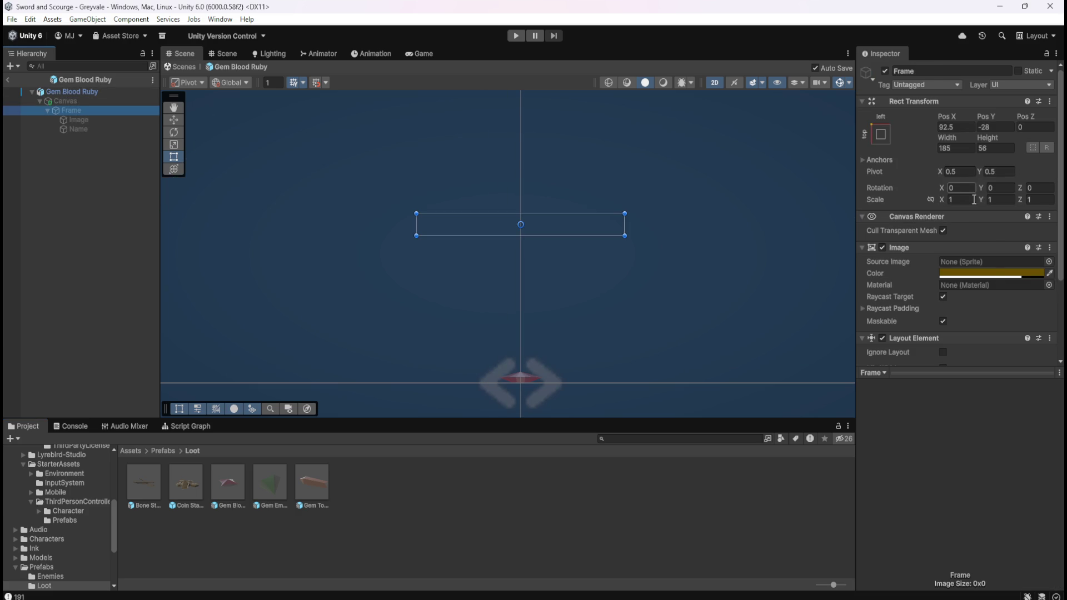
{"action": "left_click", "coordinate": [995, 274]}
{"action": "left_click", "coordinate": [1037, 516]}
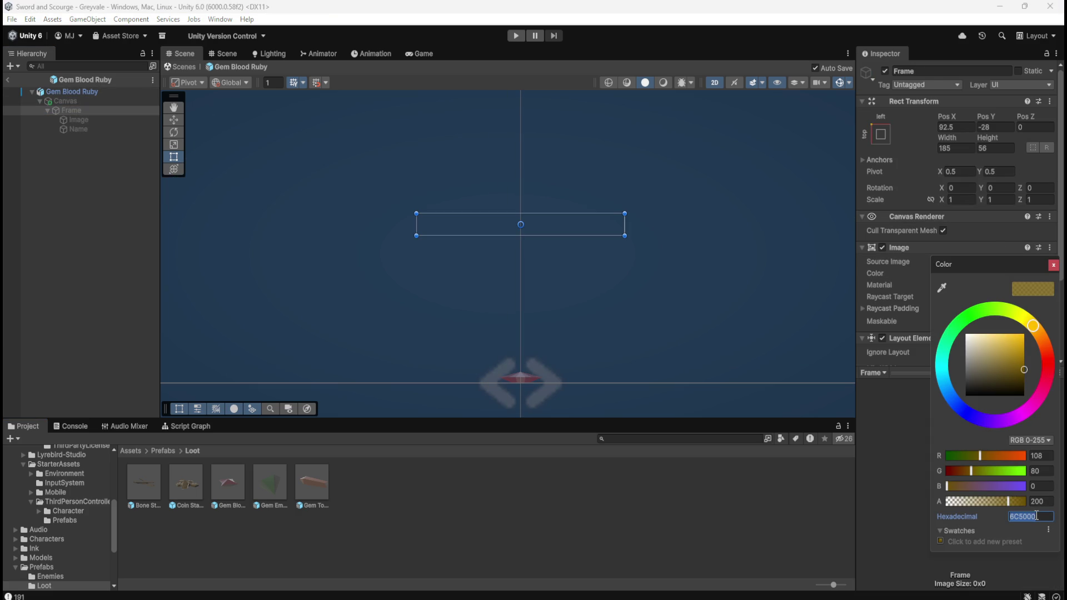
{"action": "double_click", "coordinate": [271, 486]}
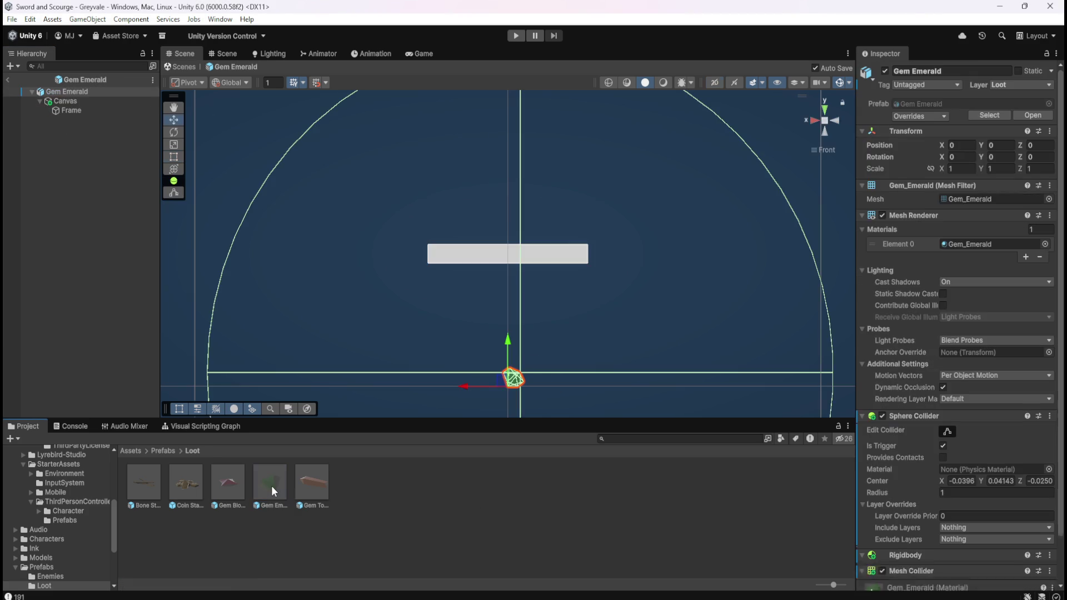
{"action": "left_click", "coordinate": [78, 110]}
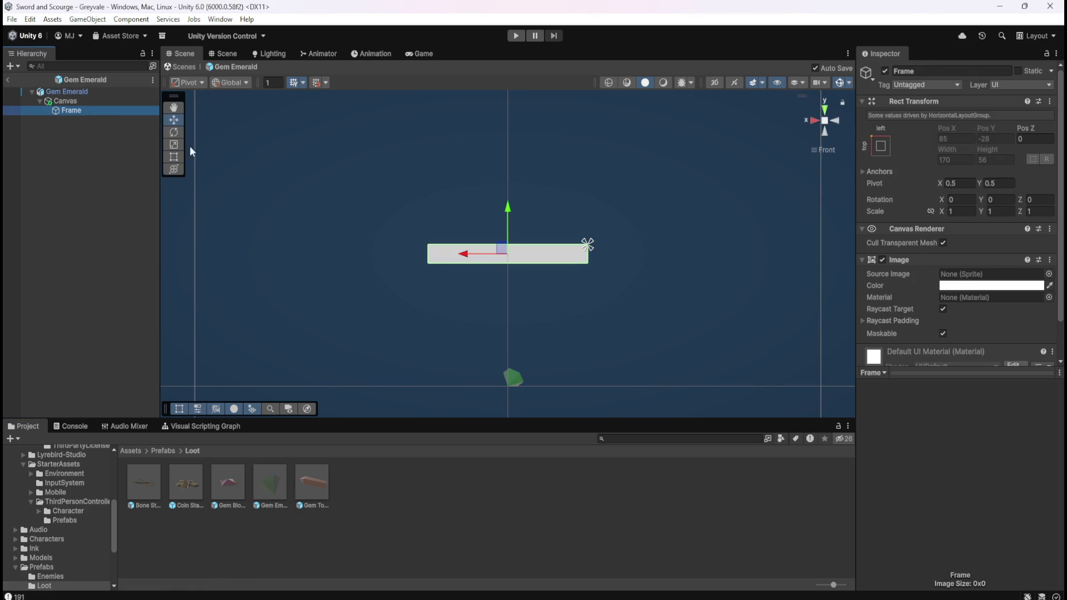
{"action": "left_click", "coordinate": [963, 286]}
{"action": "left_click", "coordinate": [1033, 532]}
{"action": "type", "text": "6C5000"}
{"action": "left_click", "coordinate": [1048, 517]}
{"action": "type", "text": "200"}
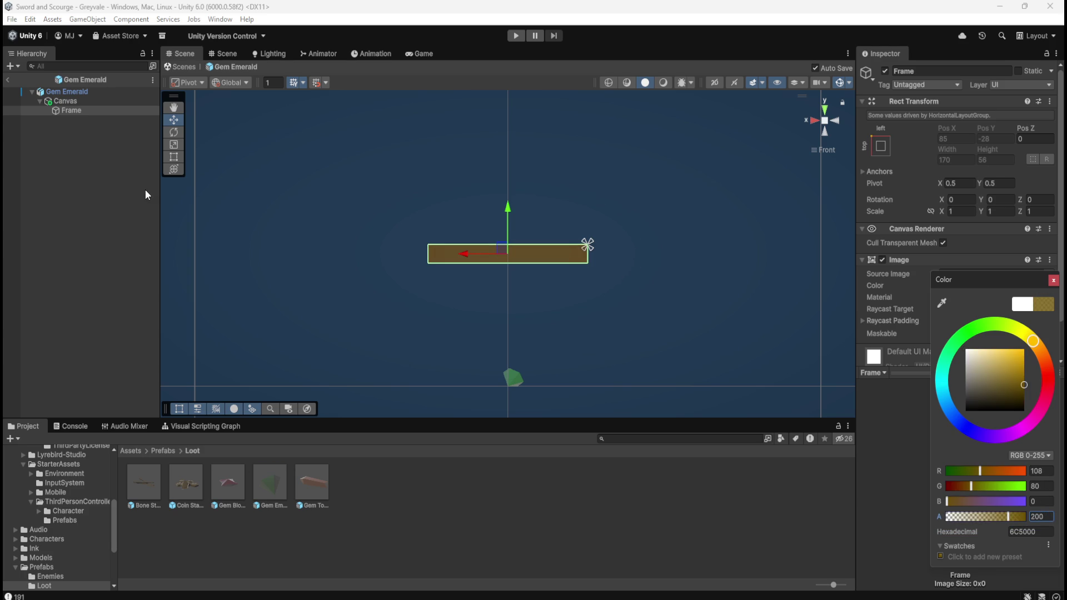
{"action": "left_click", "coordinate": [89, 160]}
{"action": "left_click", "coordinate": [97, 109]}
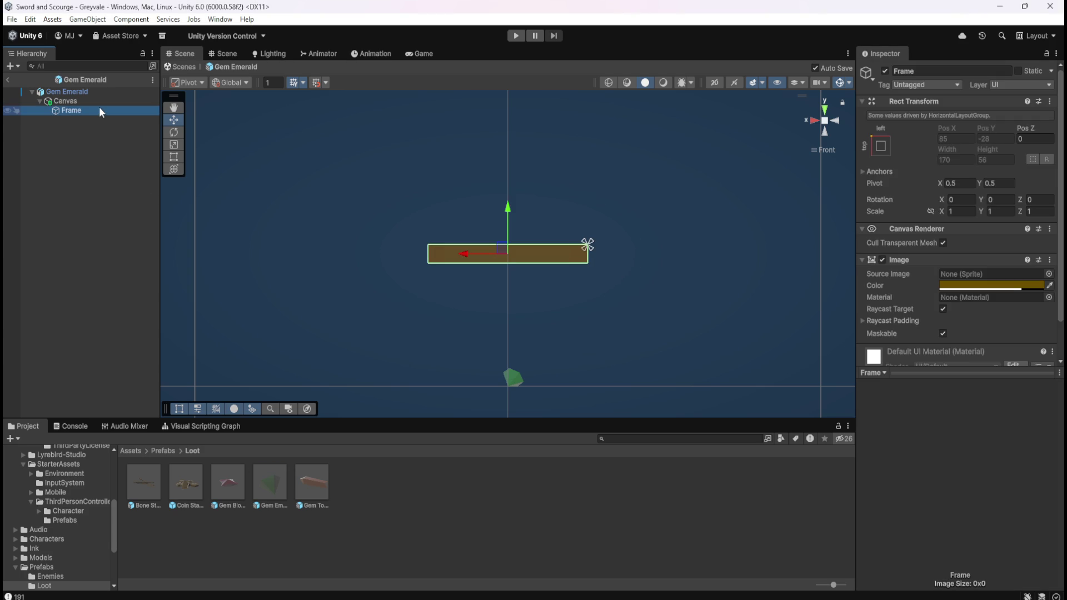
Step: Add a Layout Element component to the Frame, comparing against Gem Blood Ruby
{"action": "double_click", "coordinate": [239, 480]}
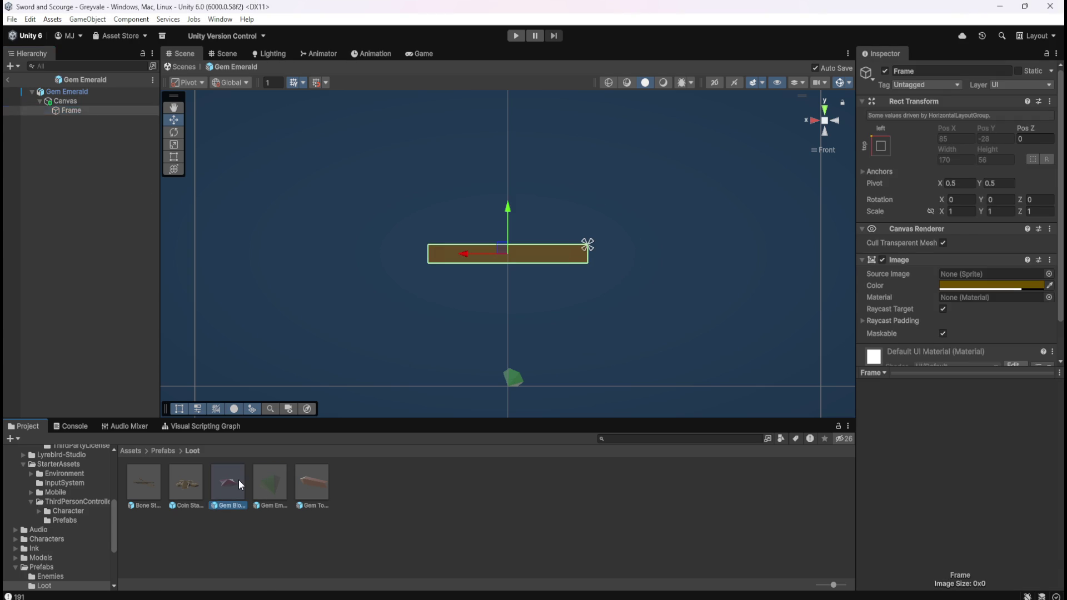
{"action": "left_click", "coordinate": [102, 112]}
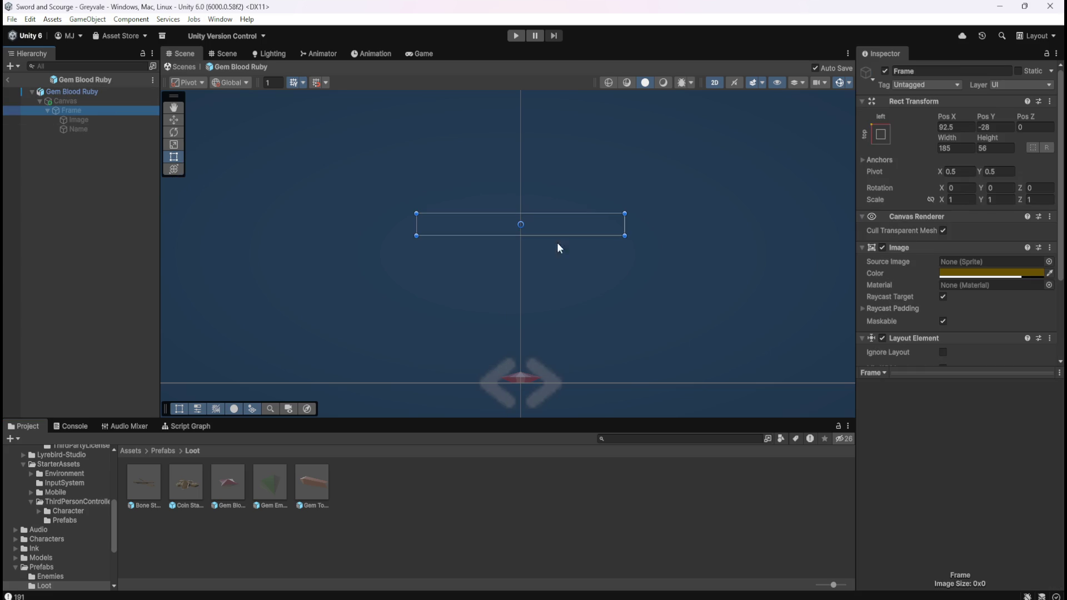
{"action": "scroll", "coordinate": [935, 306], "scroll_direction": "down", "scroll_amount": 5}
{"action": "double_click", "coordinate": [278, 484]}
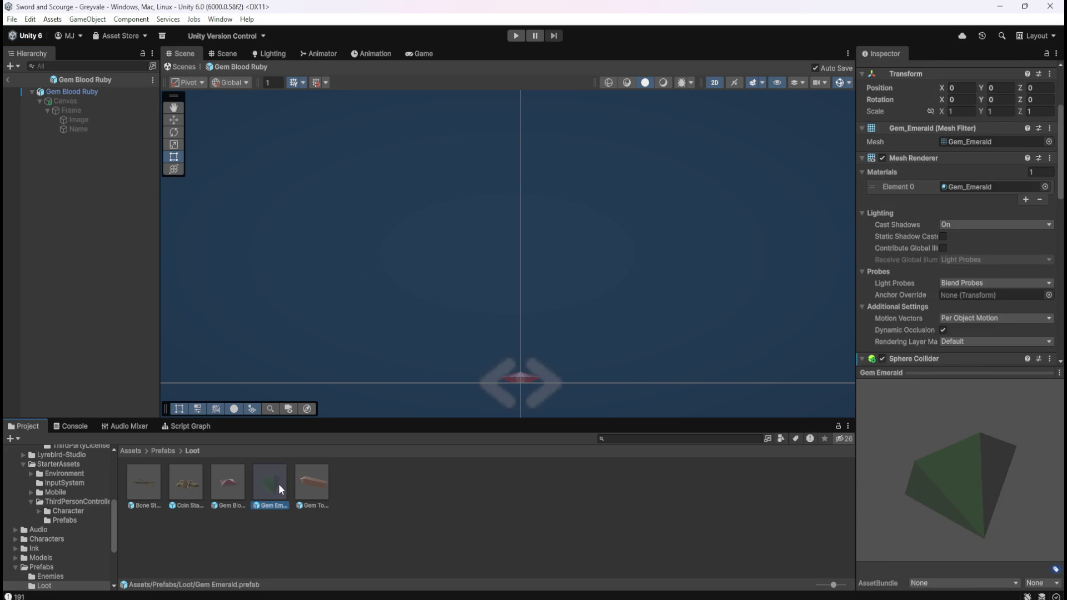
{"action": "left_click", "coordinate": [78, 112]}
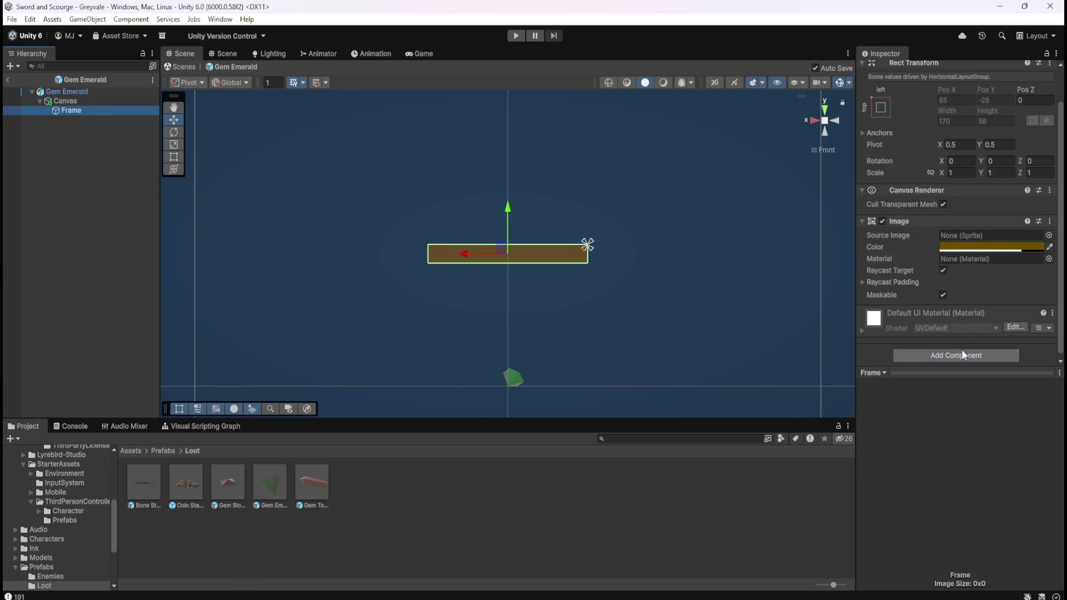
{"action": "left_click", "coordinate": [962, 349]}
{"action": "type", "text": "layout"}
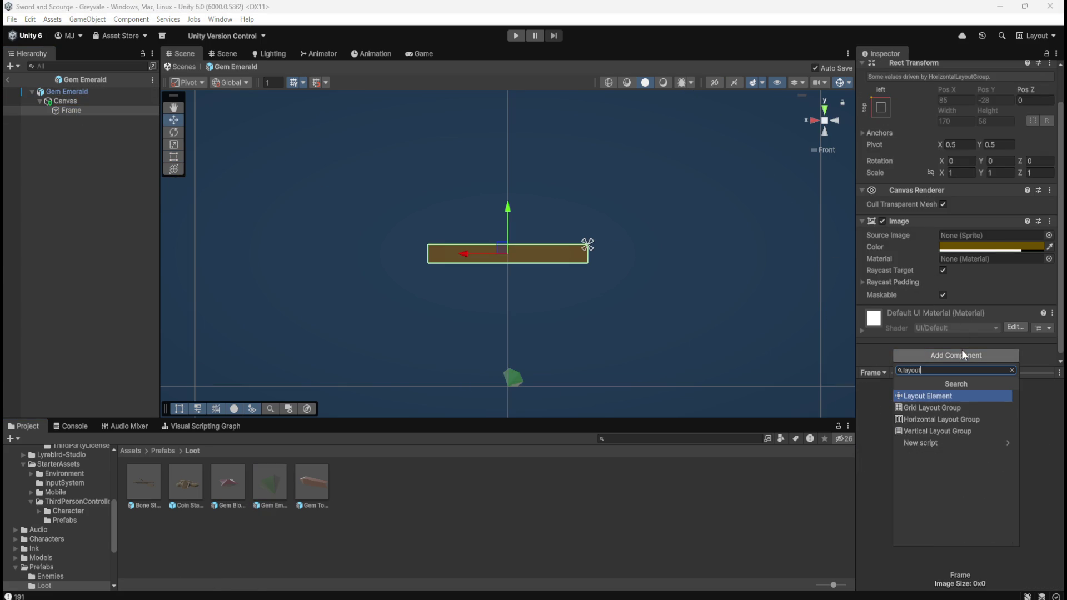
{"action": "key", "text": "Return"}
{"action": "scroll", "coordinate": [962, 349], "scroll_direction": "down", "scroll_amount": 5}
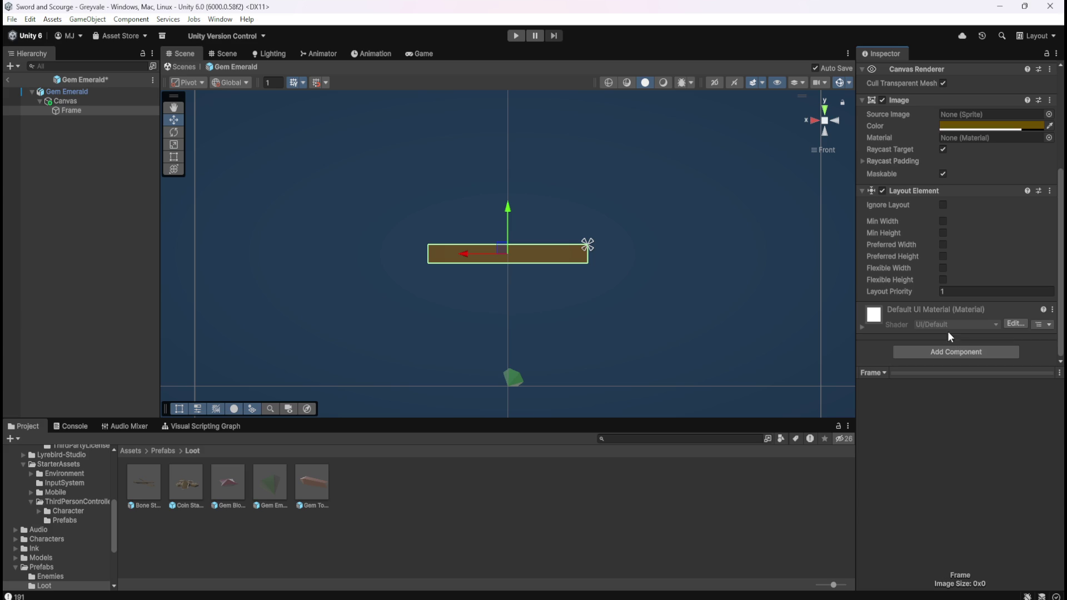
{"action": "double_click", "coordinate": [236, 486]}
{"action": "left_click", "coordinate": [89, 121]}
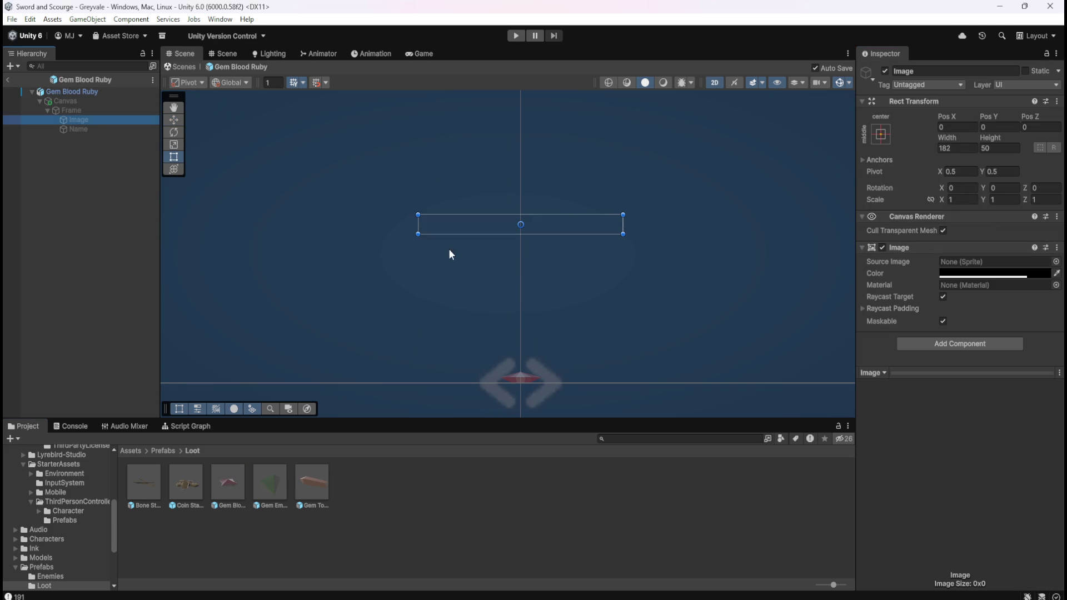
{"action": "double_click", "coordinate": [276, 483]}
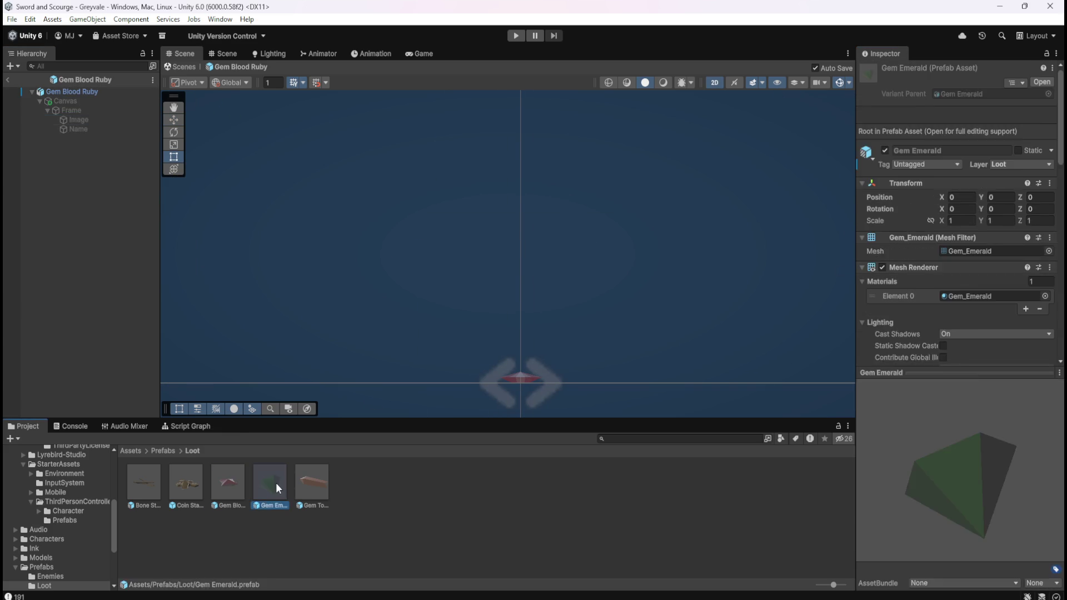
Step: Add a new Image as a child of the Frame
{"action": "right_click", "coordinate": [70, 110]}
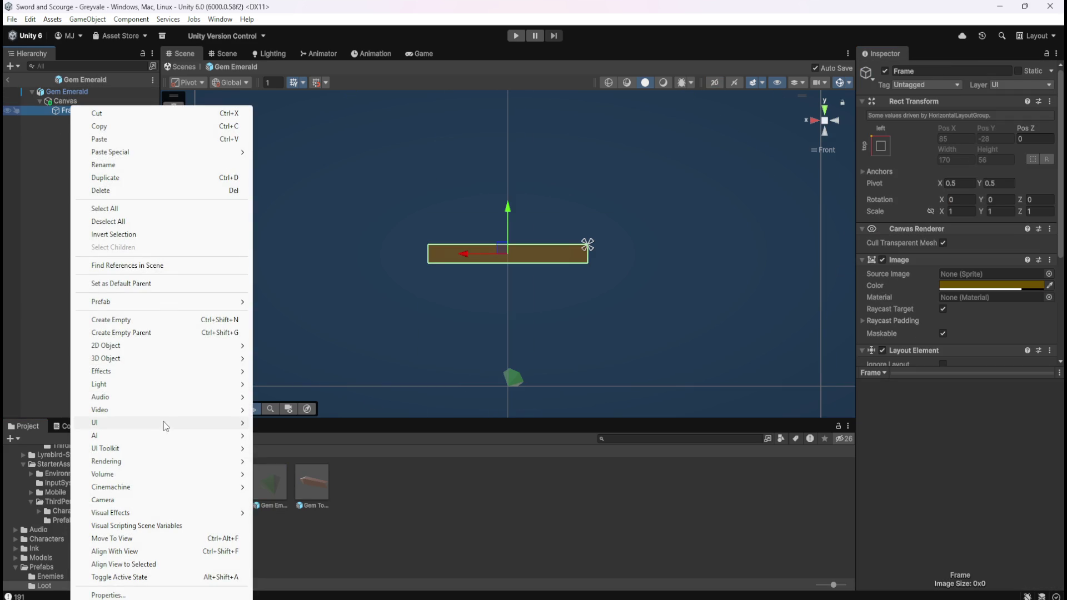
{"action": "mouse_move", "coordinate": [164, 423]}
{"action": "left_click", "coordinate": [298, 424]}
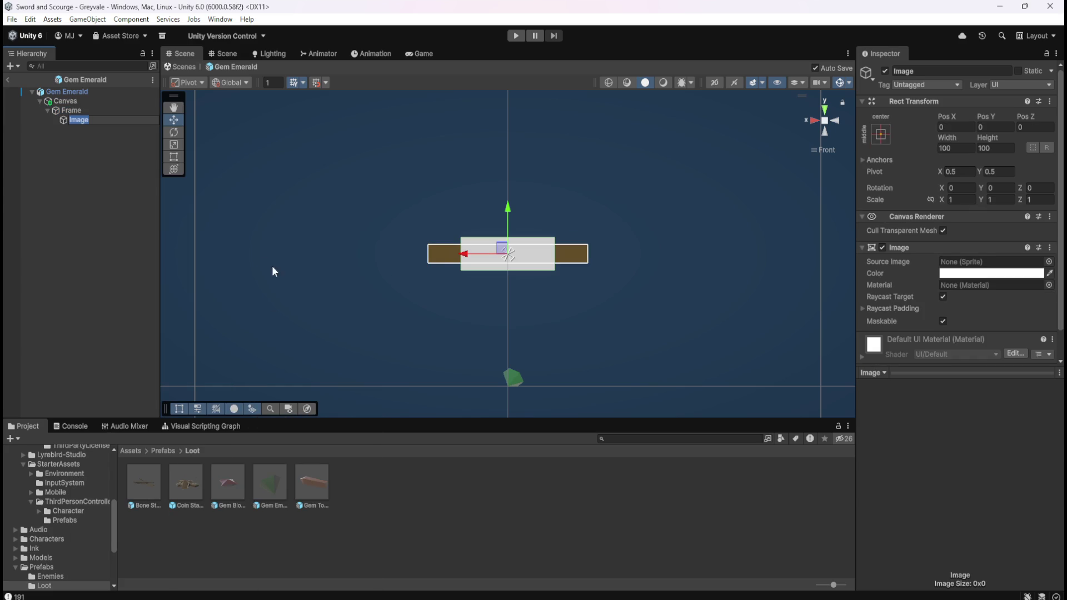
{"action": "left_click", "coordinate": [77, 111]}
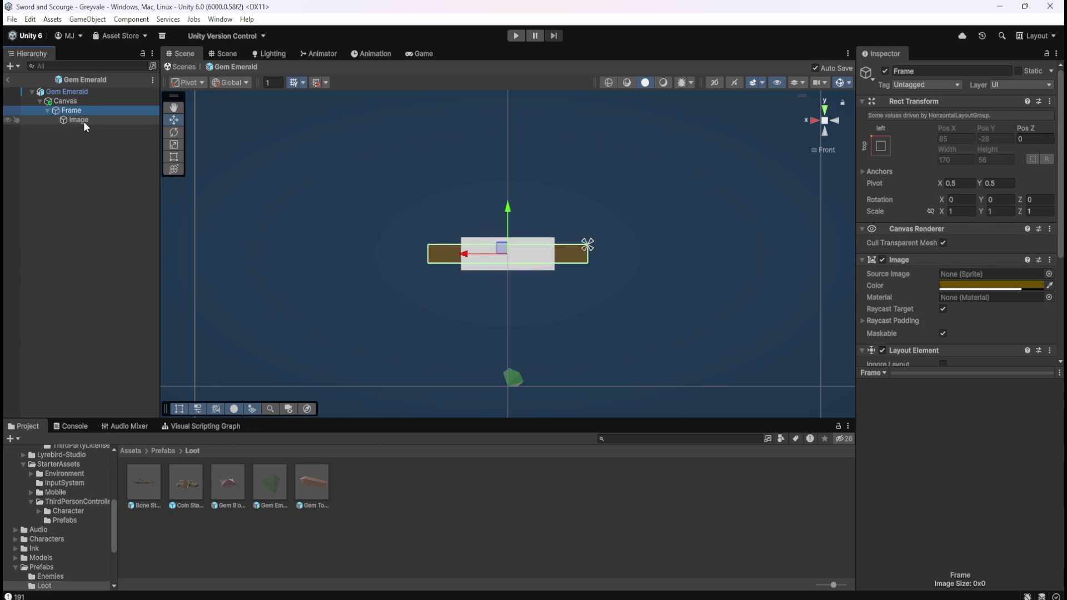
{"action": "left_click", "coordinate": [85, 124]}
{"action": "scroll", "coordinate": [506, 269], "scroll_direction": "up", "scroll_amount": 5}
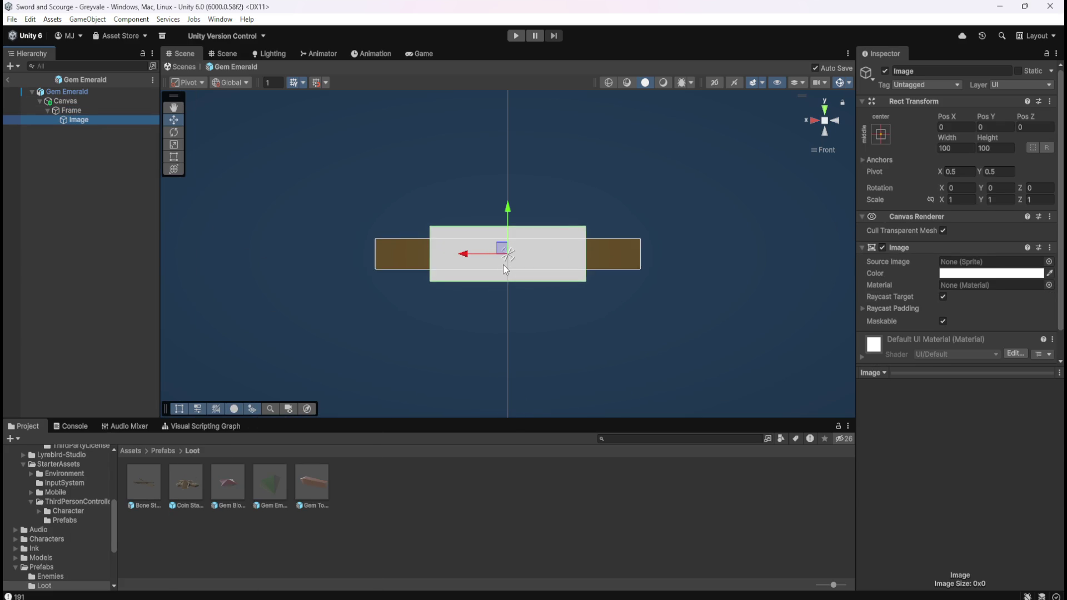
{"action": "left_click", "coordinate": [108, 111]}
{"action": "left_click", "coordinate": [99, 119]}
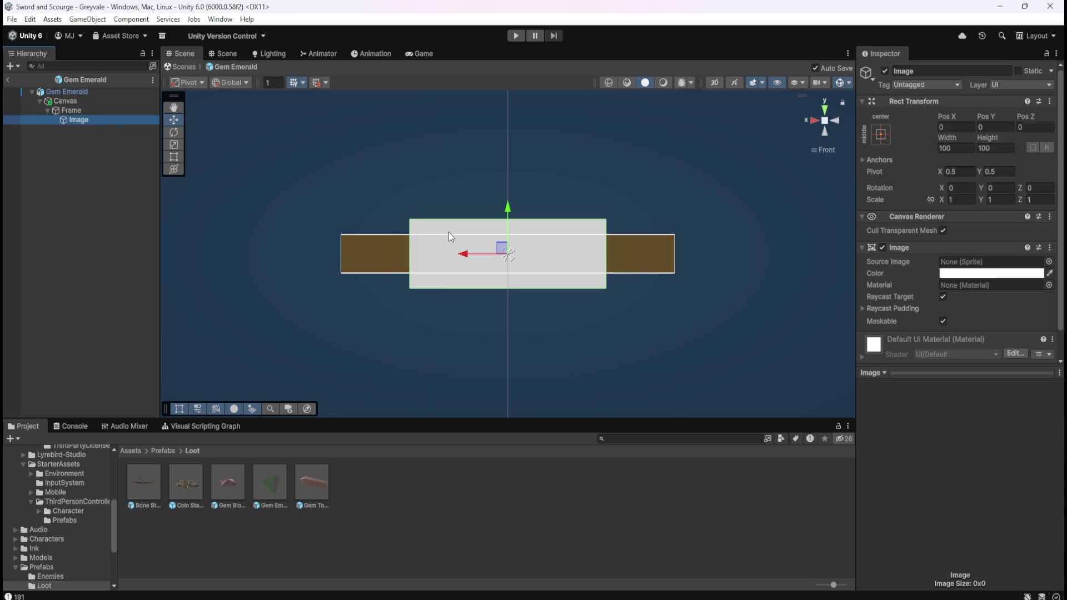
{"action": "scroll", "coordinate": [578, 238], "scroll_direction": "up", "scroll_amount": 3}
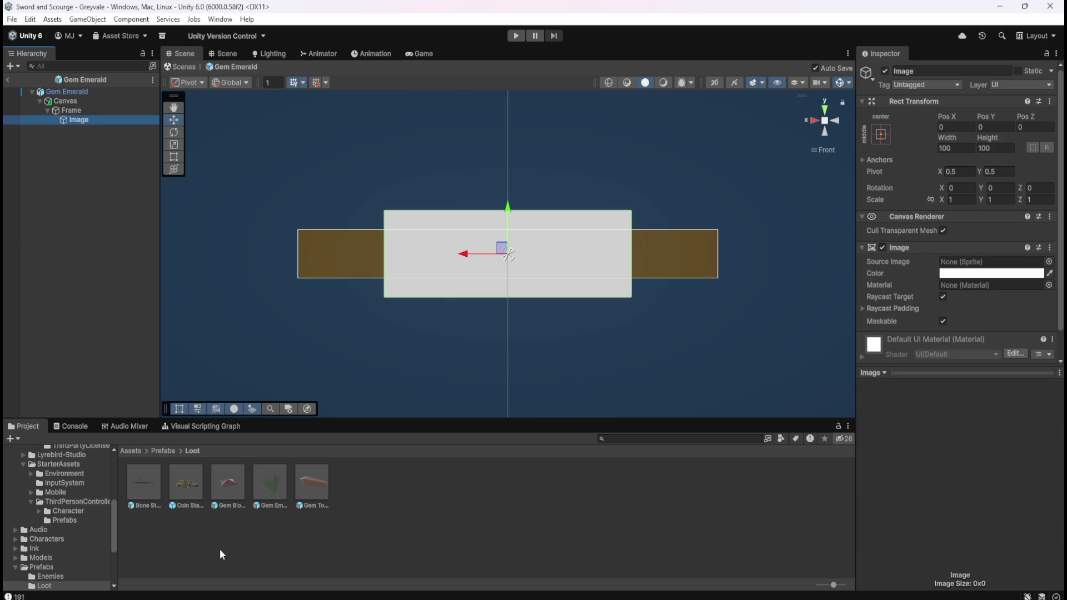
Step: Colour the new Image black, hex 000000 with alpha 200, copying Gem Blood Ruby's inner image
{"action": "double_click", "coordinate": [228, 482]}
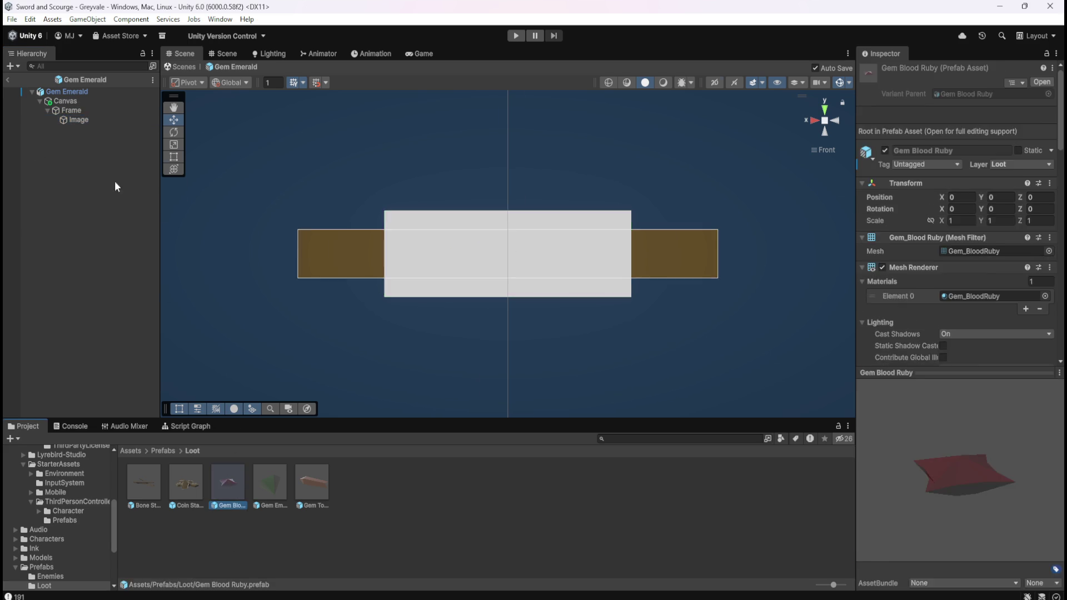
{"action": "left_click", "coordinate": [99, 120]}
{"action": "left_click", "coordinate": [984, 275]}
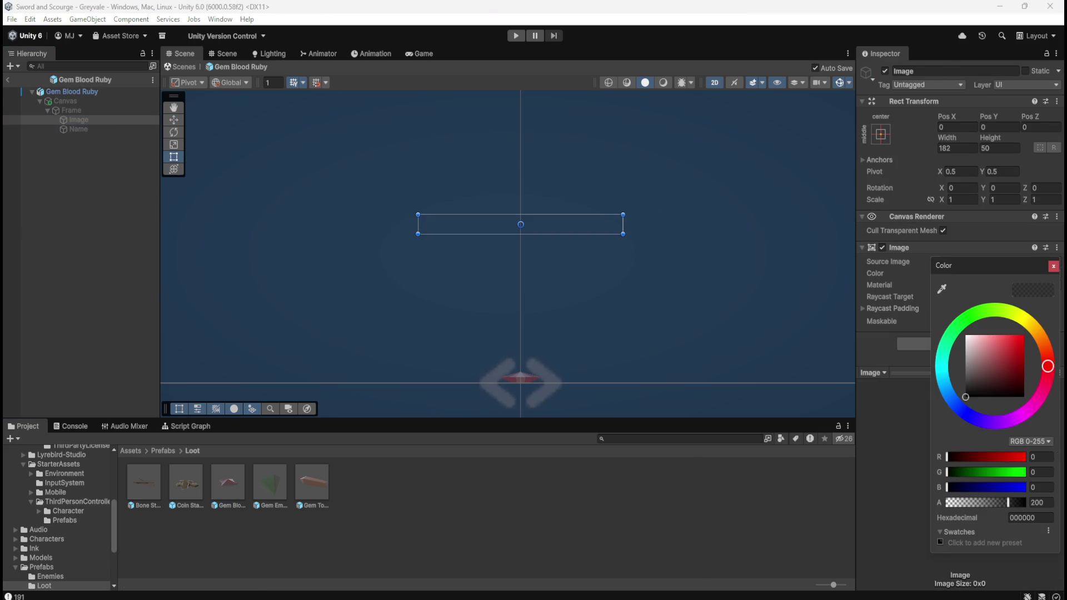
{"action": "double_click", "coordinate": [279, 483]}
{"action": "left_click", "coordinate": [78, 119]}
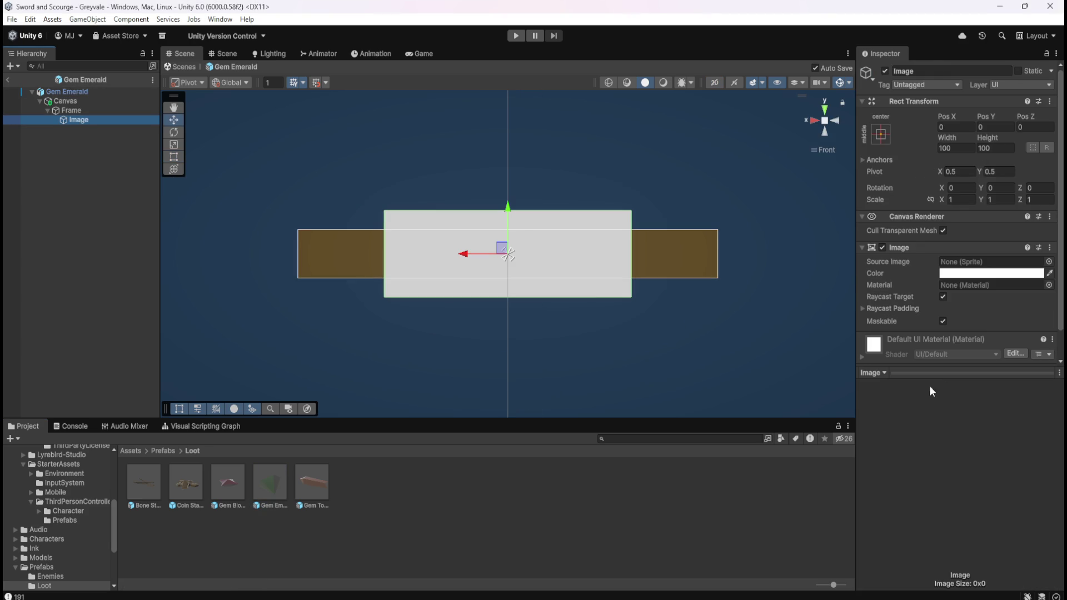
{"action": "left_click", "coordinate": [997, 276]}
{"action": "type", "text": "000000"}
{"action": "left_click", "coordinate": [1038, 502]}
{"action": "type", "text": "200"}
{"action": "key", "text": "Return"}
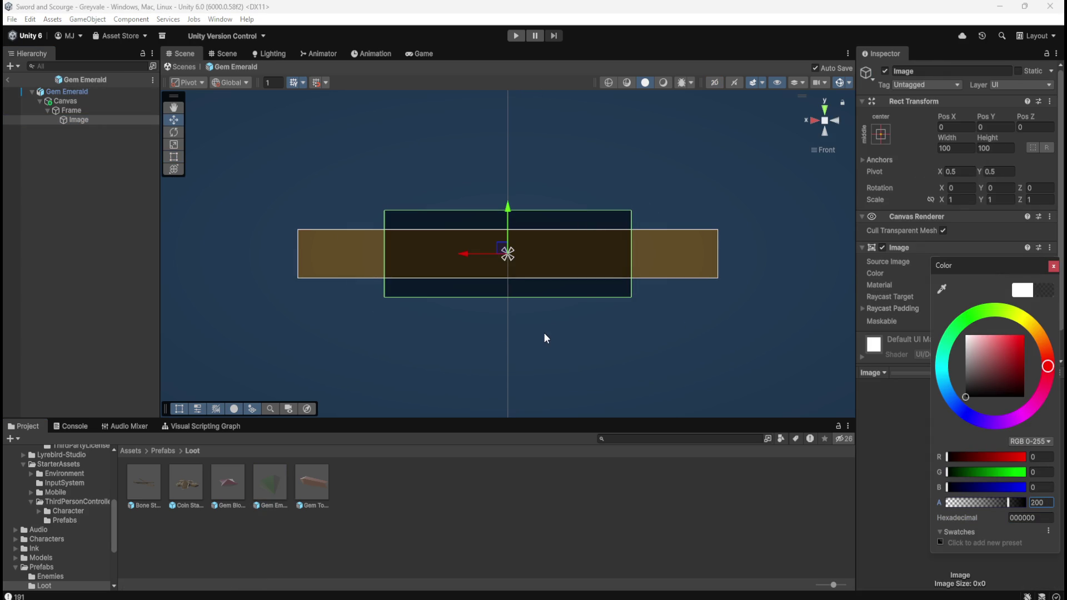
Step: Resize the inner Image to Width 168 and Height 51 in its Rect Transform
{"action": "left_click_drag", "start_coordinate": [988, 143], "coordinate": [504, 275]}
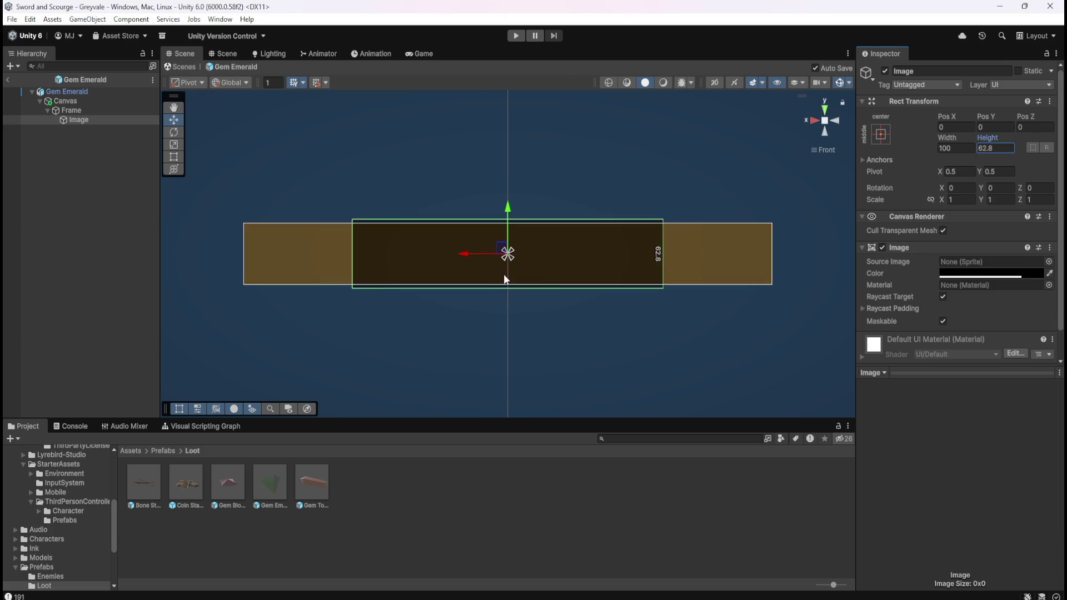
{"action": "scroll", "coordinate": [643, 269], "scroll_direction": "up", "scroll_amount": 3}
{"action": "left_click_drag", "start_coordinate": [979, 135], "coordinate": [968, 146]}
{"action": "left_click", "coordinate": [1003, 151]}
{"action": "type", "text": "51"}
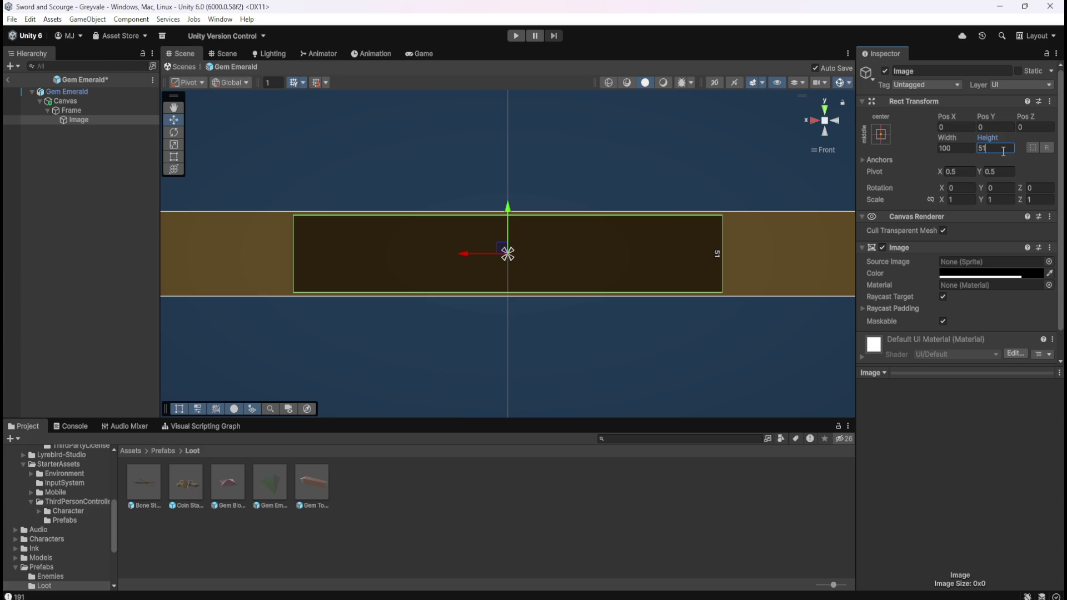
{"action": "scroll", "coordinate": [557, 198], "scroll_direction": "down", "scroll_amount": 2}
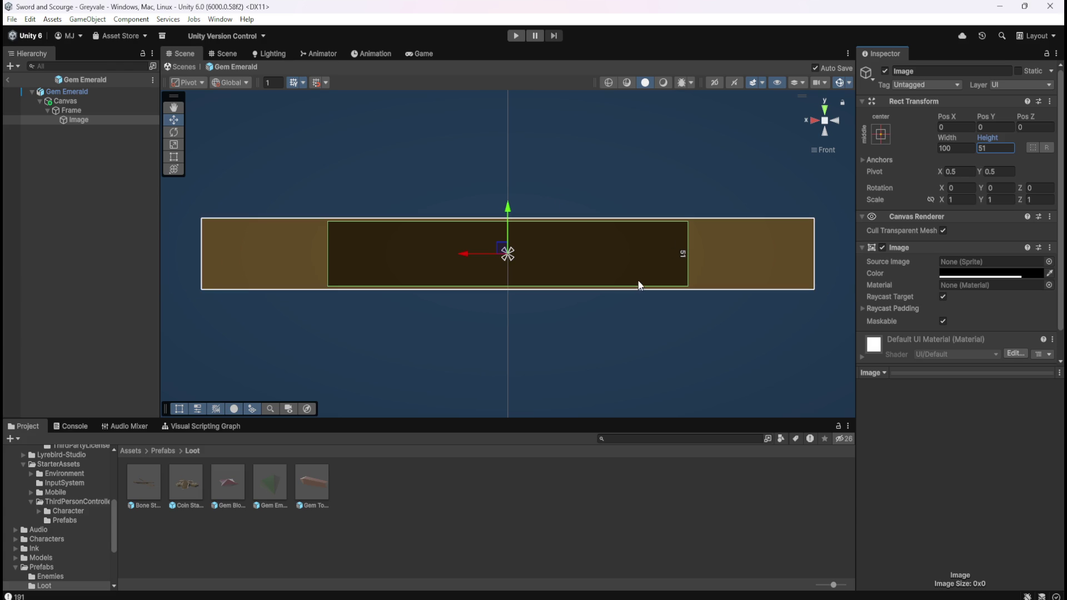
{"action": "mouse_move", "coordinate": [947, 138]}
{"action": "left_mouse_down"}
{"action": "mouse_move", "coordinate": [1033, 144]}
{"action": "mouse_move", "coordinate": [33, 148]}
{"action": "mouse_move", "coordinate": [64, 151]}
{"action": "left_mouse_up"}
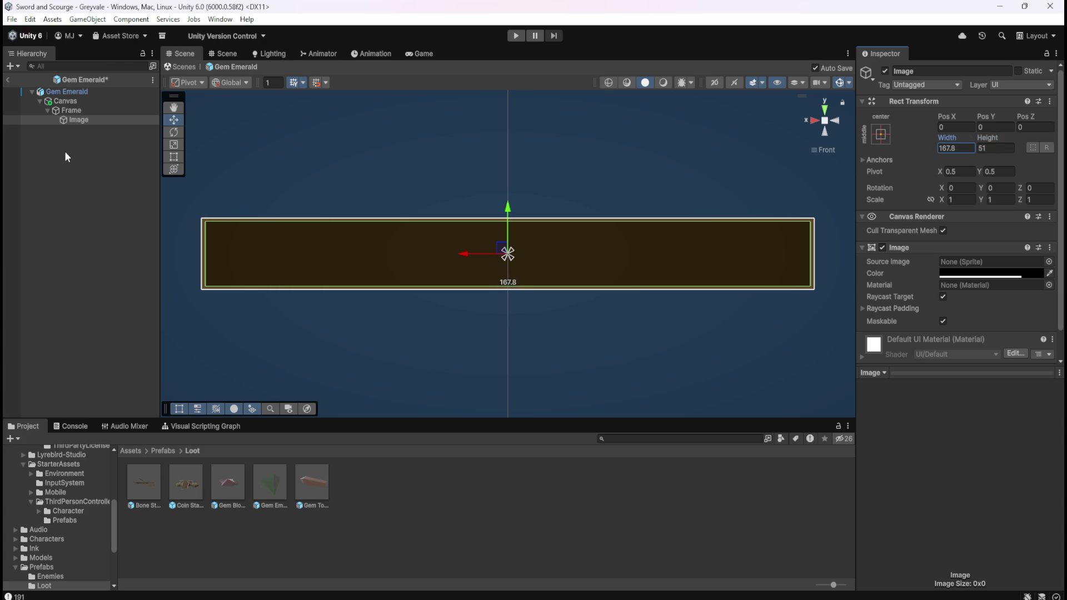
{"action": "left_click", "coordinate": [958, 145]}
{"action": "type", "text": "167"}
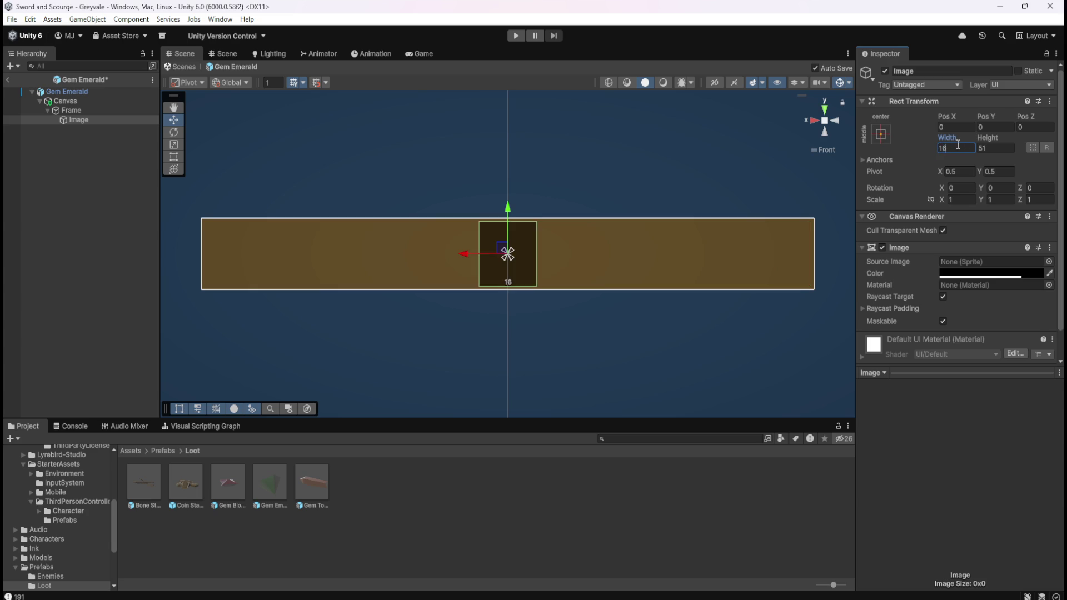
{"action": "key", "text": "Return"}
{"action": "left_click", "coordinate": [958, 146]}
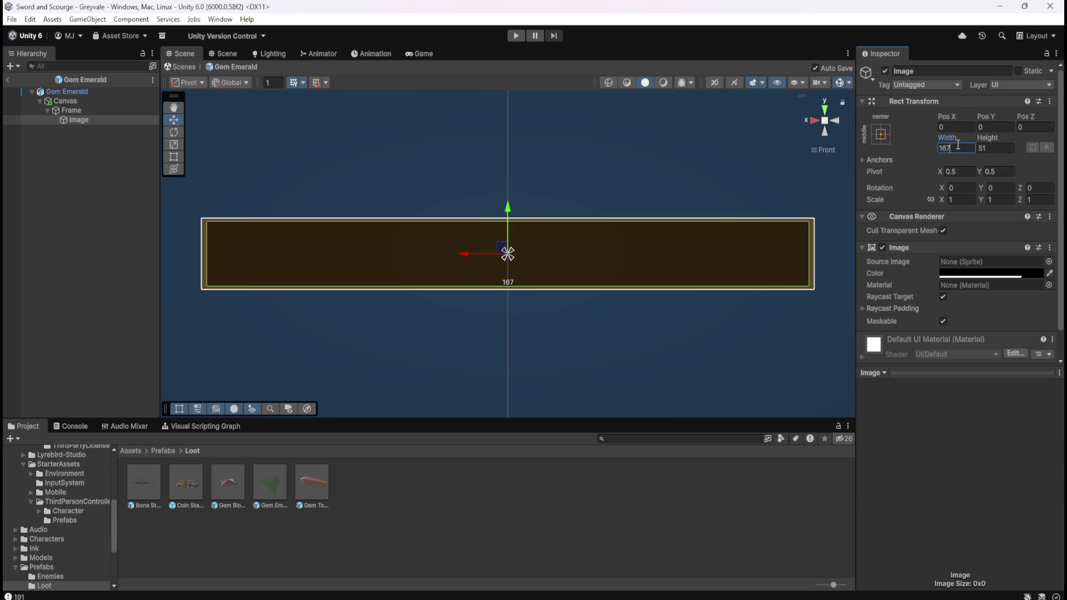
{"action": "key", "text": "BackSpace"}
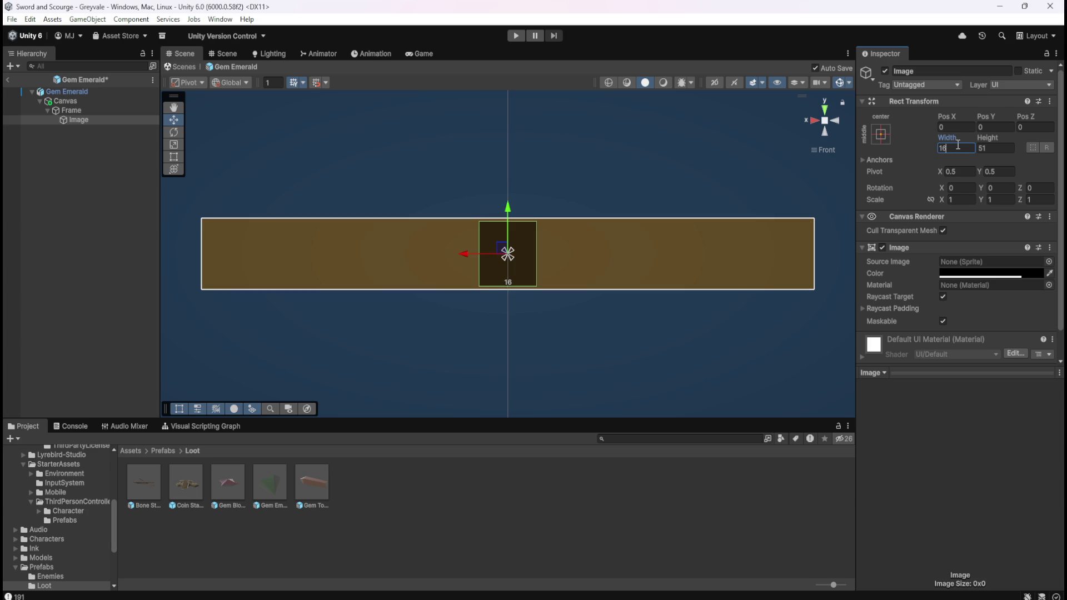
{"action": "type", "text": "8"}
Step: Preview the framed label by switching the selection between the Image and the Frame
{"action": "left_click", "coordinate": [111, 261]}
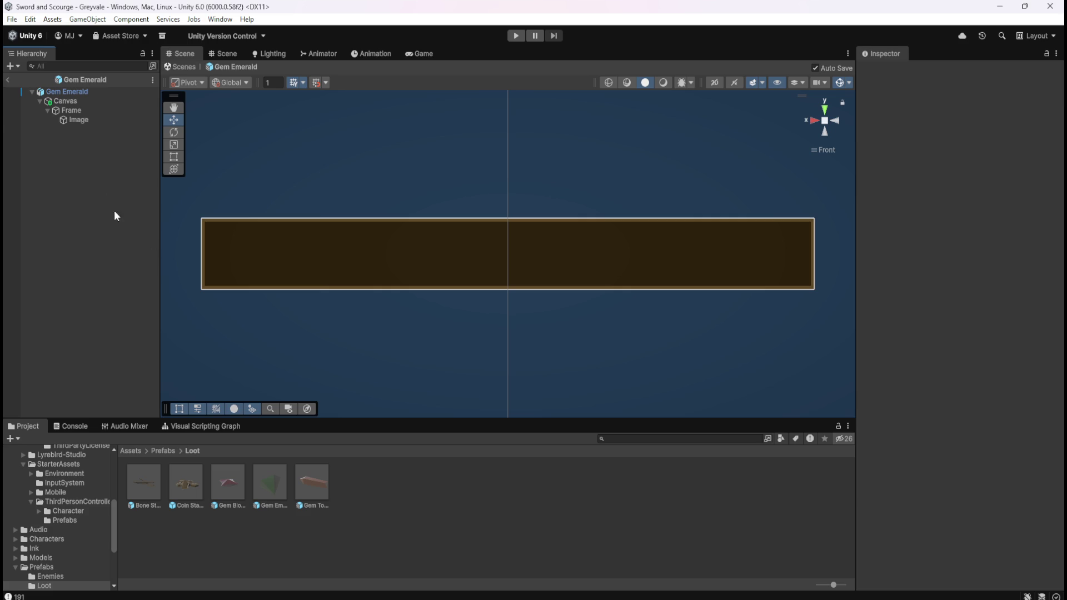
{"action": "left_click", "coordinate": [88, 119]}
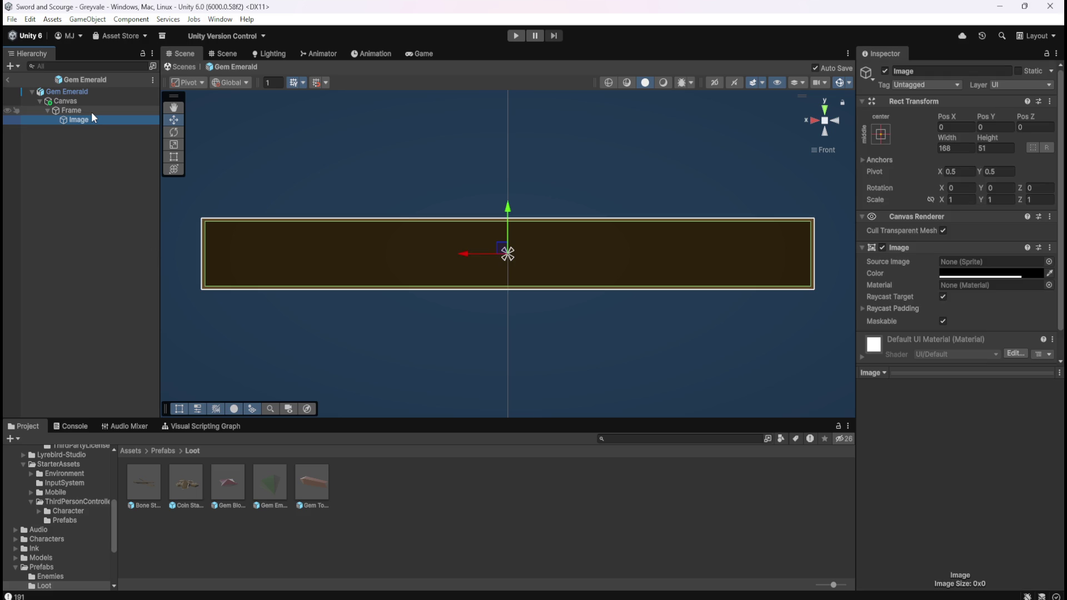
{"action": "left_click", "coordinate": [92, 112]}
{"action": "left_click", "coordinate": [88, 119]}
{"action": "left_click", "coordinate": [79, 114]}
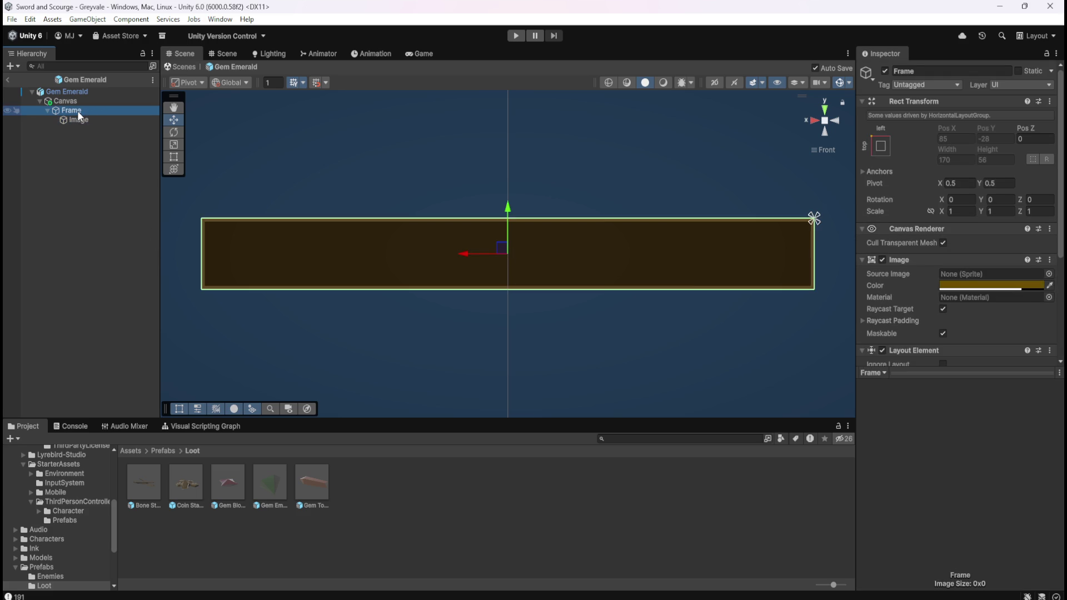
{"action": "right_click", "coordinate": [79, 114]}
Step: Add a TextMeshPro text under Frame reading EMERALD in Arvo SDF, with Auto Size on
{"action": "mouse_move", "coordinate": [153, 428]}
{"action": "left_click", "coordinate": [303, 435]}
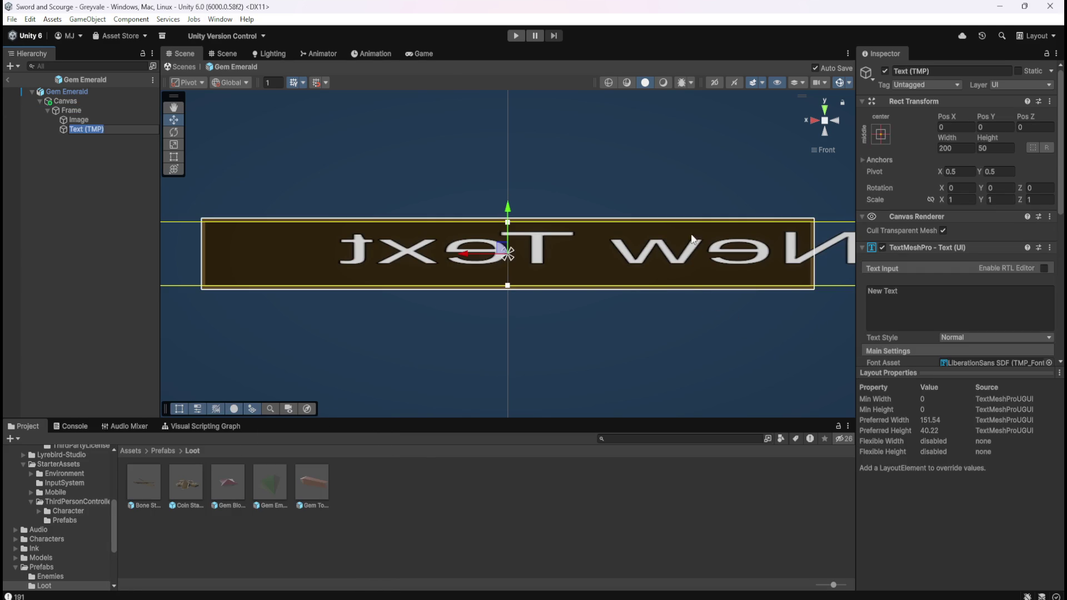
{"action": "left_click", "coordinate": [721, 82]}
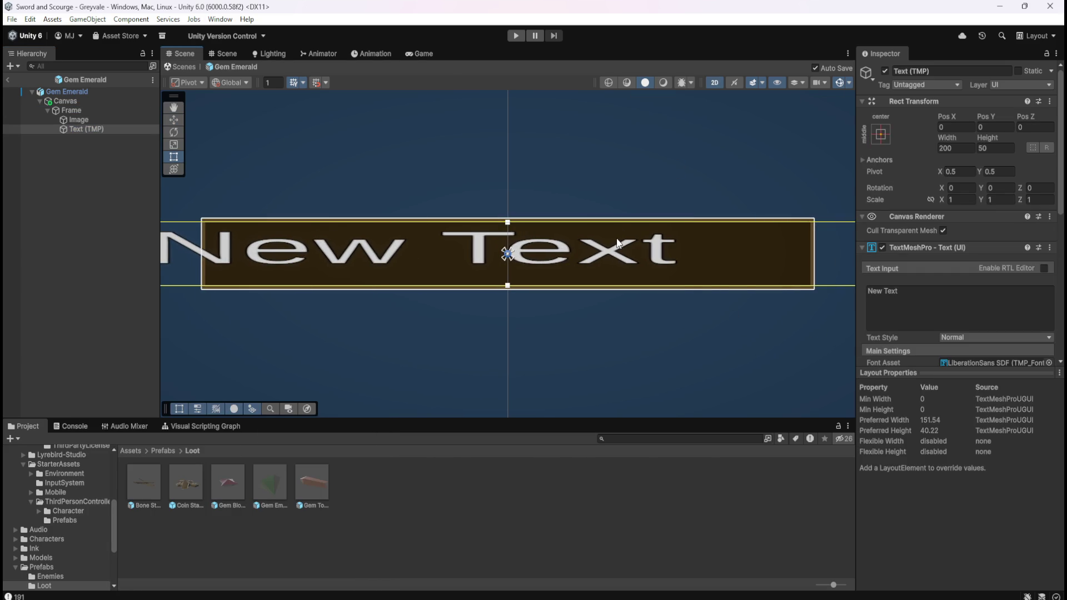
{"action": "scroll", "coordinate": [930, 223], "scroll_direction": "down", "scroll_amount": 3}
{"action": "left_click", "coordinate": [930, 219]}
{"action": "type", "text": "EMERALD"}
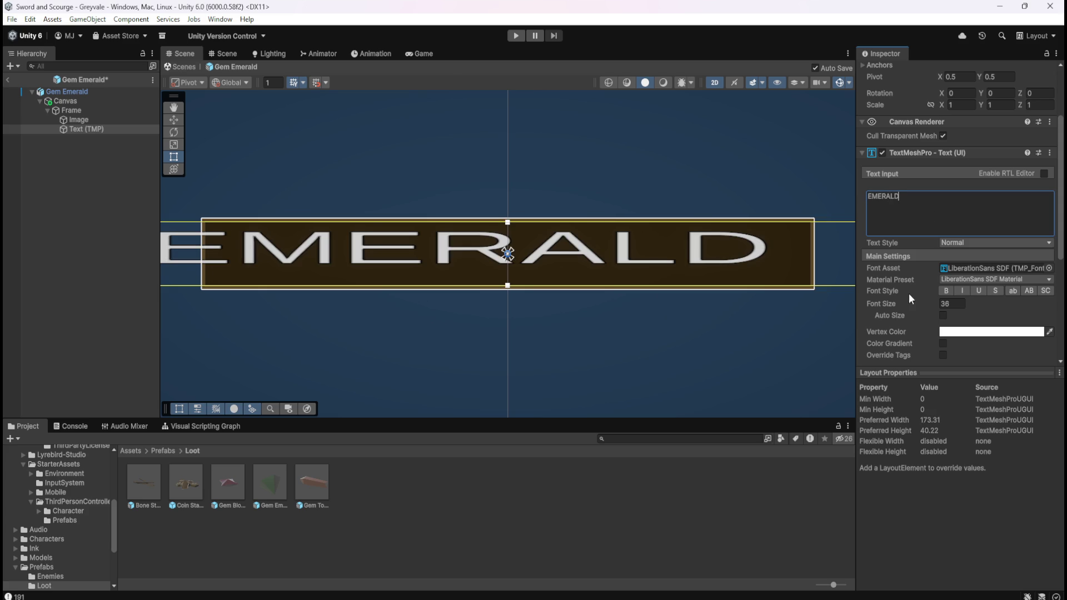
{"action": "left_click", "coordinate": [1049, 268]}
{"action": "type", "text": "v"}
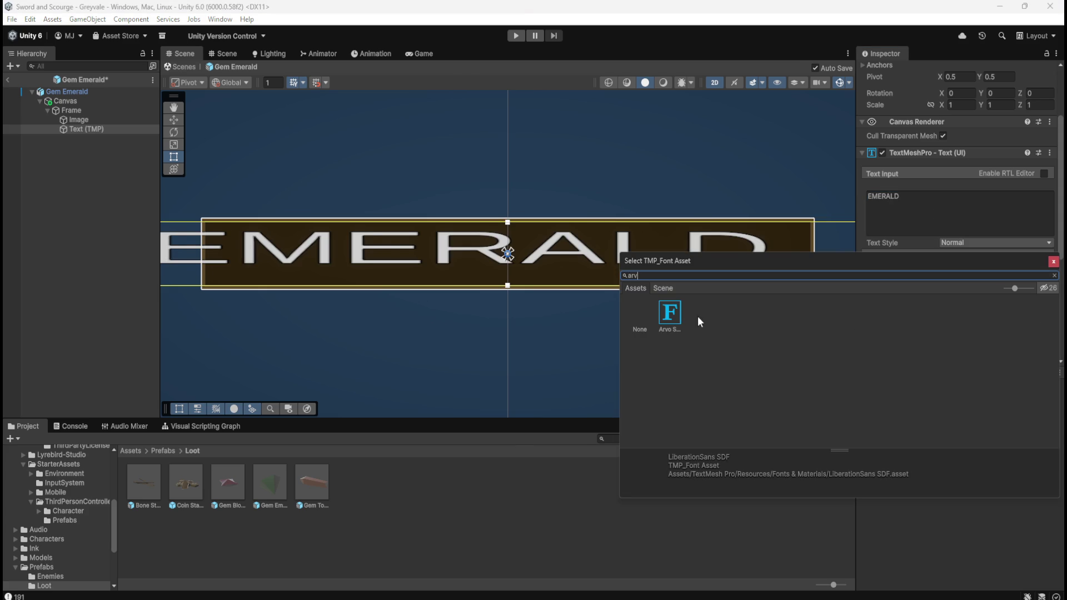
{"action": "left_click", "coordinate": [671, 315]}
{"action": "left_click", "coordinate": [944, 315]}
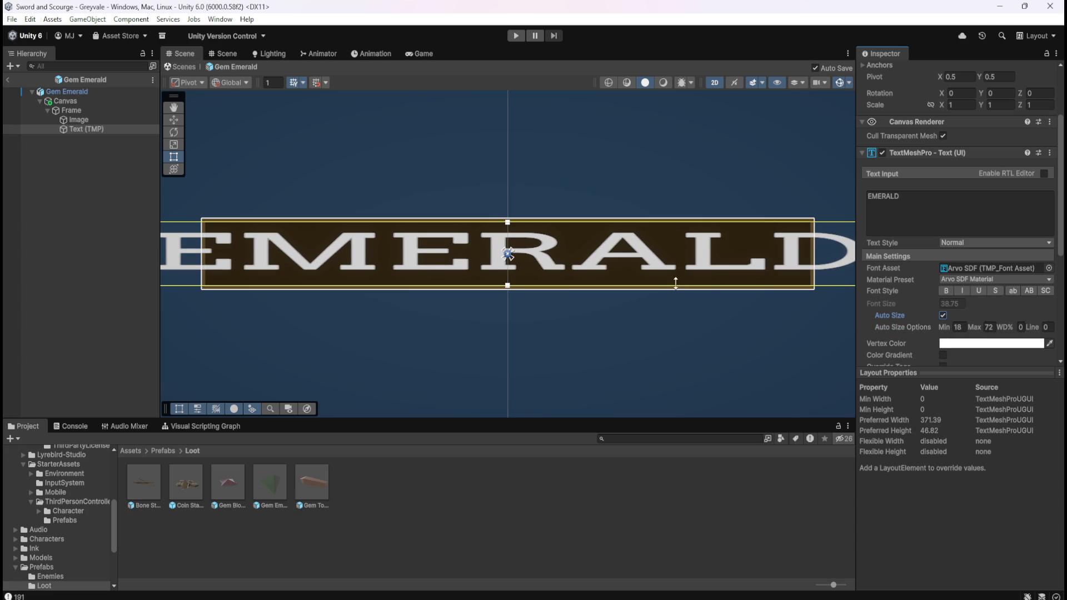
Step: Fit the text box inside the brown banner and centre the text vertically
{"action": "scroll", "coordinate": [675, 280], "scroll_direction": "down", "scroll_amount": 1}
{"action": "mouse_move", "coordinate": [845, 257]}
{"action": "left_mouse_down"}
{"action": "mouse_move", "coordinate": [789, 261]}
{"action": "mouse_move", "coordinate": [794, 273]}
{"action": "left_mouse_up"}
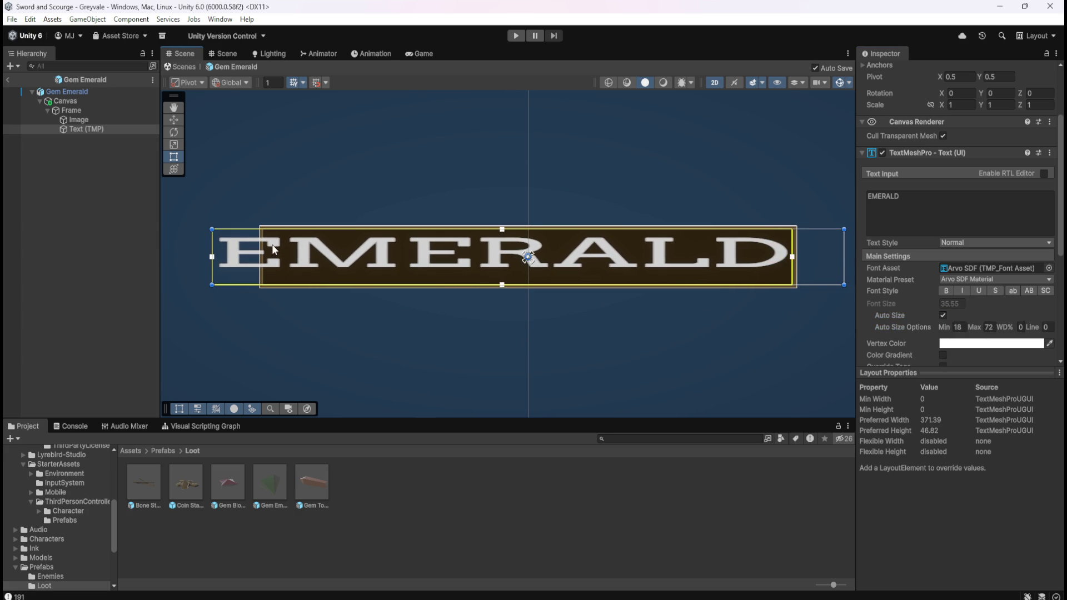
{"action": "left_click_drag", "start_coordinate": [209, 257], "coordinate": [263, 257]}
{"action": "scroll", "coordinate": [916, 299], "scroll_direction": "down", "scroll_amount": 5}
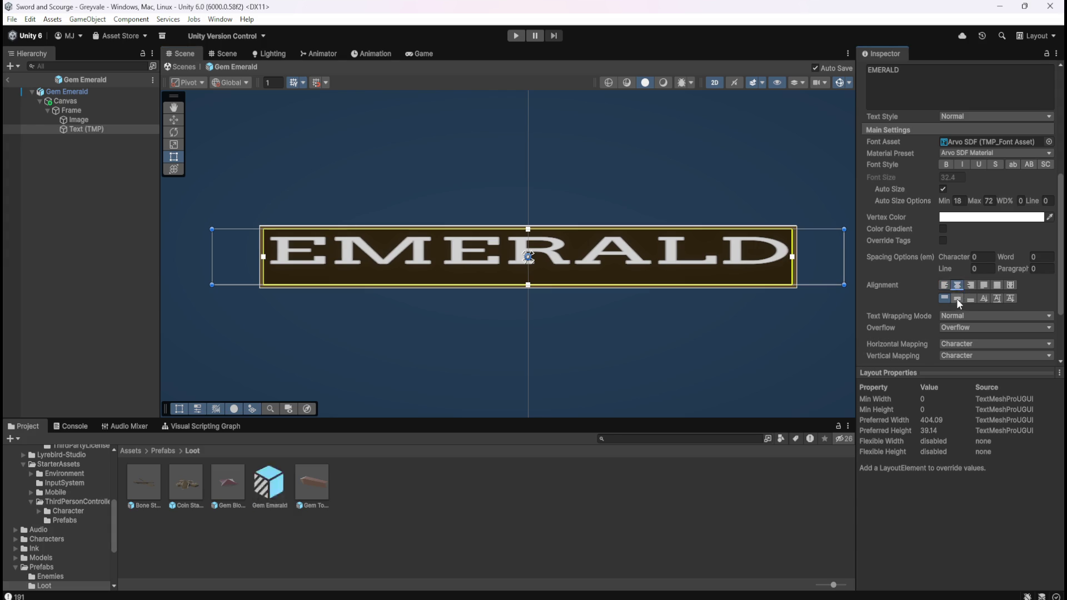
{"action": "left_click", "coordinate": [957, 299]}
{"action": "left_click_drag", "start_coordinate": [265, 258], "coordinate": [267, 258]}
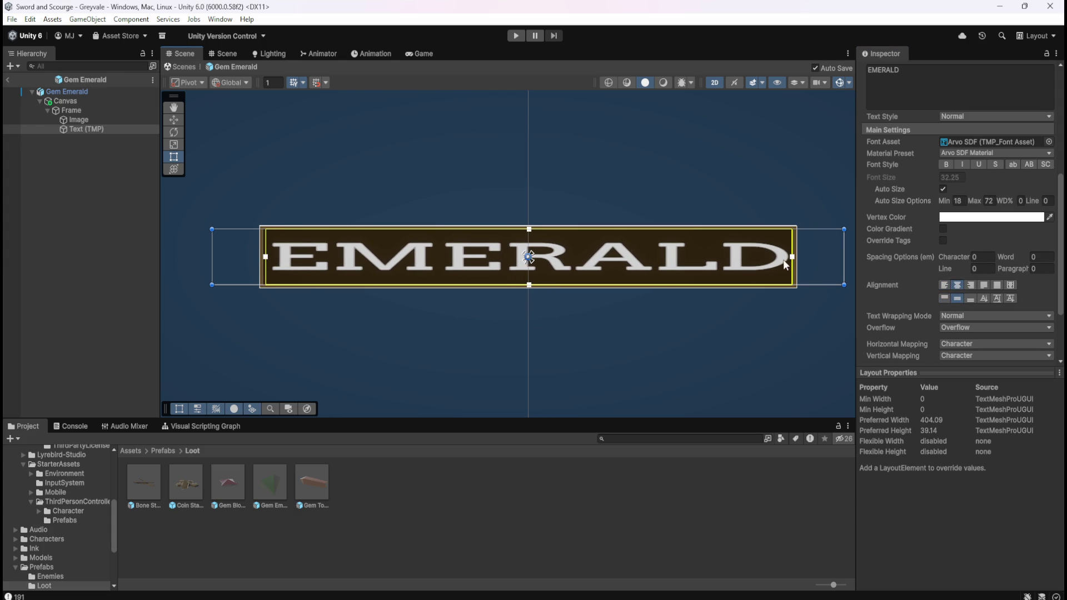
{"action": "left_click_drag", "start_coordinate": [793, 257], "coordinate": [788, 263]}
{"action": "left_click_drag", "start_coordinate": [265, 258], "coordinate": [265, 255]}
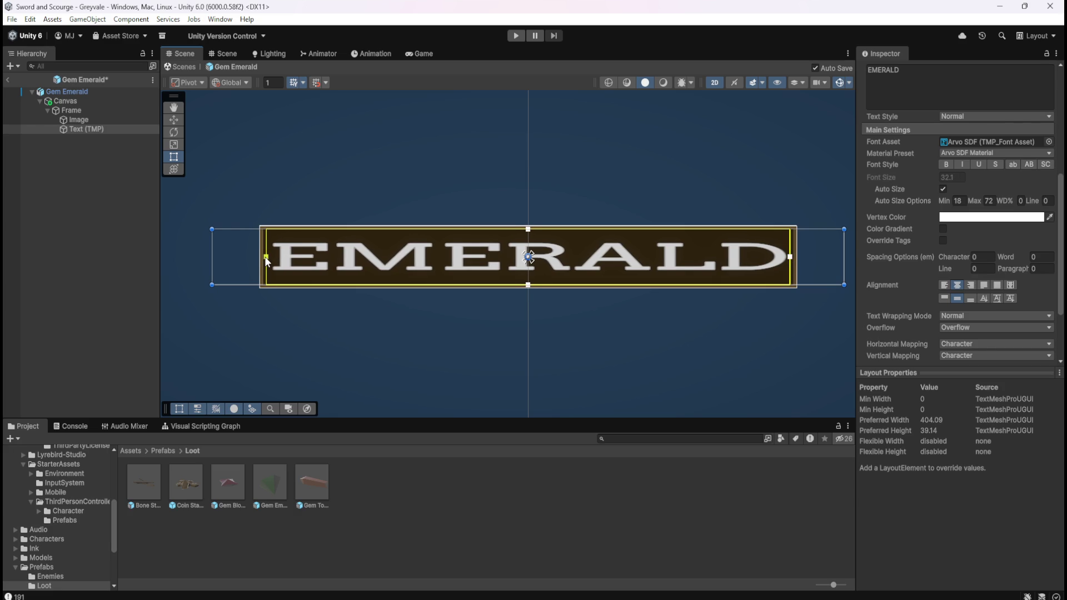
{"action": "left_click", "coordinate": [103, 288]}
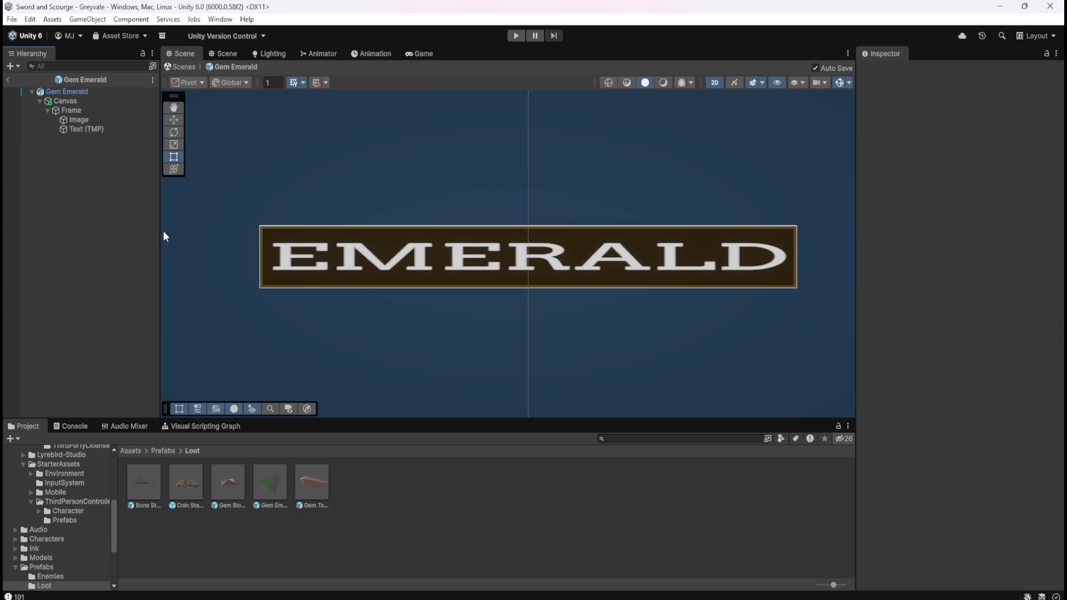
Step: Copy the cyan hex colour 00FFF8 from the Gem Blood Ruby label text
{"action": "scroll", "coordinate": [521, 310], "scroll_direction": "down", "scroll_amount": 3}
{"action": "scroll", "coordinate": [527, 309], "scroll_direction": "up", "scroll_amount": 1}
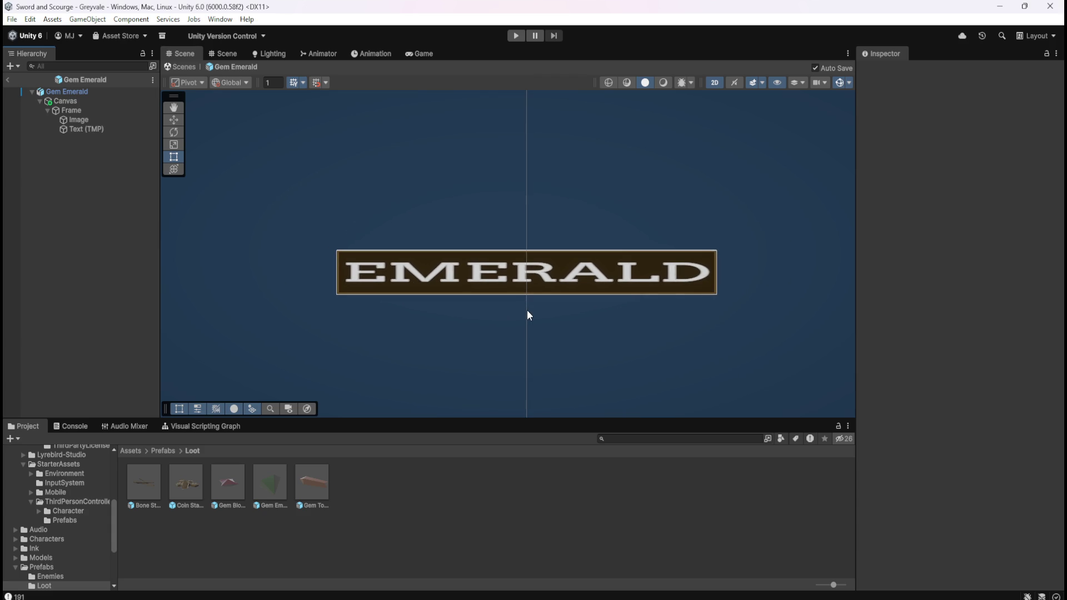
{"action": "scroll", "coordinate": [525, 309], "scroll_direction": "up", "scroll_amount": 1}
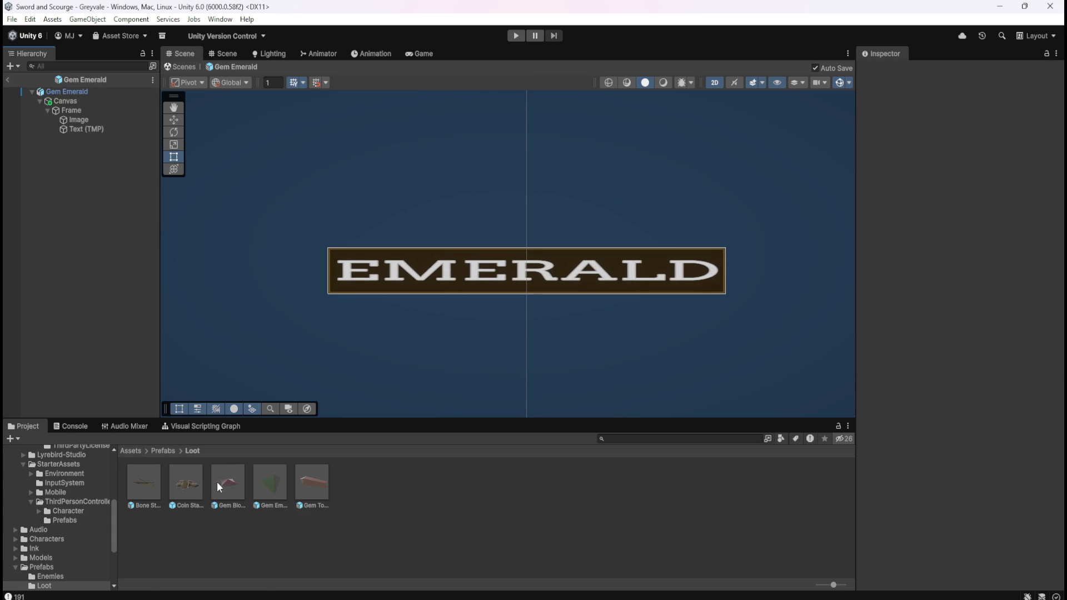
{"action": "left_click", "coordinate": [228, 483]}
{"action": "double_click", "coordinate": [228, 481]}
{"action": "left_click", "coordinate": [81, 129]}
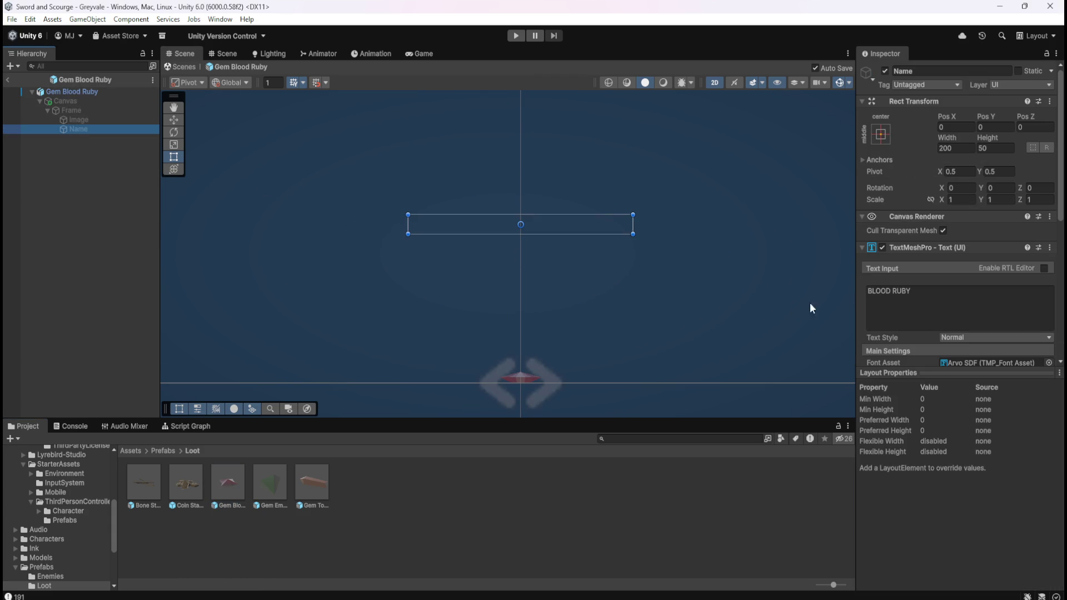
{"action": "scroll", "coordinate": [914, 291], "scroll_direction": "down", "scroll_amount": 3}
{"action": "left_click", "coordinate": [995, 311]}
{"action": "left_click", "coordinate": [1032, 554]}
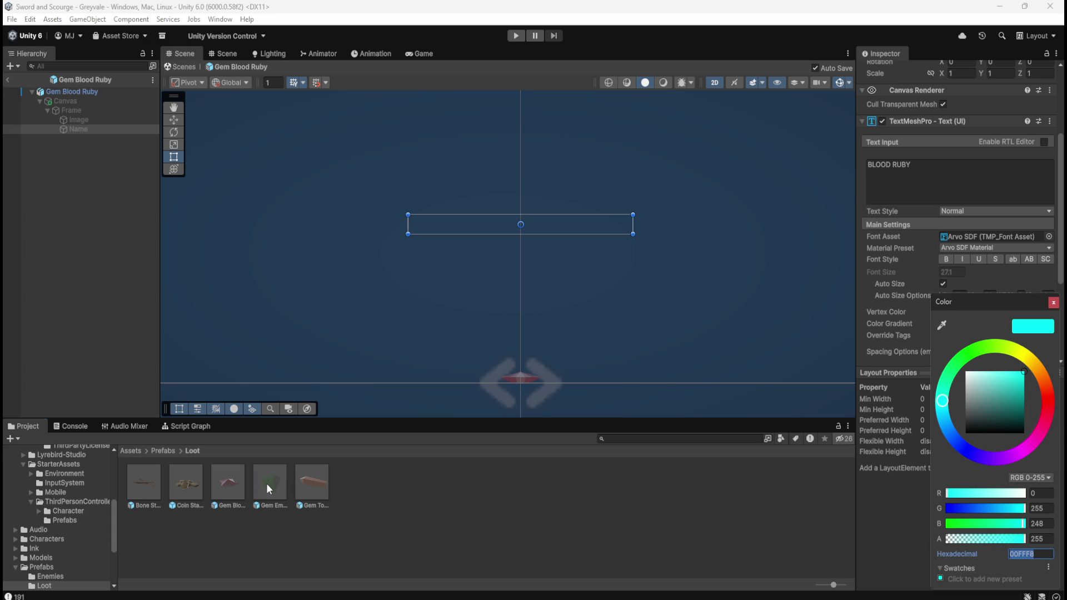
Step: In Gem Emerald, rename the EMERALD text object to Name
{"action": "double_click", "coordinate": [265, 483]}
{"action": "left_click", "coordinate": [86, 129]}
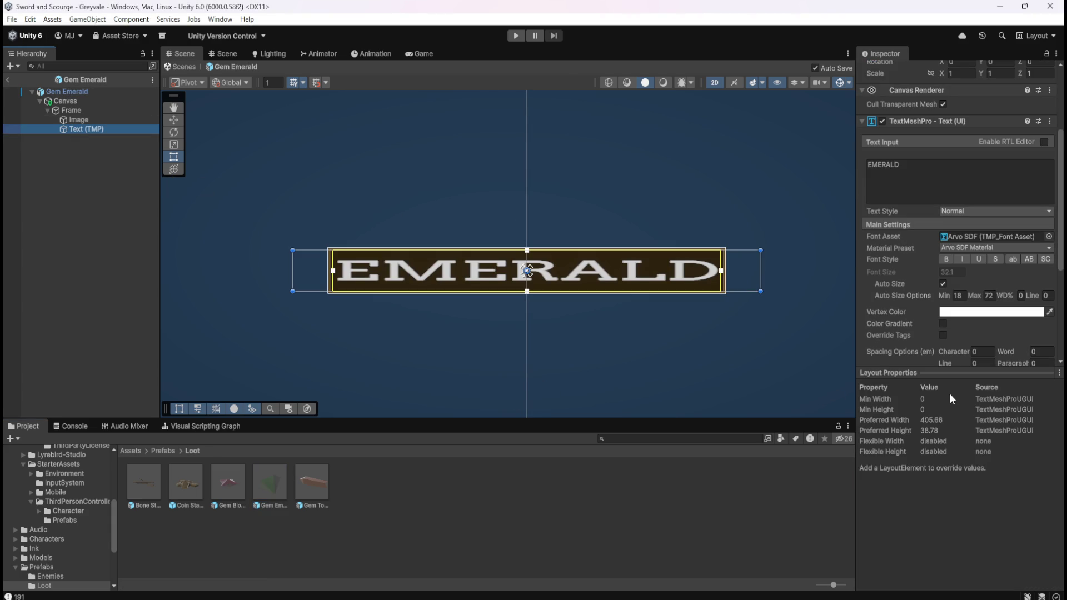
{"action": "key", "text": "F2"}
{"action": "type", "text": "Name"}
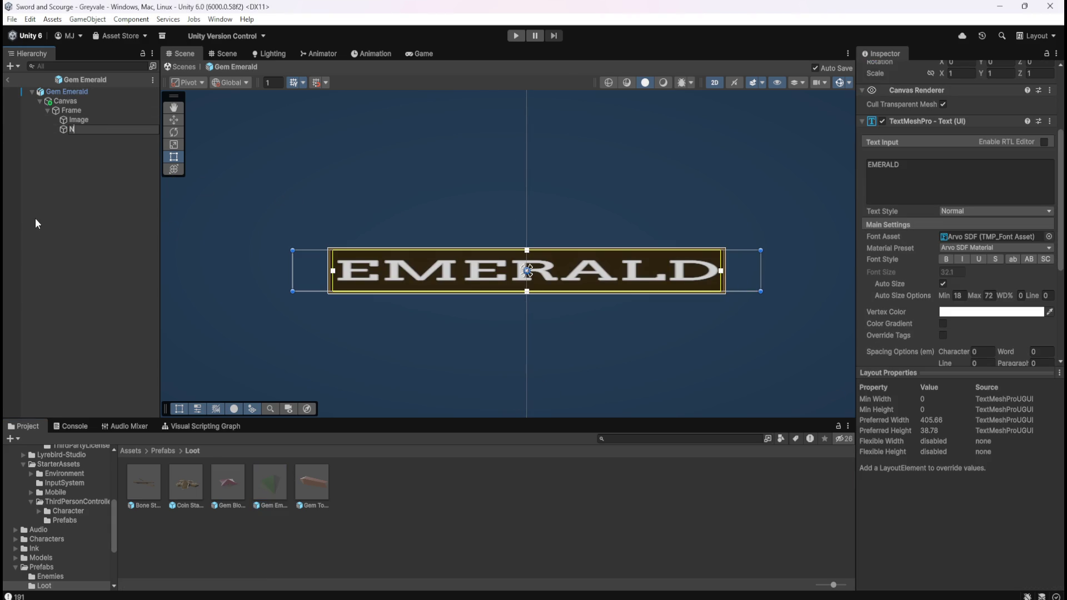
{"action": "key", "text": "Return"}
Step: Paste hex 00FFF8 as the EMERALD text colour so it reads cyan
{"action": "left_click", "coordinate": [984, 311]}
{"action": "left_click", "coordinate": [1034, 556]}
{"action": "type", "text": "00FFF8"}
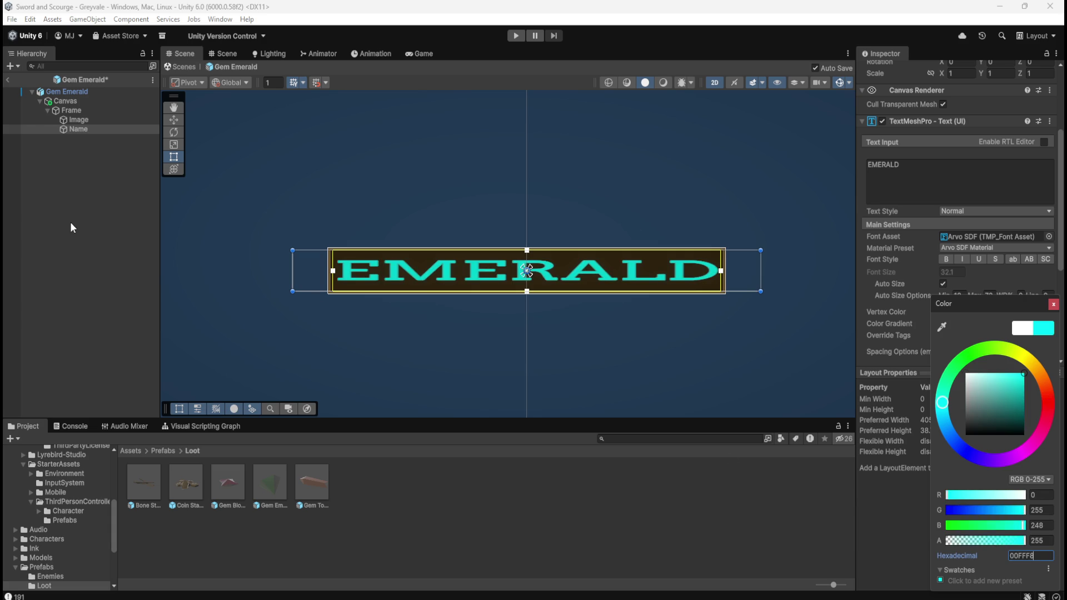
{"action": "left_click", "coordinate": [70, 221]}
{"action": "scroll", "coordinate": [461, 206], "scroll_direction": "down", "scroll_amount": 2}
{"action": "scroll", "coordinate": [478, 214], "scroll_direction": "down", "scroll_amount": 4}
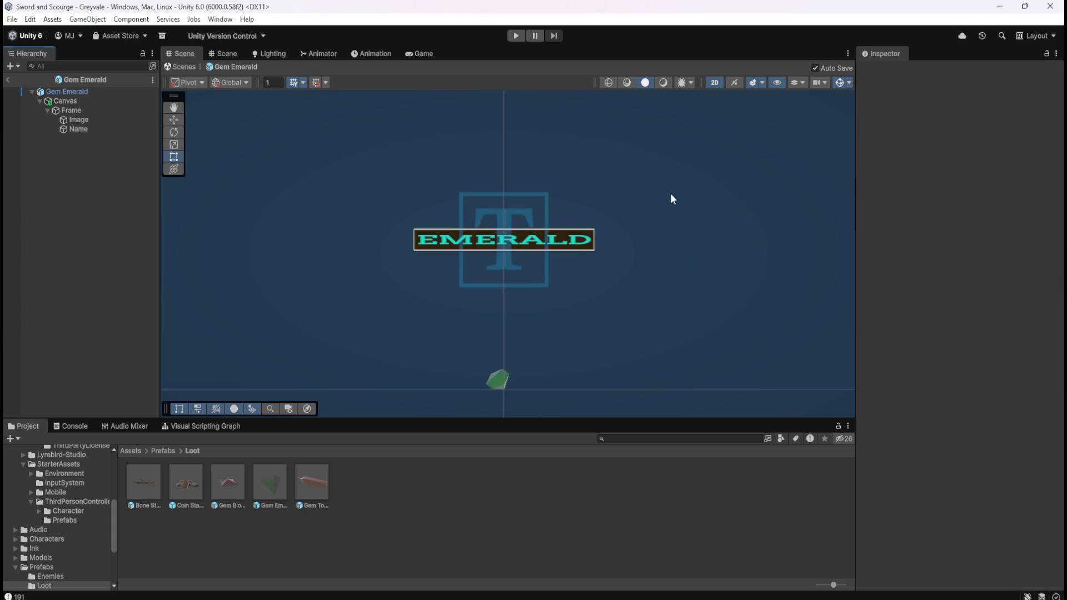
{"action": "scroll", "coordinate": [648, 199], "scroll_direction": "up", "scroll_amount": 2}
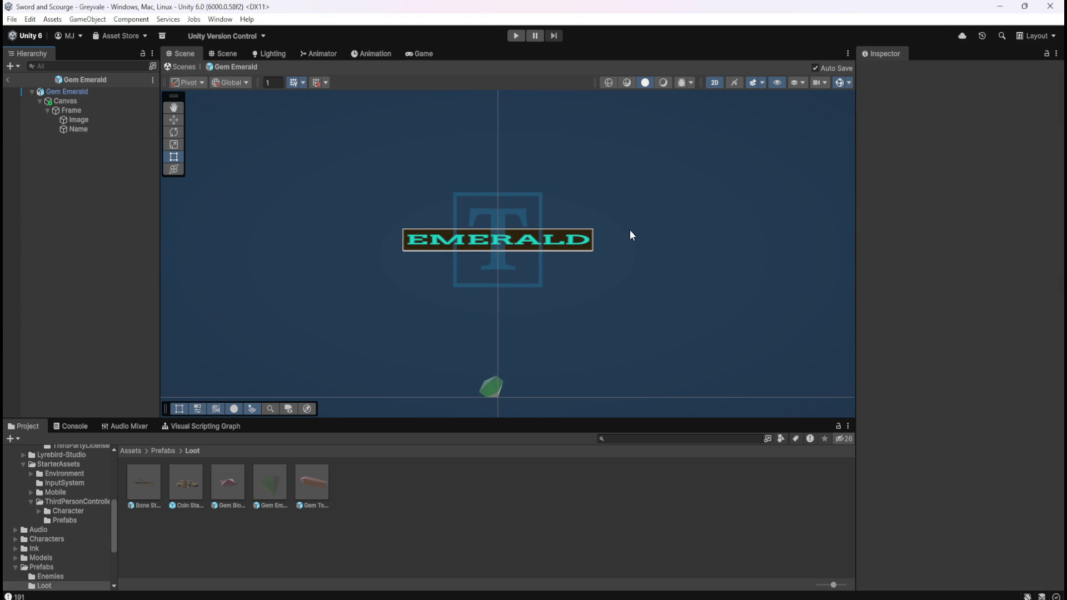
{"action": "scroll", "coordinate": [548, 383], "scroll_direction": "up", "scroll_amount": 2}
{"action": "scroll", "coordinate": [583, 319], "scroll_direction": "down", "scroll_amount": 2}
{"action": "scroll", "coordinate": [542, 305], "scroll_direction": "up", "scroll_amount": 1}
{"action": "scroll", "coordinate": [541, 303], "scroll_direction": "up", "scroll_amount": 1}
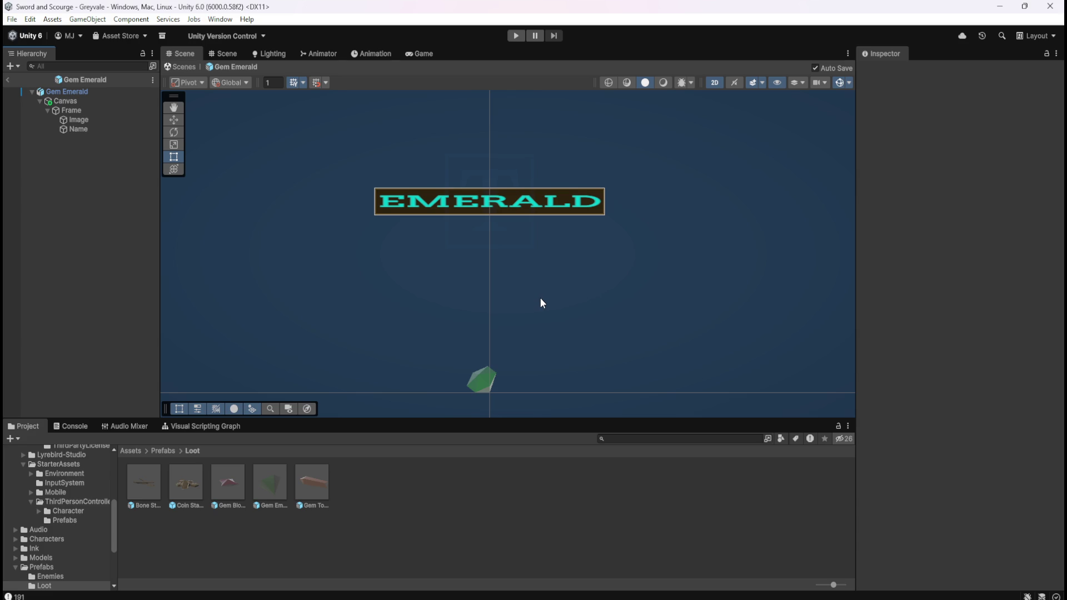
{"action": "scroll", "coordinate": [542, 303], "scroll_direction": "down", "scroll_amount": 2}
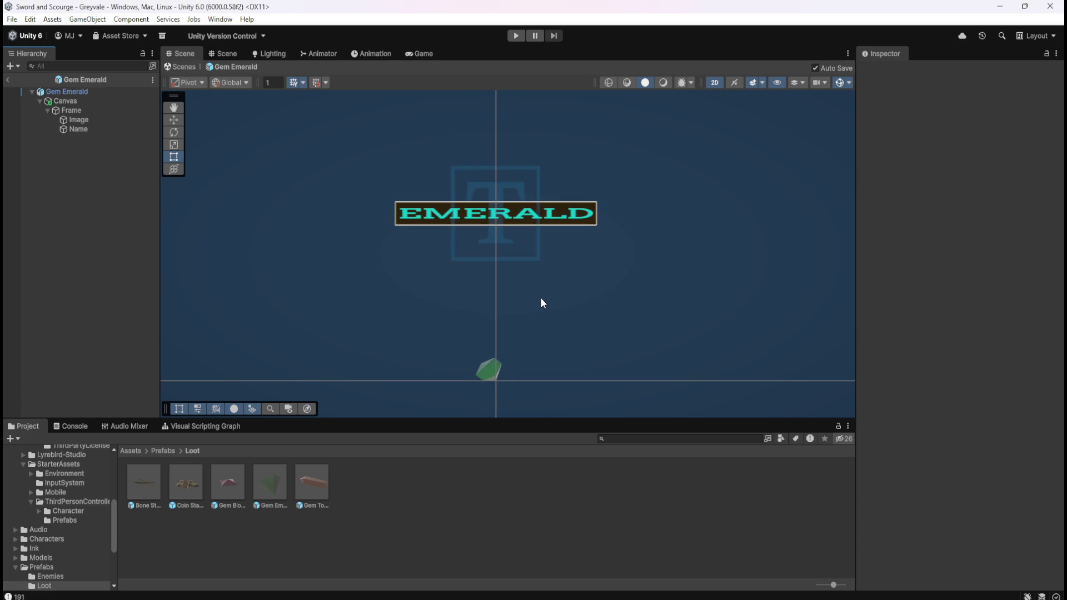
{"action": "scroll", "coordinate": [543, 303], "scroll_direction": "up", "scroll_amount": 2}
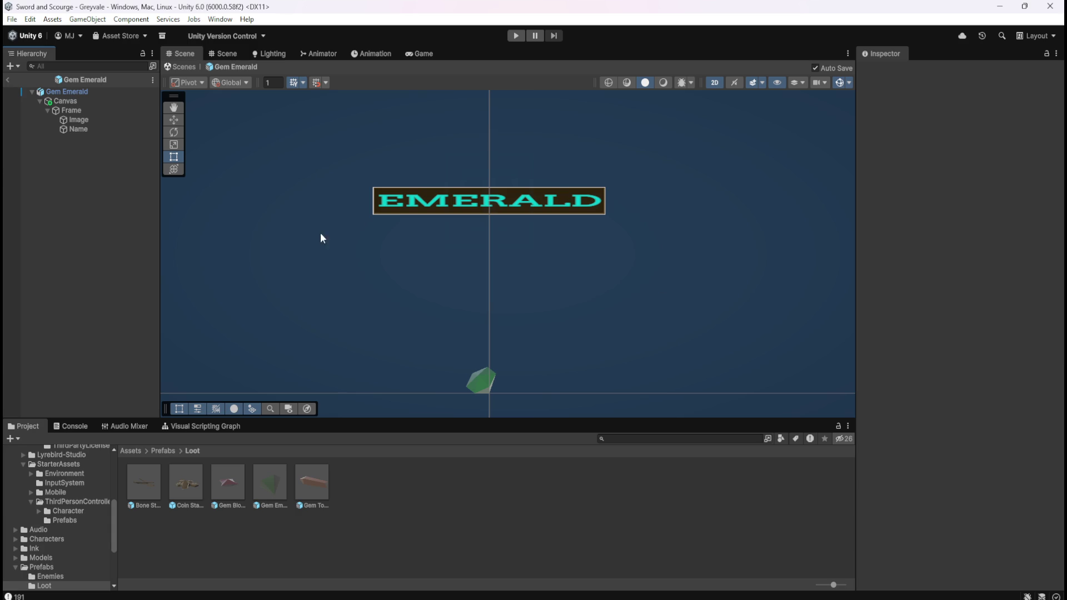
Step: Reopen the Gem Emerald prefab and inspect its label in 3D perspective before returning to 2D
{"action": "left_click", "coordinate": [715, 82]}
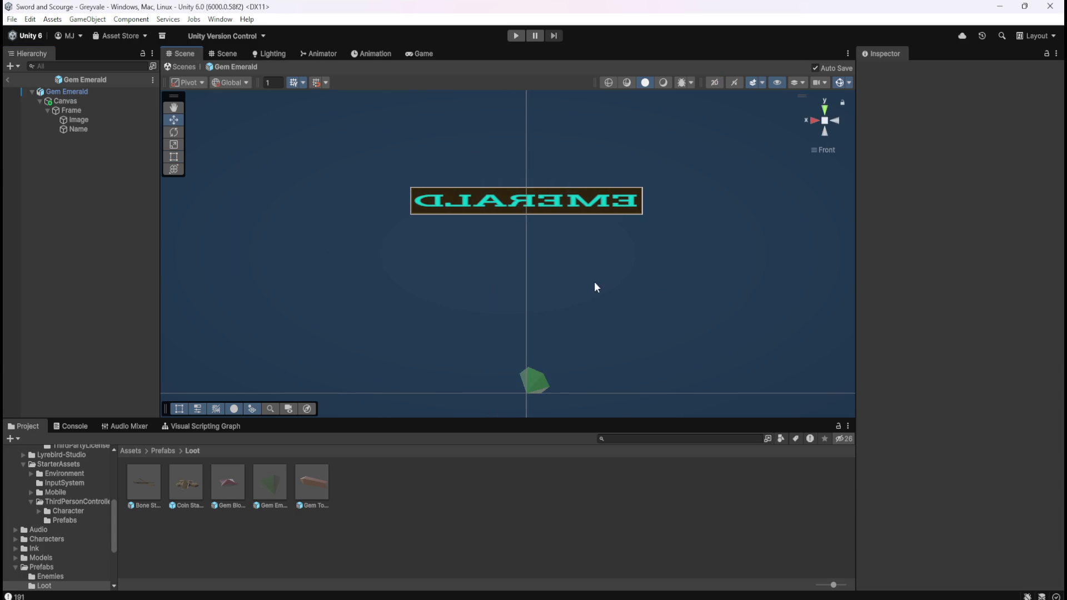
{"action": "left_click", "coordinate": [717, 81]}
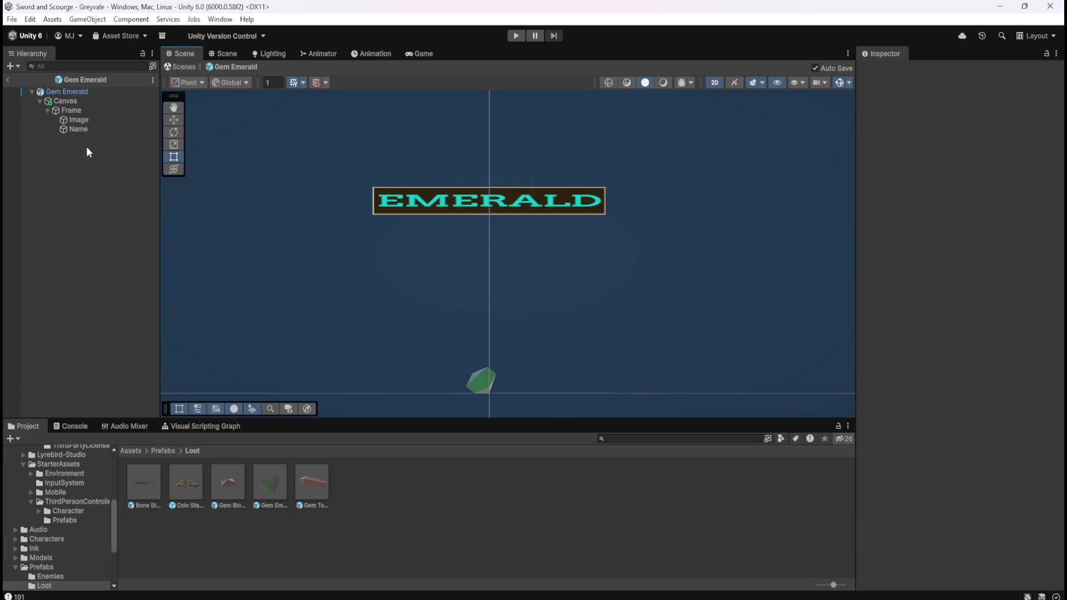
{"action": "left_click", "coordinate": [87, 110]}
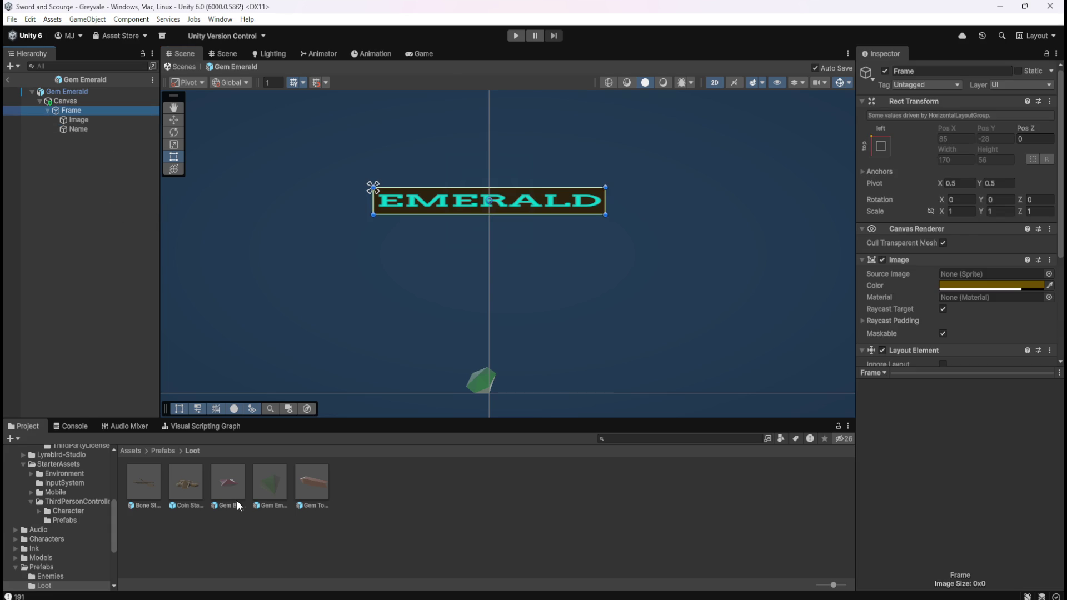
{"action": "double_click", "coordinate": [228, 478]}
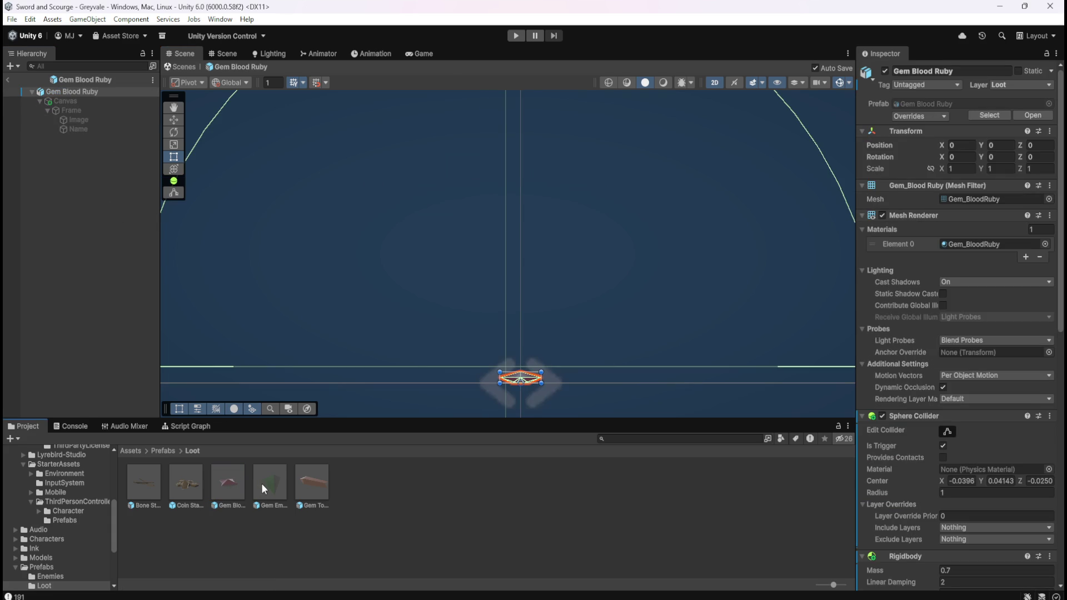
{"action": "double_click", "coordinate": [272, 482]}
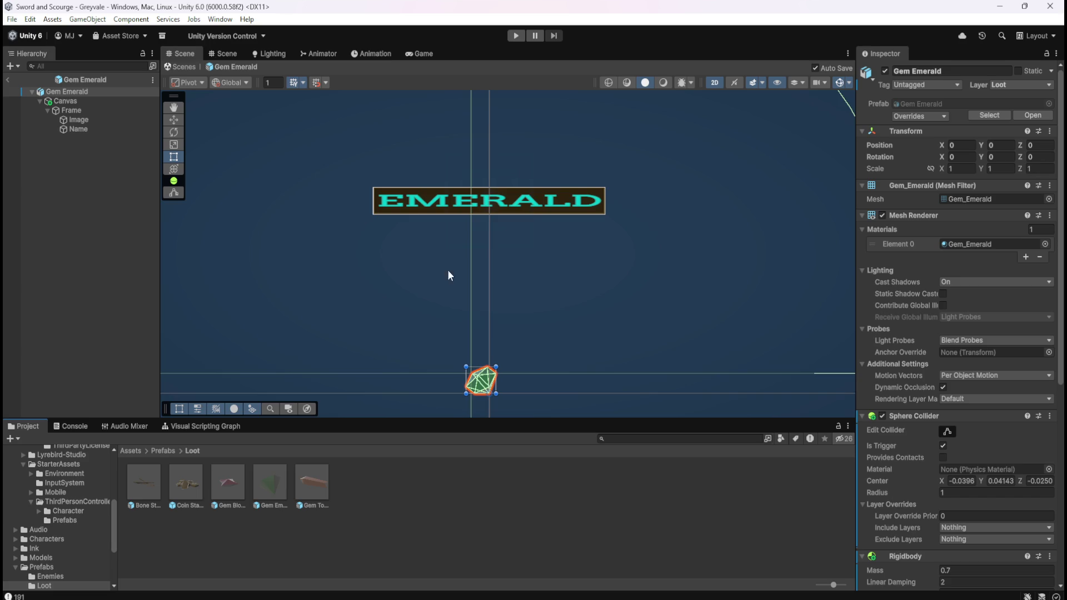
{"action": "scroll", "coordinate": [527, 278], "scroll_direction": "down", "scroll_amount": 4}
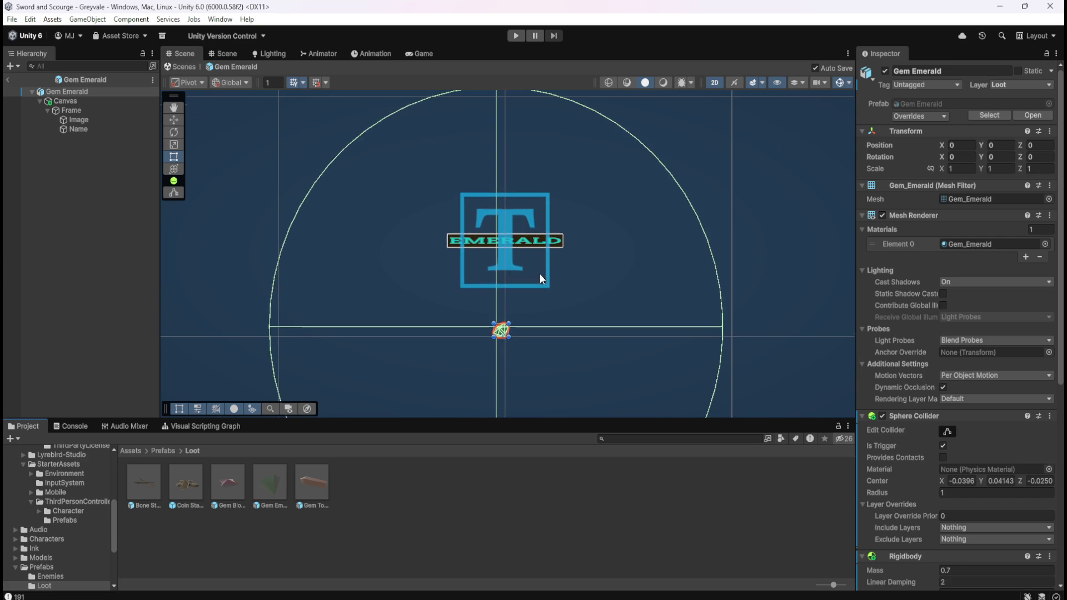
{"action": "left_click", "coordinate": [720, 82]}
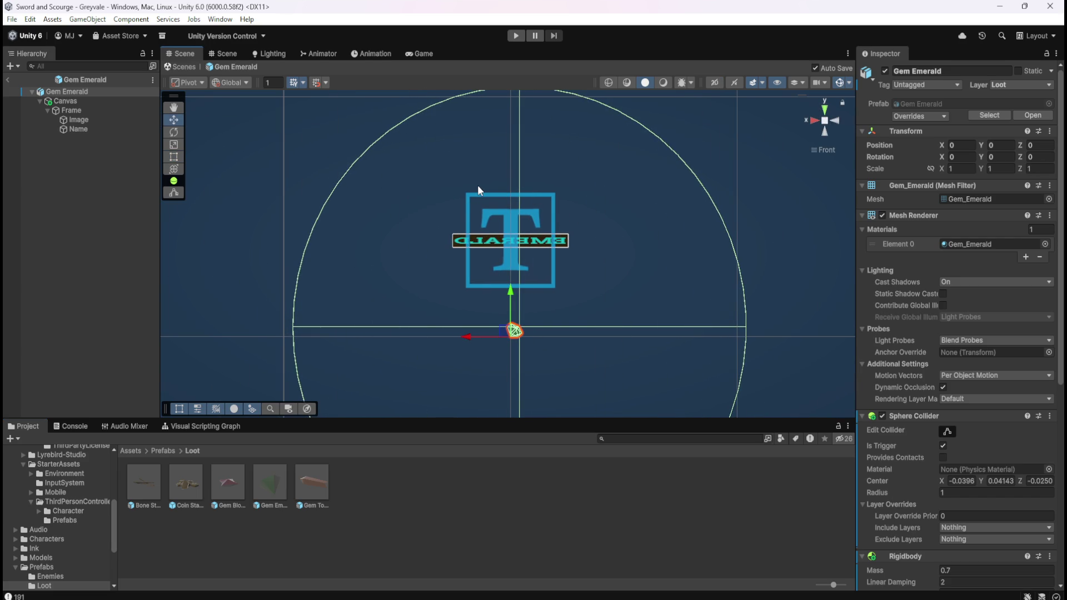
{"action": "mouse_move", "coordinate": [453, 182]}
{"action": "left_mouse_down"}
{"action": "mouse_move", "coordinate": [603, 238]}
{"action": "mouse_move", "coordinate": [523, 212]}
{"action": "mouse_move", "coordinate": [359, 207]}
{"action": "mouse_move", "coordinate": [374, 219]}
{"action": "mouse_move", "coordinate": [590, 229]}
{"action": "mouse_move", "coordinate": [721, 218]}
{"action": "mouse_move", "coordinate": [362, 205]}
{"action": "mouse_move", "coordinate": [353, 214]}
{"action": "mouse_move", "coordinate": [341, 205]}
{"action": "mouse_move", "coordinate": [357, 215]}
{"action": "left_mouse_up"}
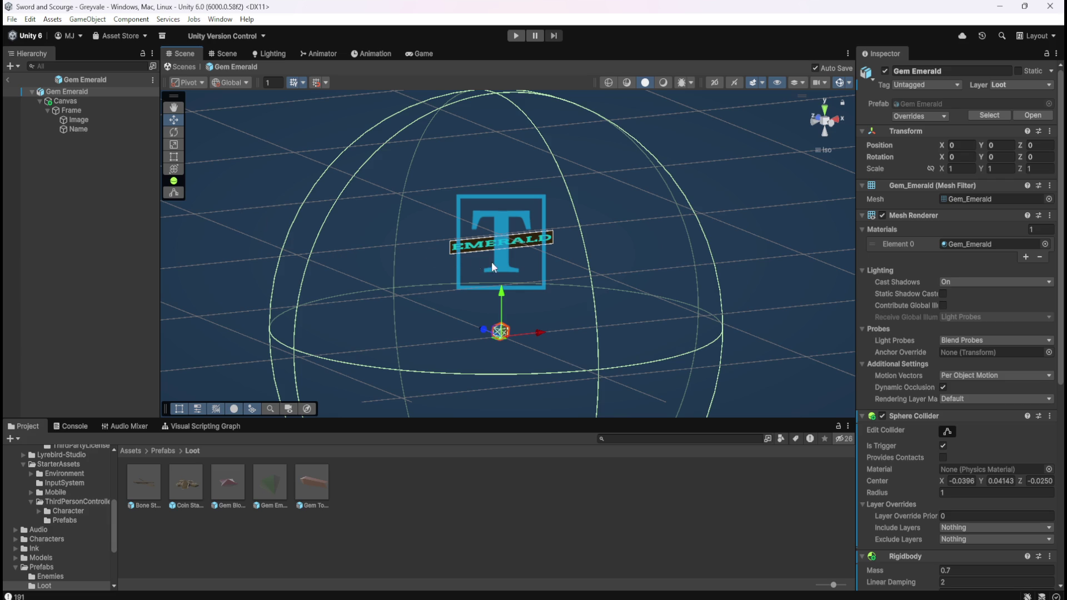
{"action": "mouse_move", "coordinate": [657, 288]}
{"action": "left_mouse_down"}
{"action": "mouse_move", "coordinate": [382, 255]}
{"action": "mouse_move", "coordinate": [513, 283]}
{"action": "mouse_move", "coordinate": [706, 142]}
{"action": "left_mouse_up"}
{"action": "left_click", "coordinate": [715, 82]}
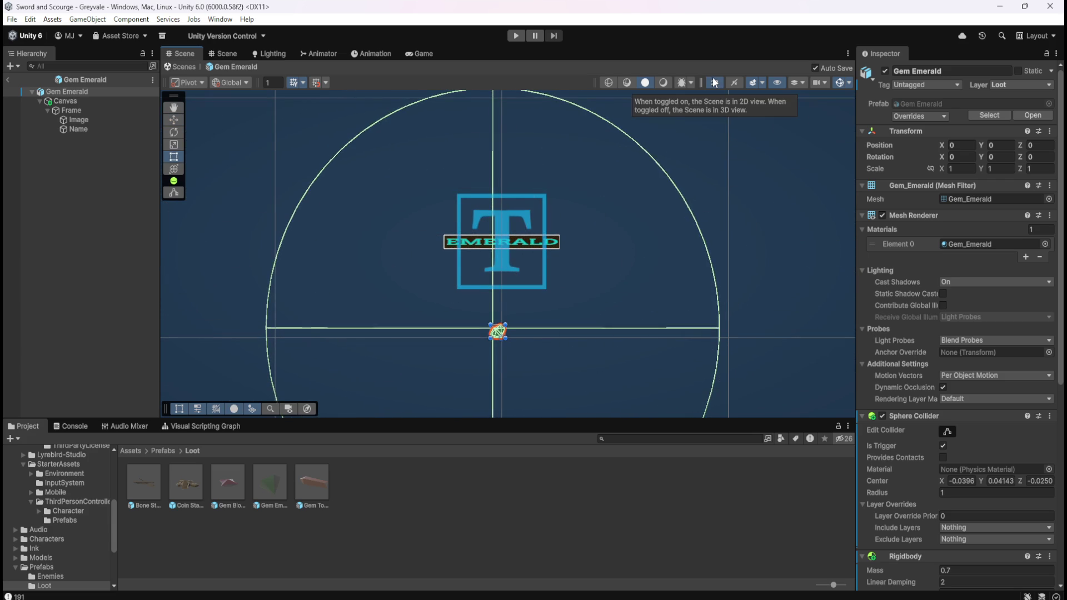
Step: Show the Gem Emerald root's Sphere Collider, Rigidbody and Mesh Collider settings
{"action": "left_click", "coordinate": [95, 102]}
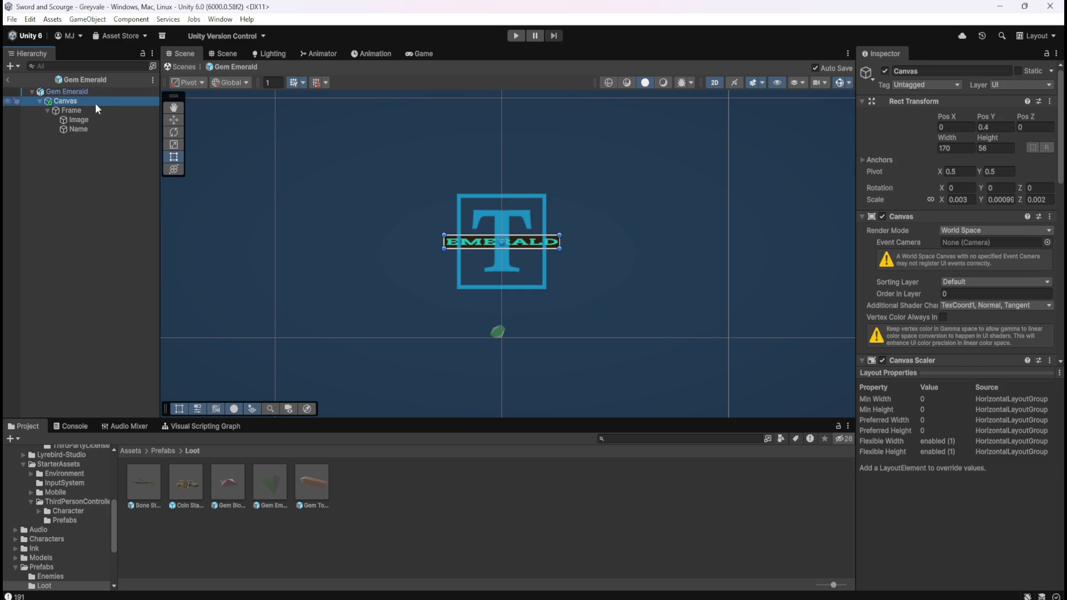
{"action": "left_click", "coordinate": [84, 92]}
{"action": "scroll", "coordinate": [901, 418], "scroll_direction": "down", "scroll_amount": 5}
{"action": "scroll", "coordinate": [900, 423], "scroll_direction": "down", "scroll_amount": 3}
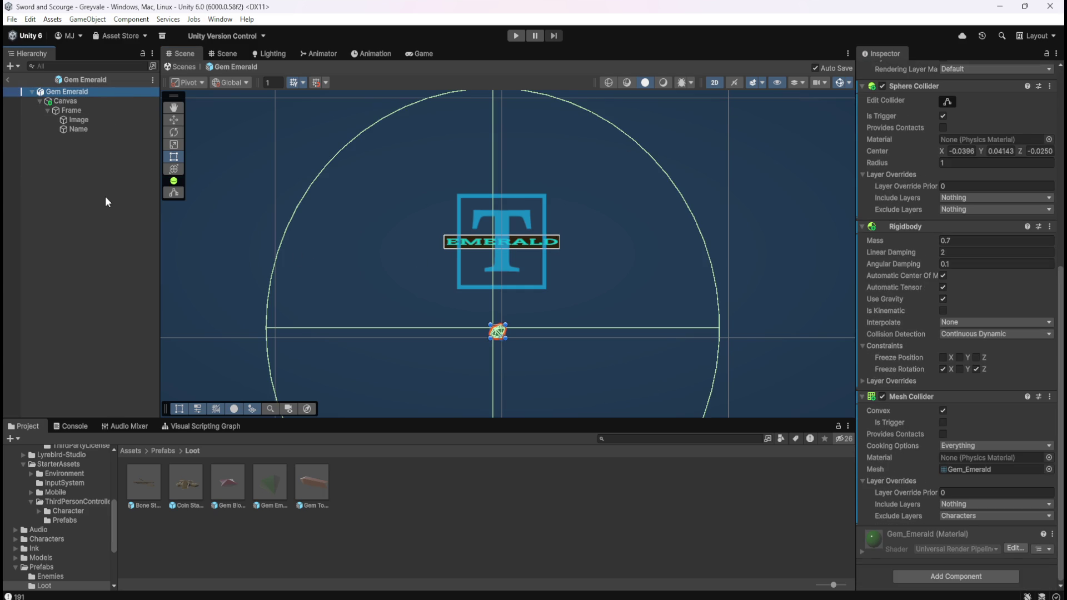
Step: Add a Script Machine component to the Gem Emerald root
{"action": "left_click", "coordinate": [945, 579]}
{"action": "type", "text": "layout"}
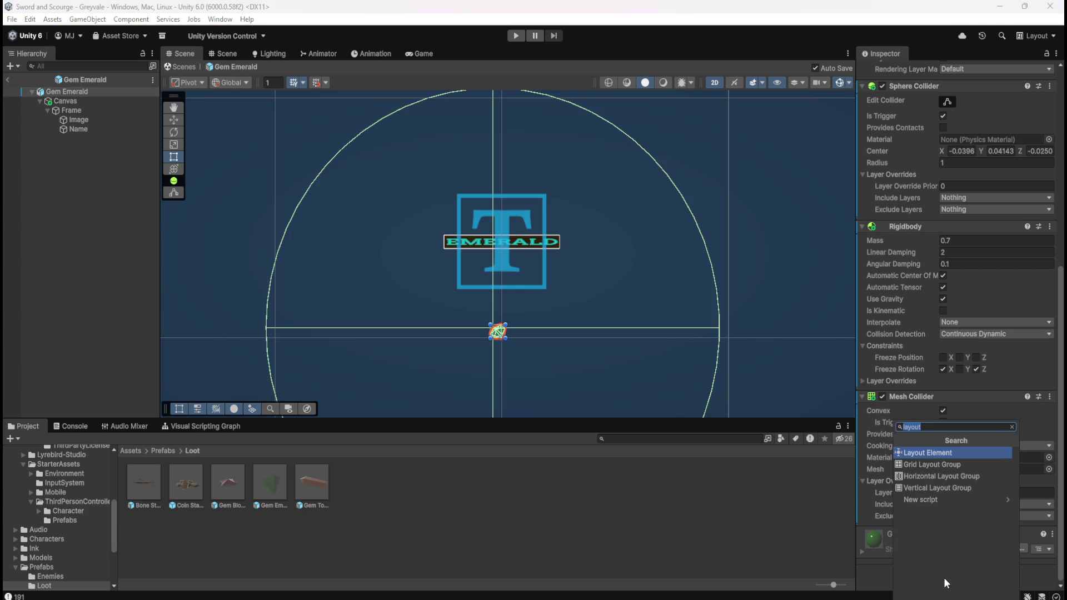
{"action": "type", "text": "script machine"}
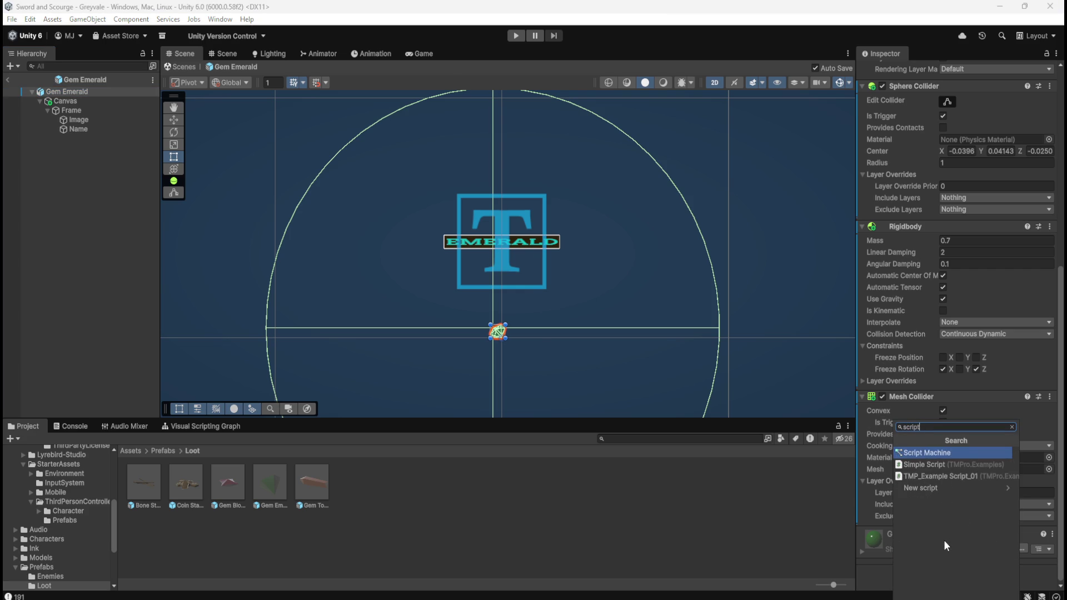
{"action": "key", "text": "Return"}
{"action": "scroll", "coordinate": [967, 525], "scroll_direction": "down", "scroll_amount": 2}
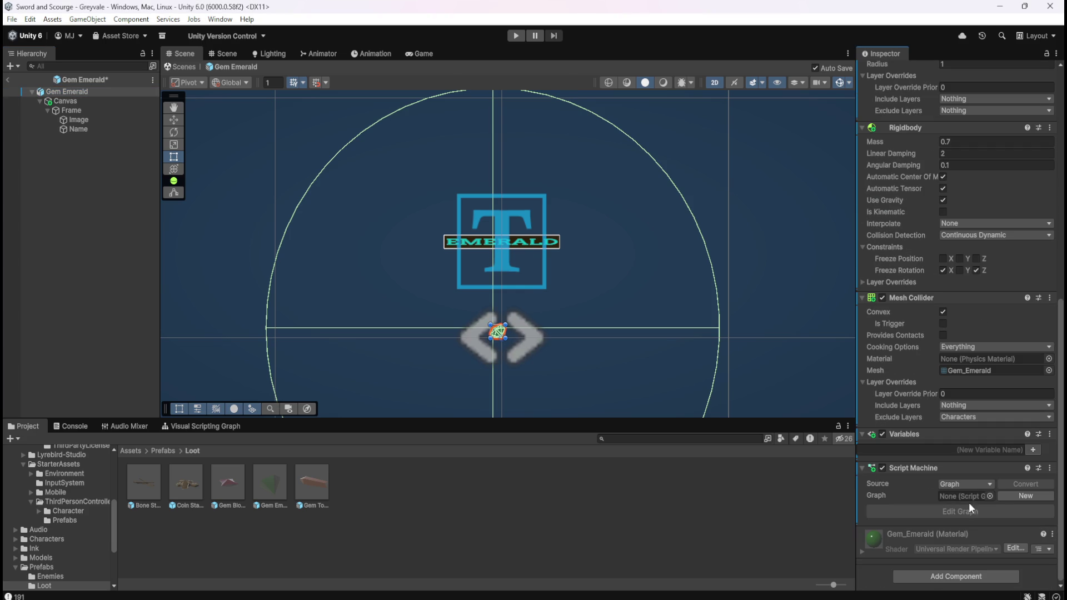
Step: Create a new script graph named Loot_Emerald in Assets/Scripts
{"action": "left_click", "coordinate": [1020, 496]}
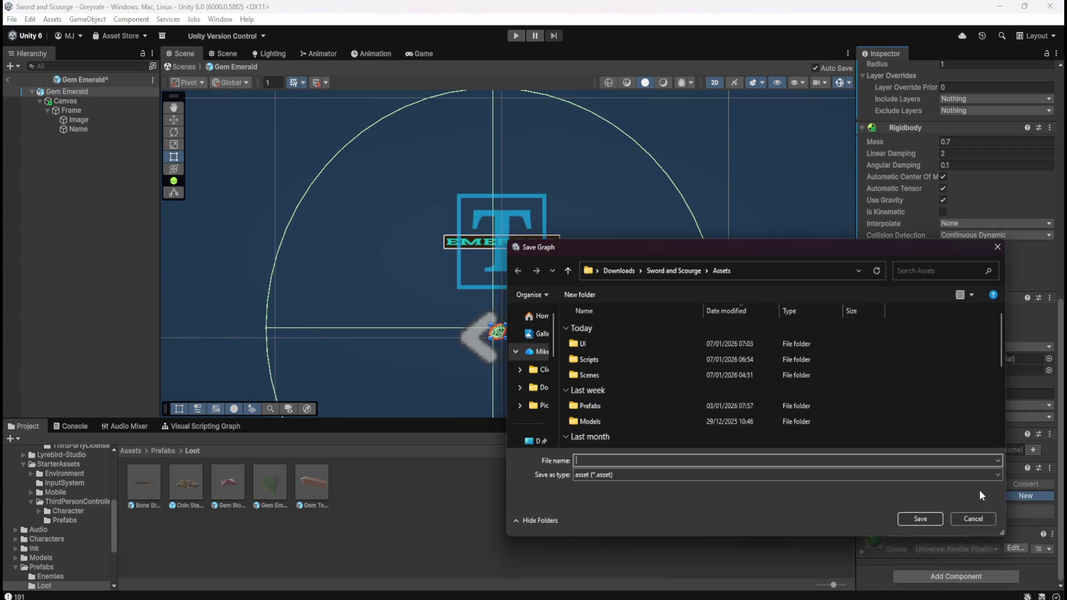
{"action": "double_click", "coordinate": [636, 359]}
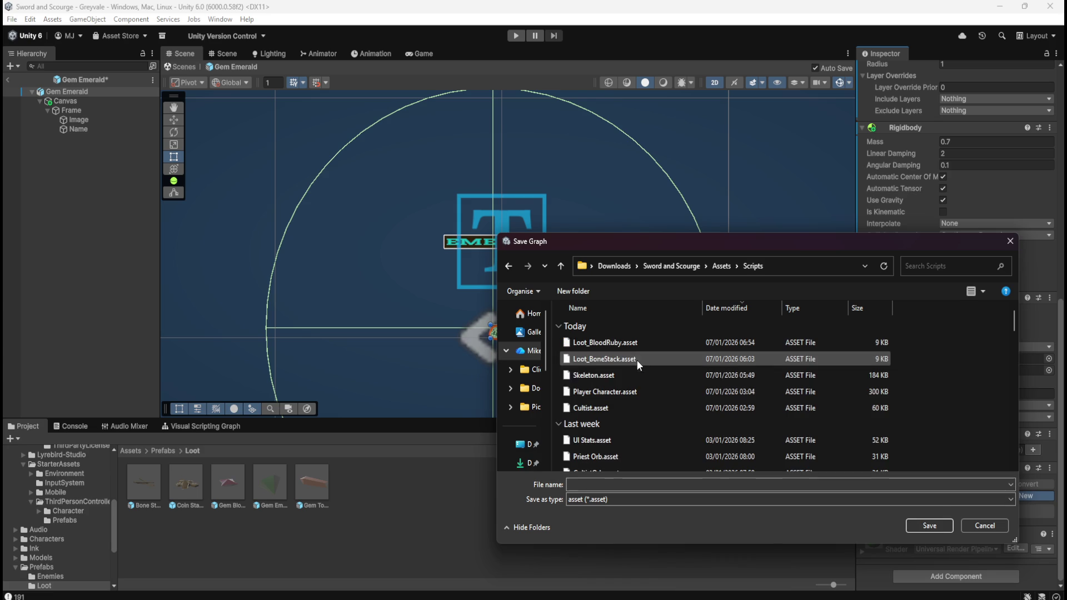
{"action": "left_click", "coordinate": [632, 345]}
{"action": "left_click", "coordinate": [604, 484]}
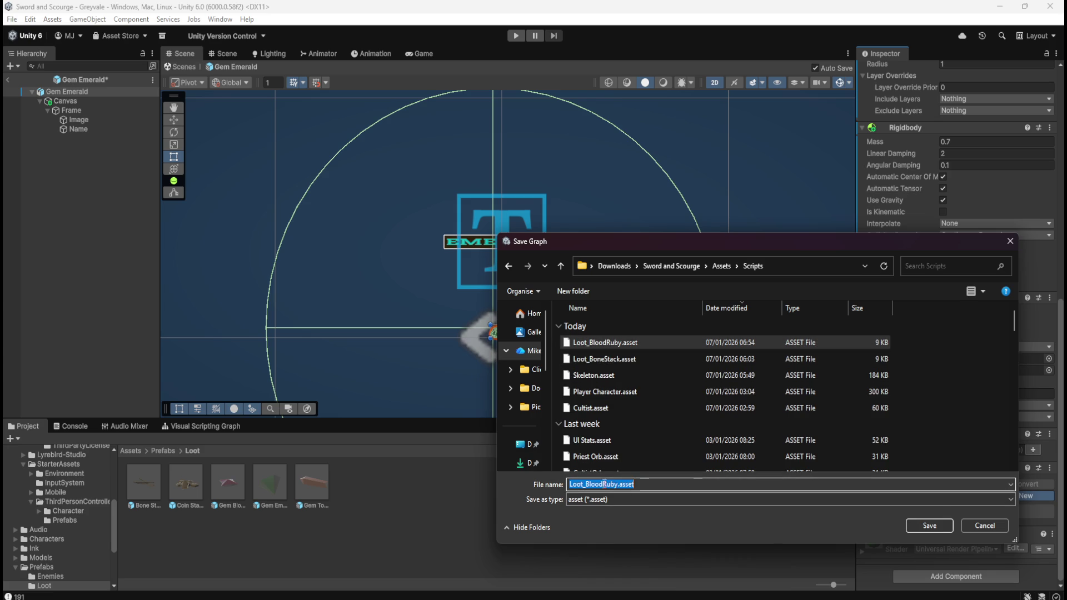
{"action": "type", "text": "Loot_Em"}
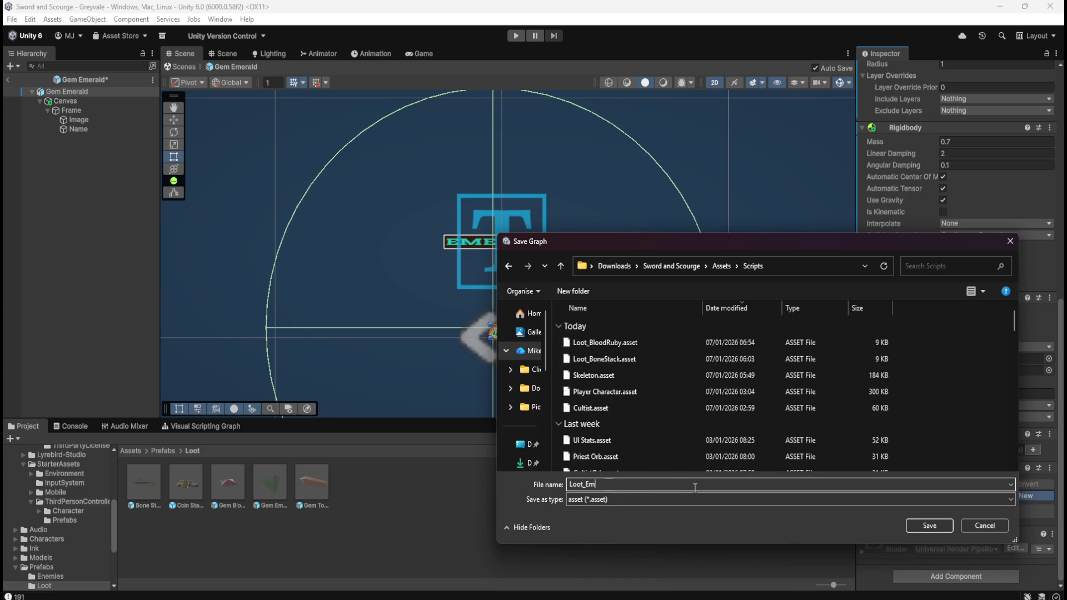
{"action": "type", "text": "erald"}
{"action": "key", "text": "Return"}
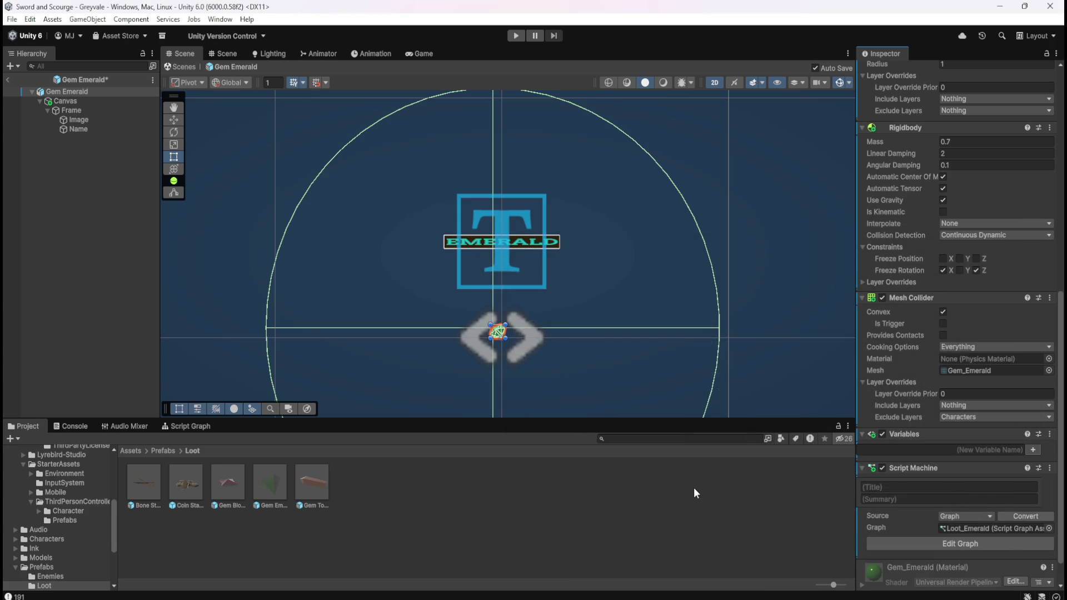
{"action": "left_click", "coordinate": [884, 485]}
Step: Title the Script Machine Emerald and copy the summary text from Gem Blood Ruby's graph
{"action": "type", "text": "Emerald"}
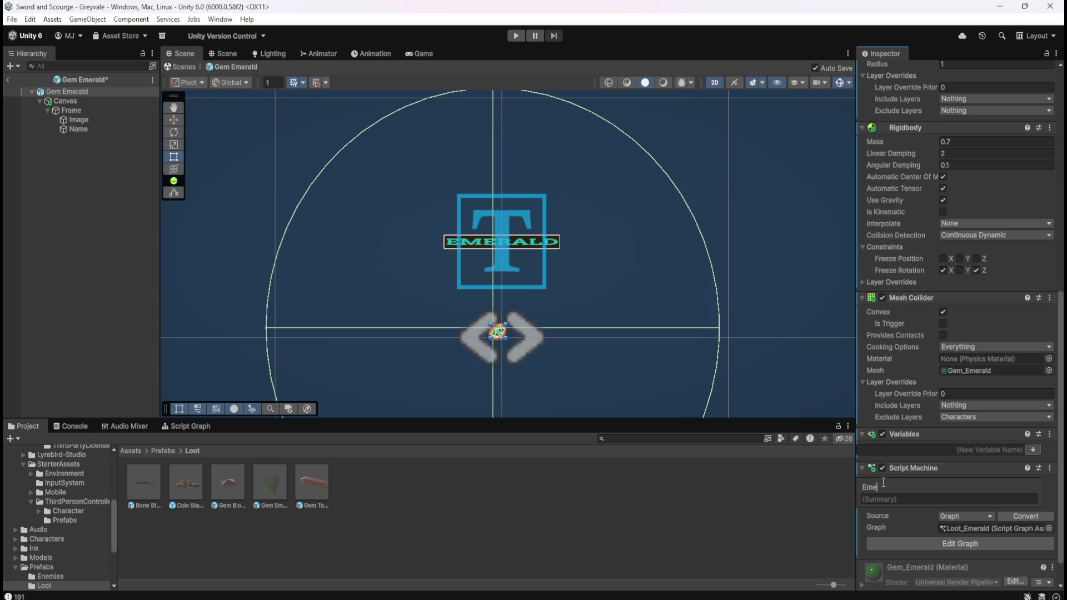
{"action": "key", "text": "Return"}
{"action": "double_click", "coordinate": [222, 480]}
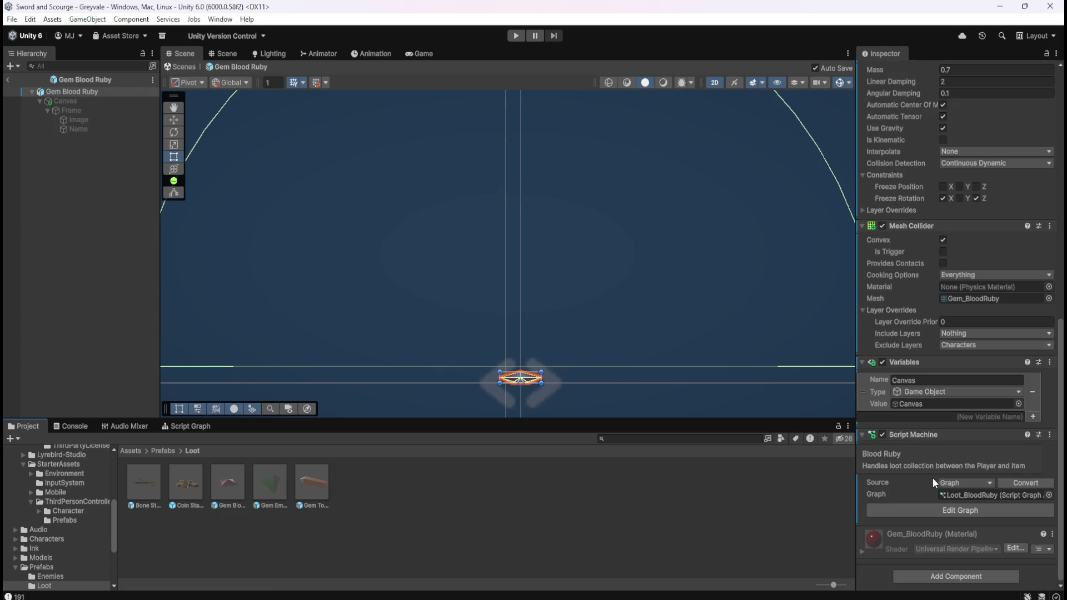
{"action": "left_click", "coordinate": [927, 467]}
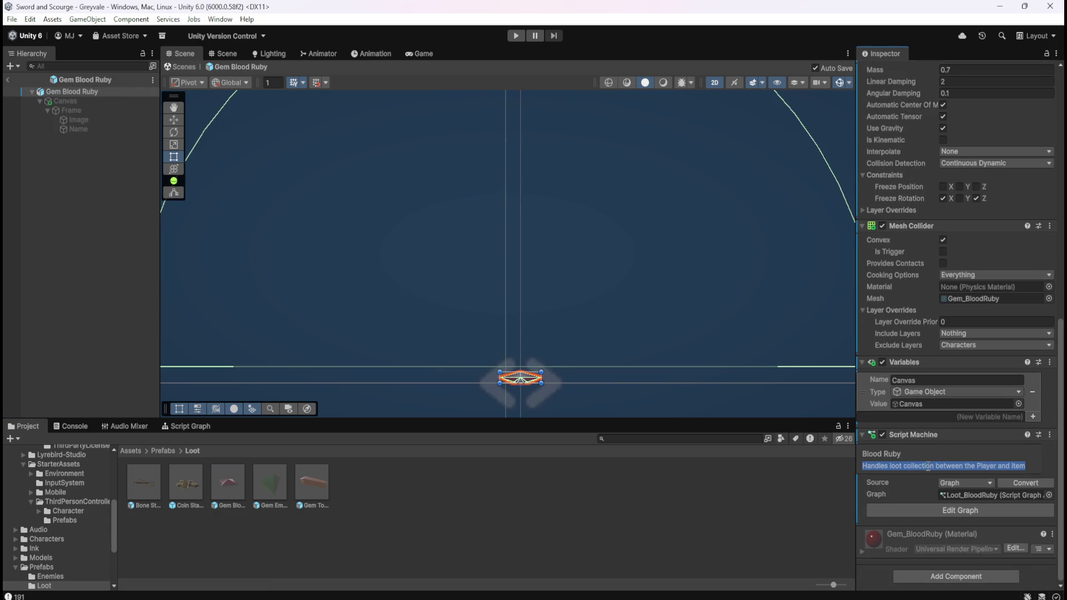
{"action": "double_click", "coordinate": [268, 482]}
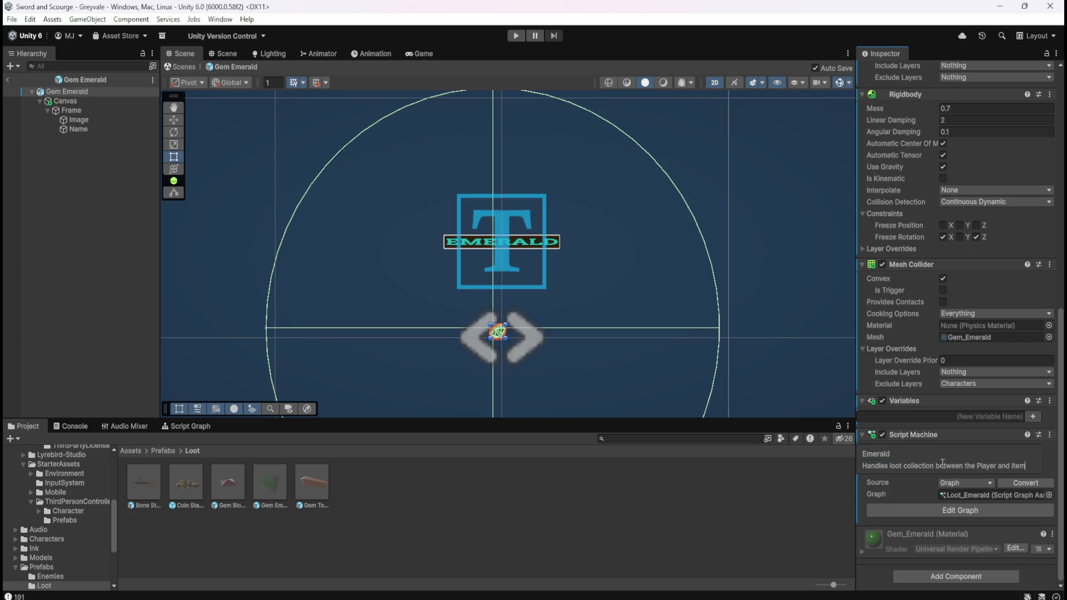